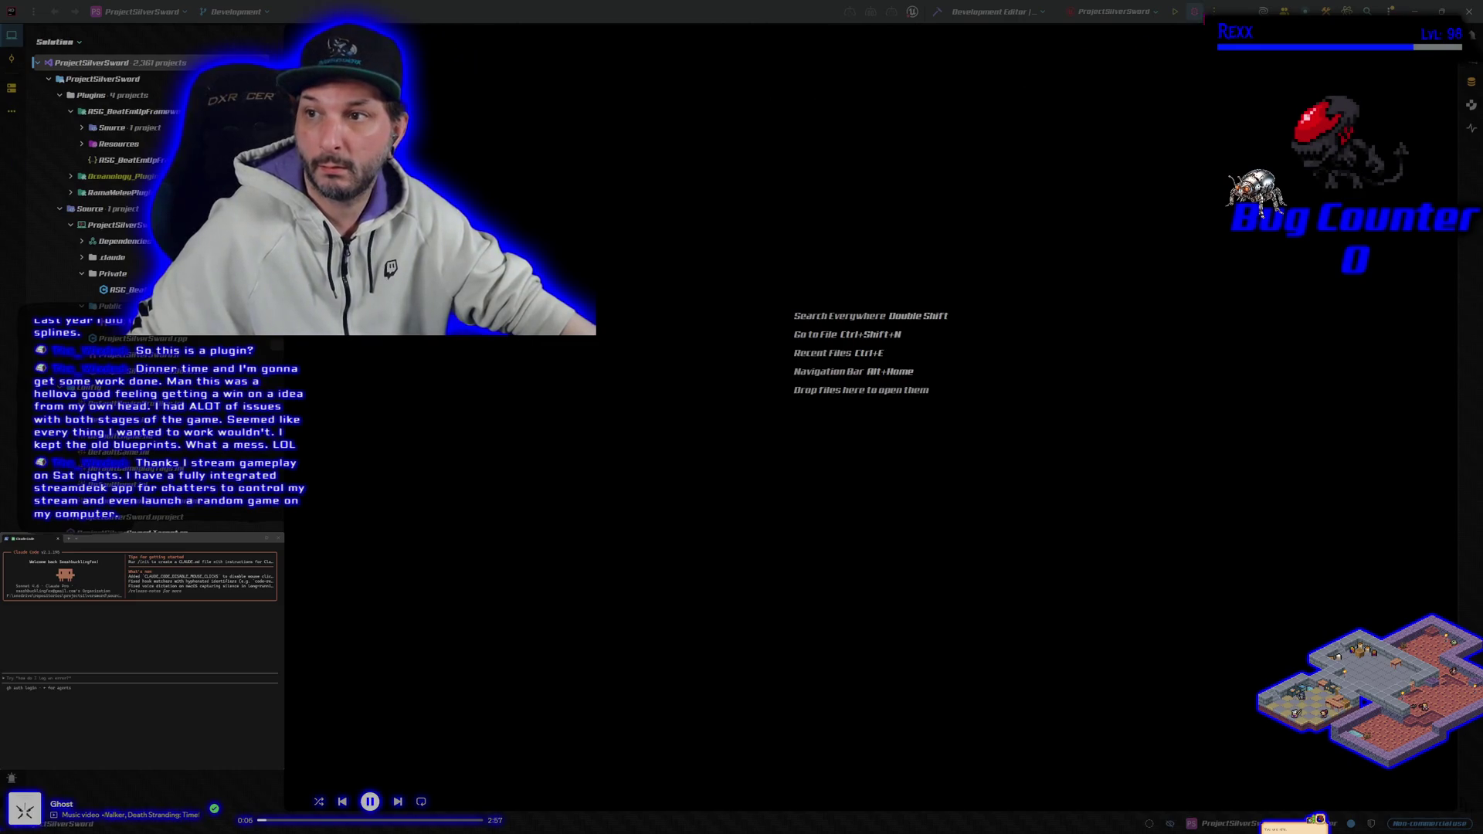
Stop the running Rider debug session so the ProjectSilverSword editor relaunches.
left_click(1196, 11)
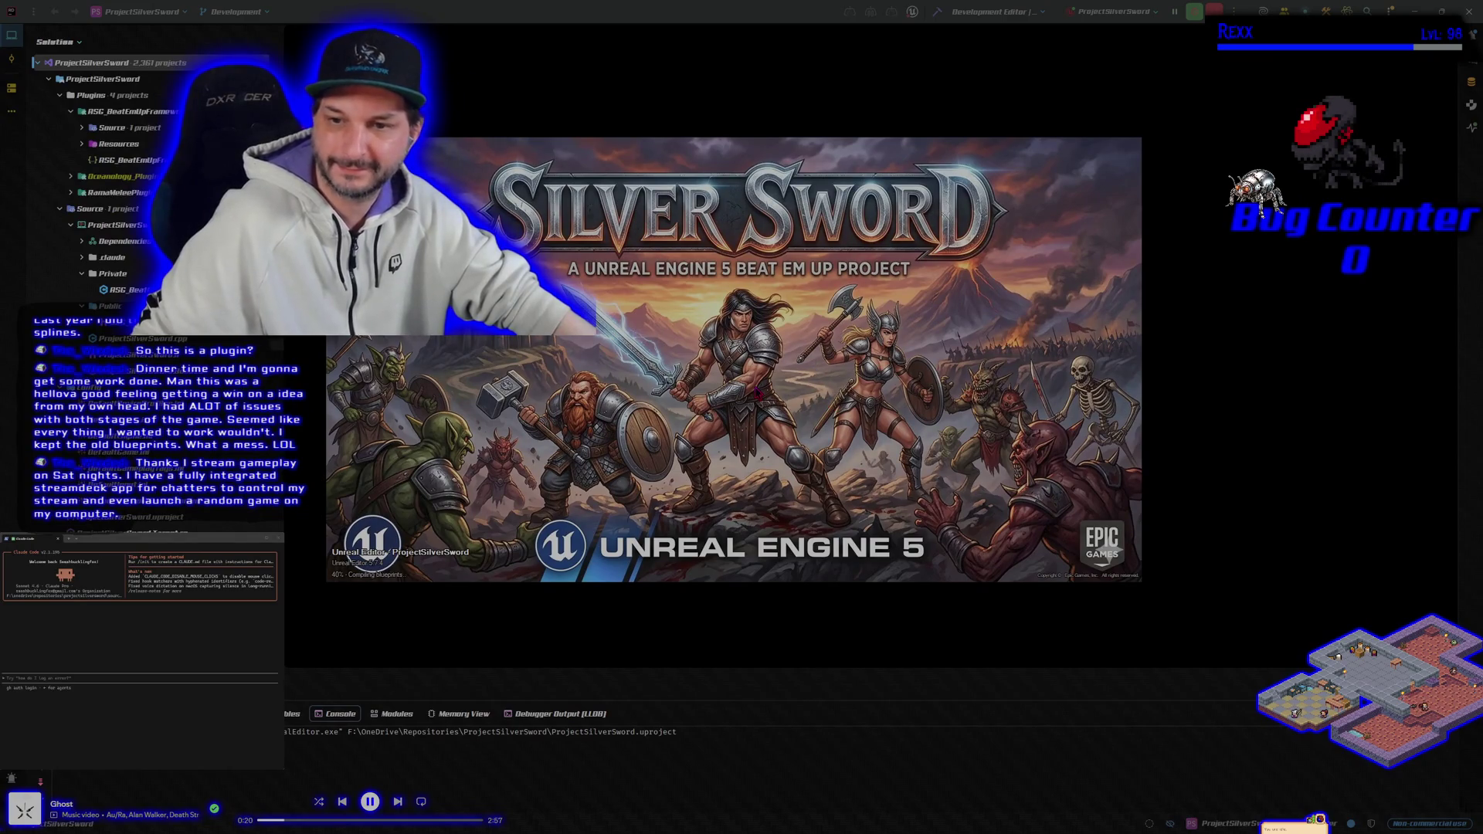
Move the splash window aside, check ASG_BeatEmUpCharacter, then return to the BeatEmUpLevel view.
left_click_drag(759, 392, 872, 379)
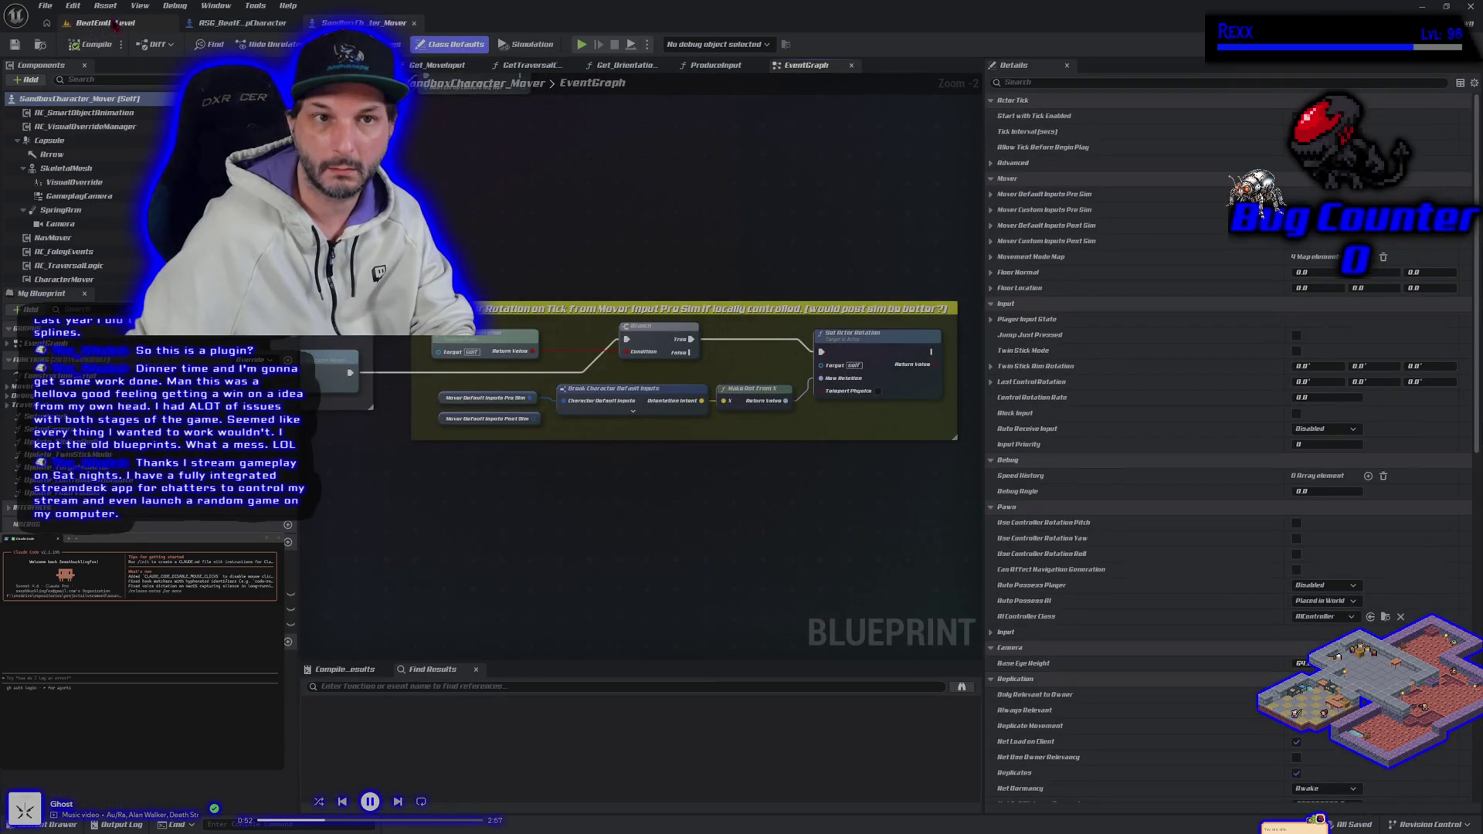
left_click(115, 23)
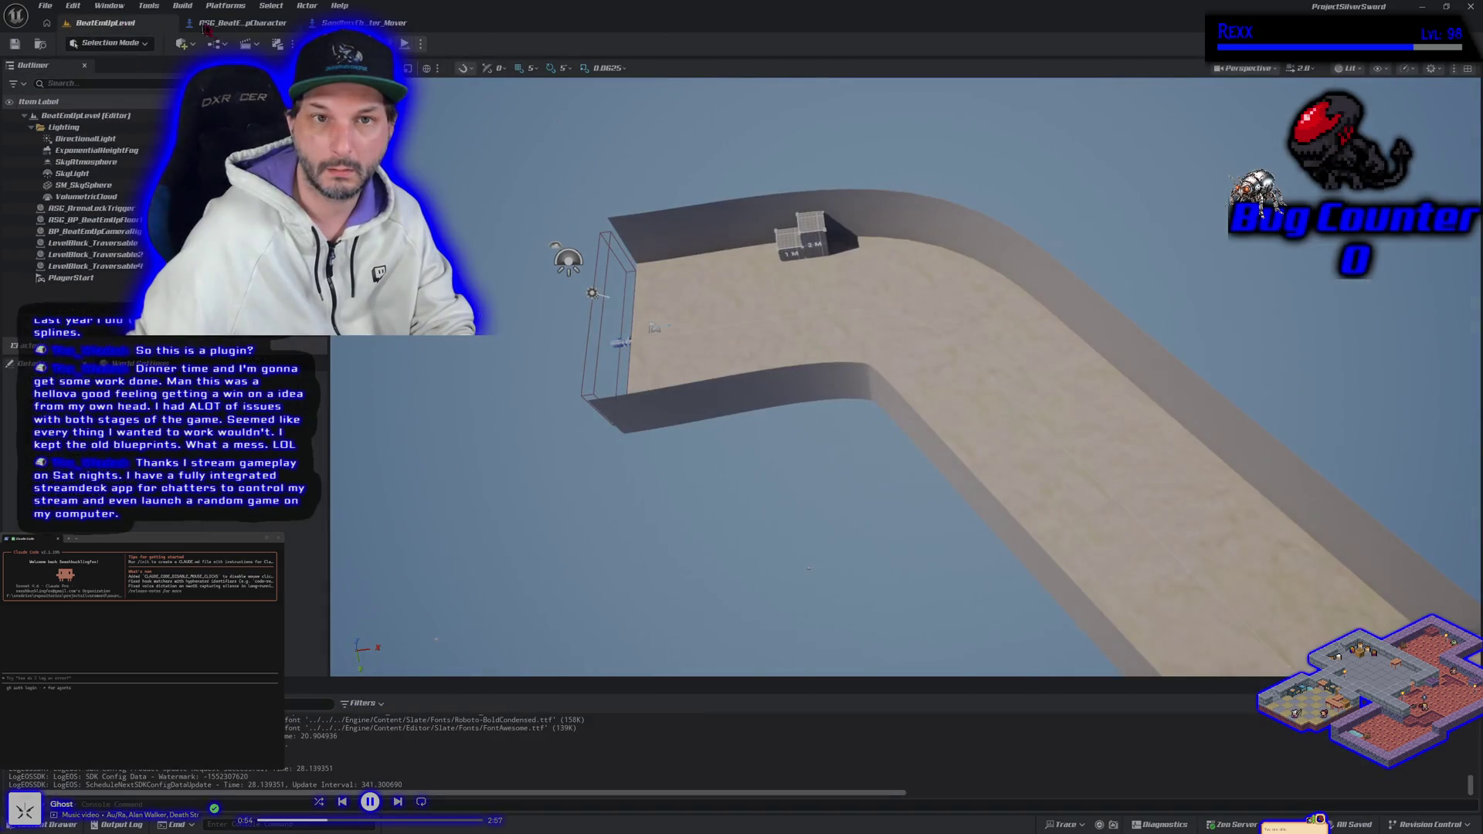
left_click(207, 26)
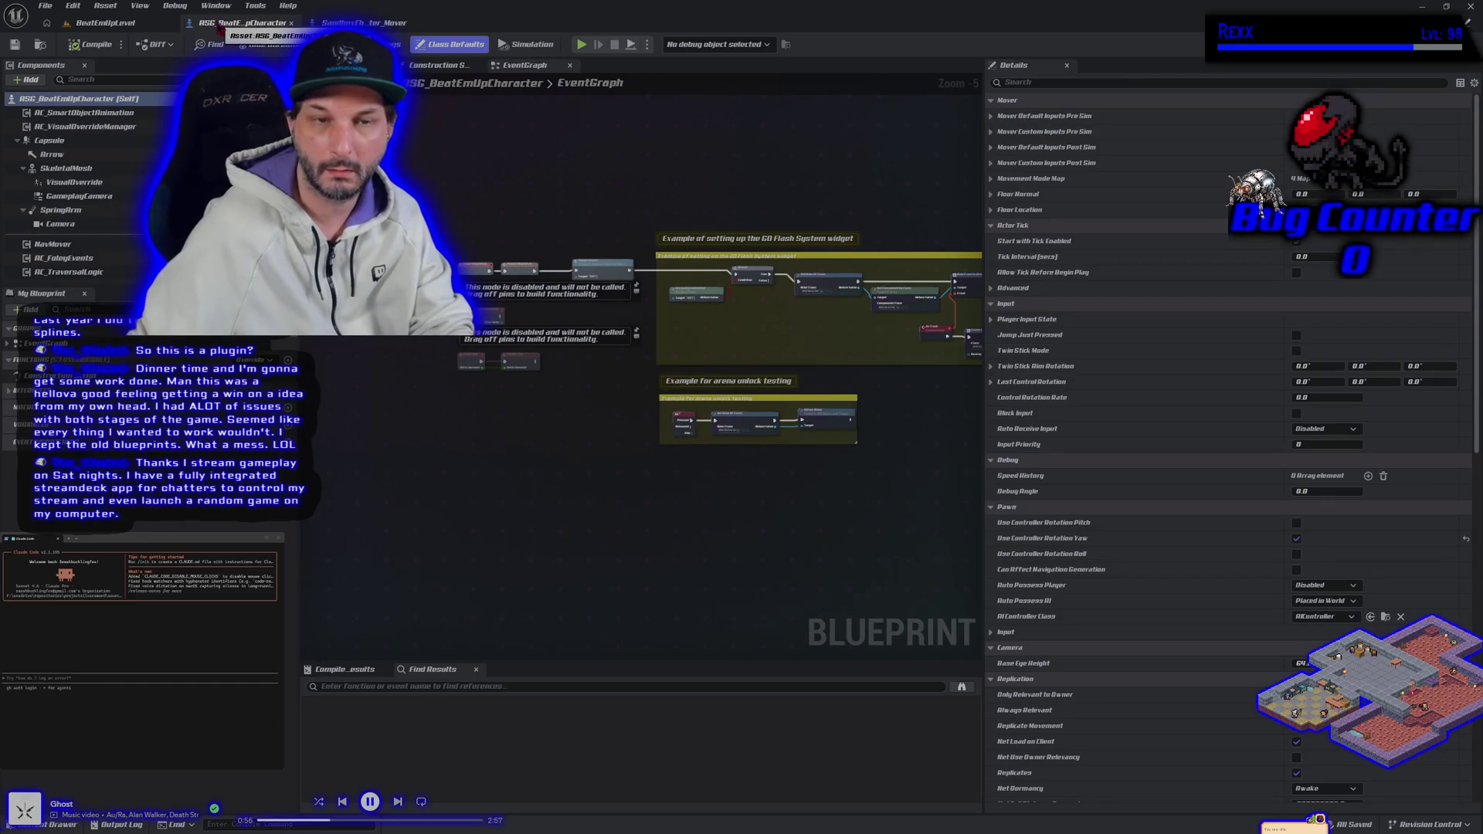
left_click(105, 23)
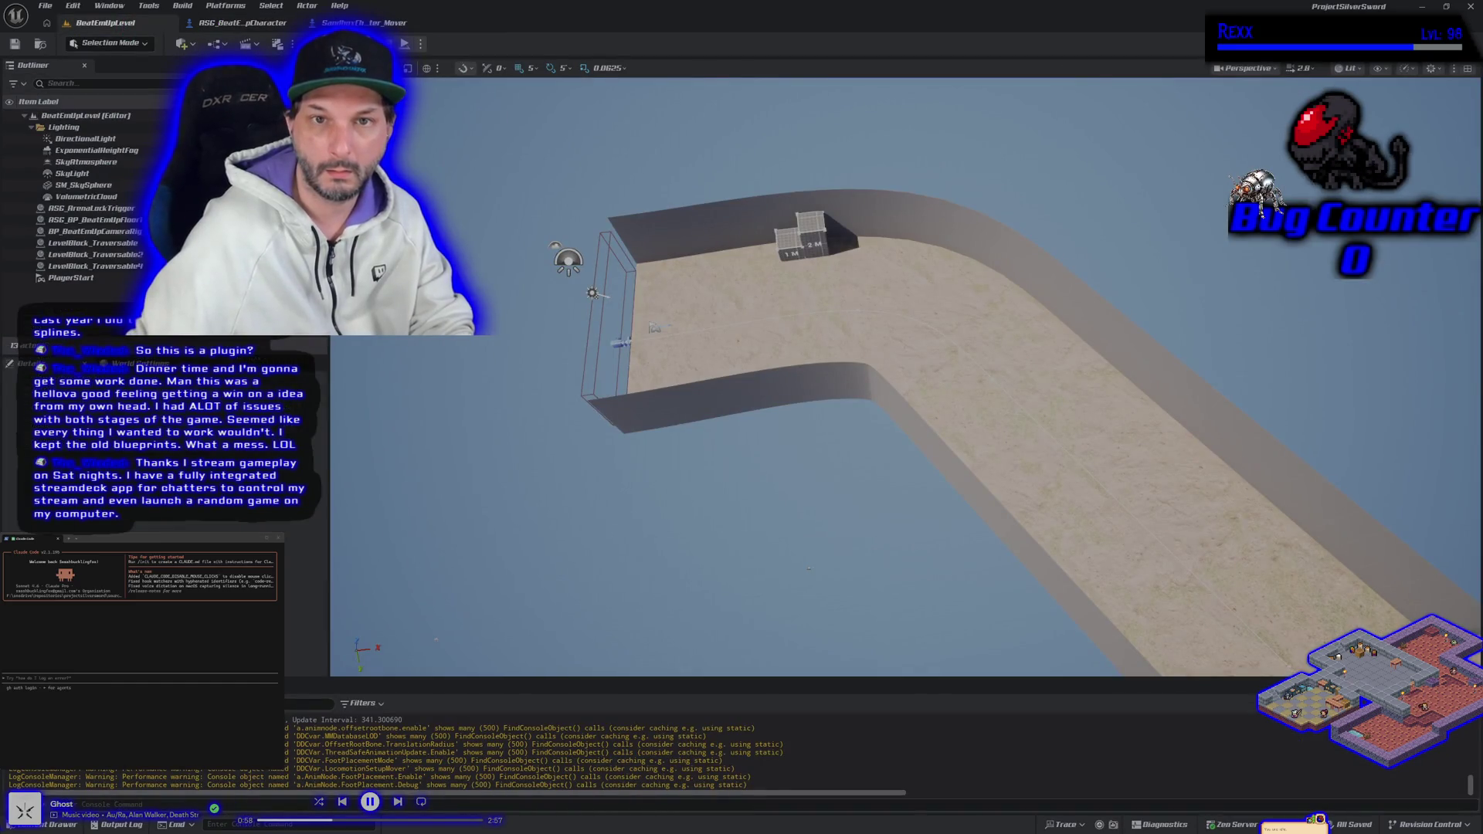
Play the level in the editor with Alt+P and run the mannequin across the sand and slope.
key("alt+p")
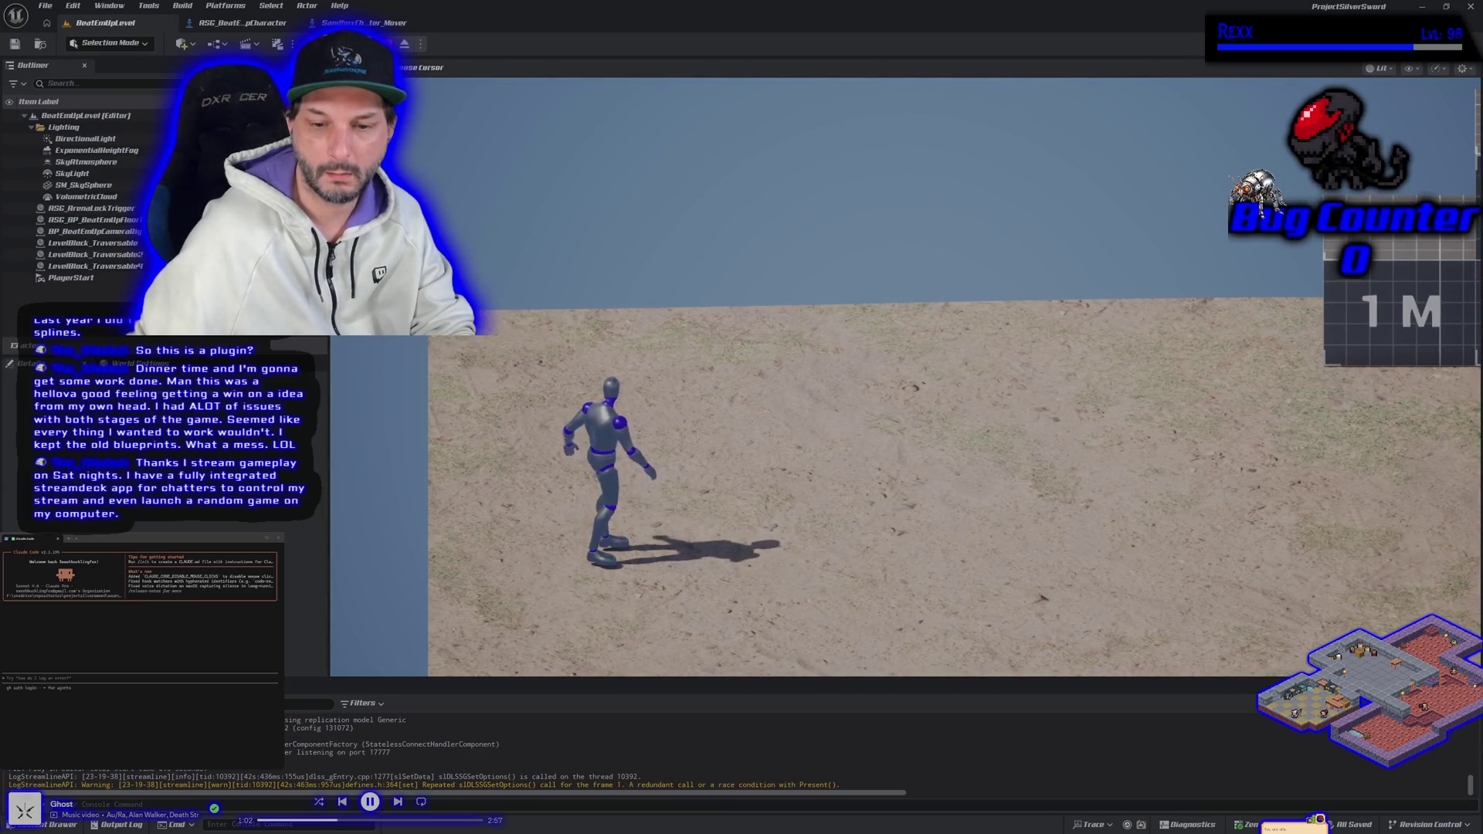
key("d")
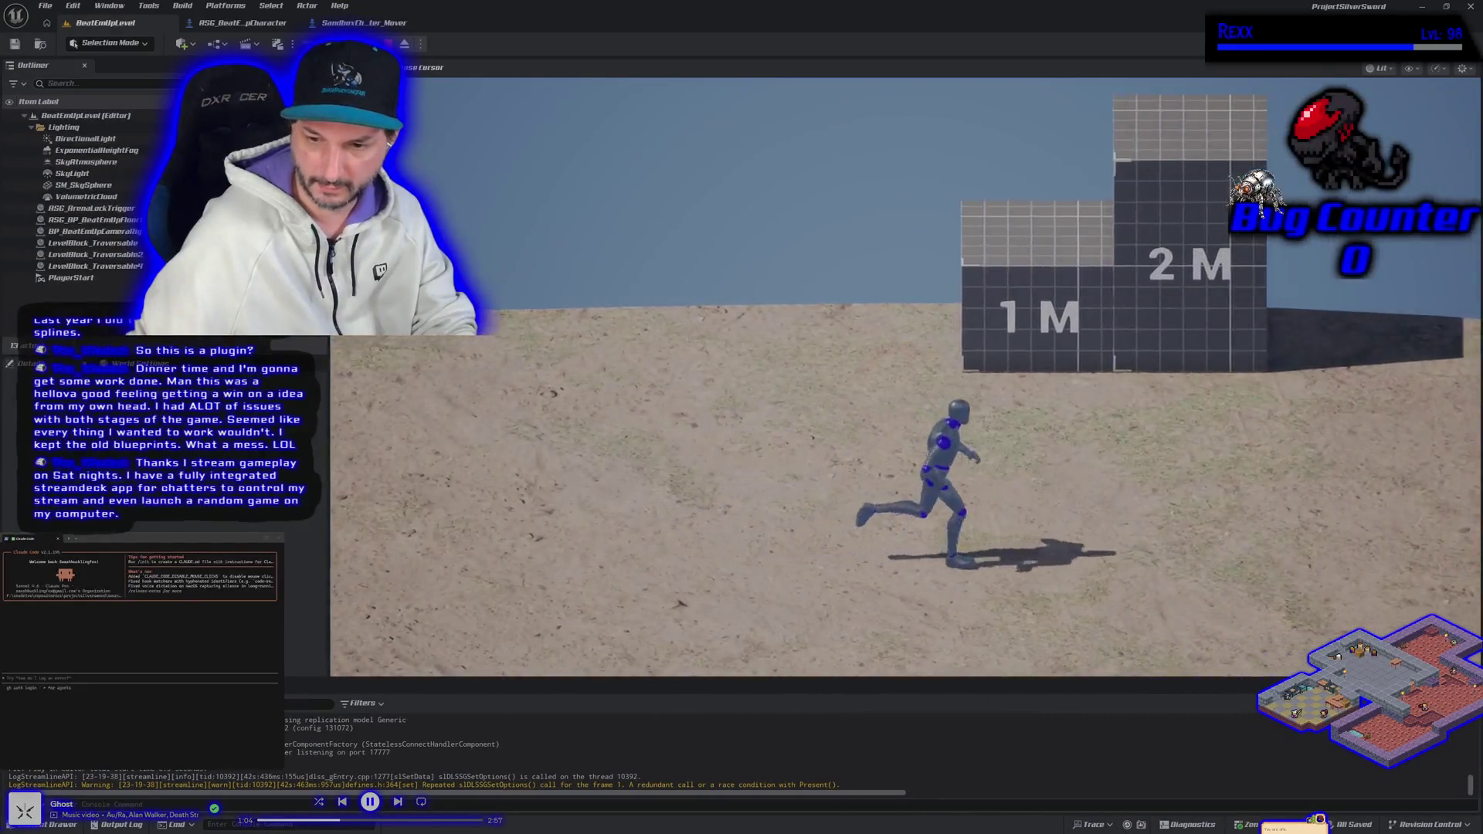
key("d")
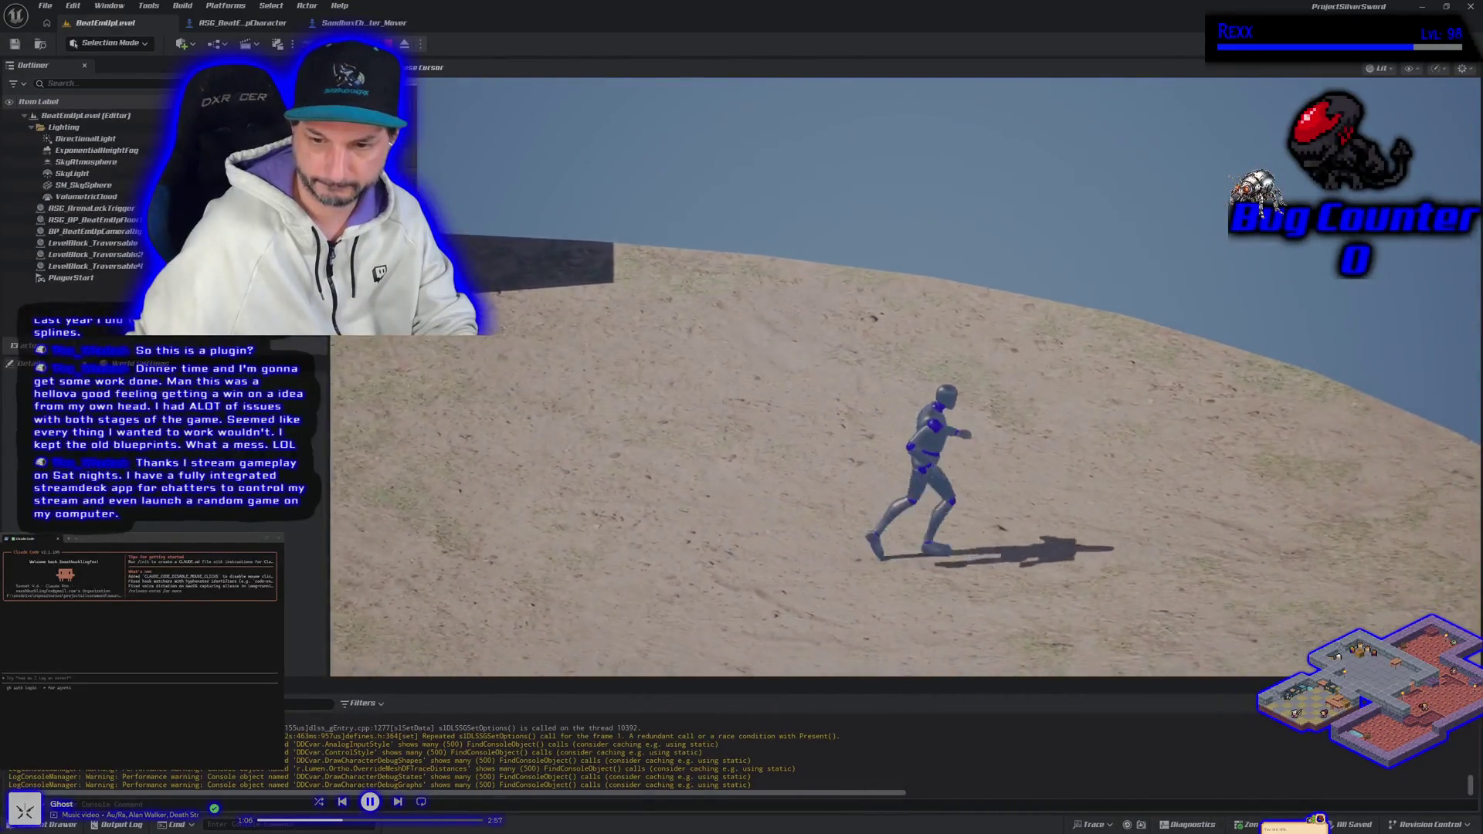
key("s")
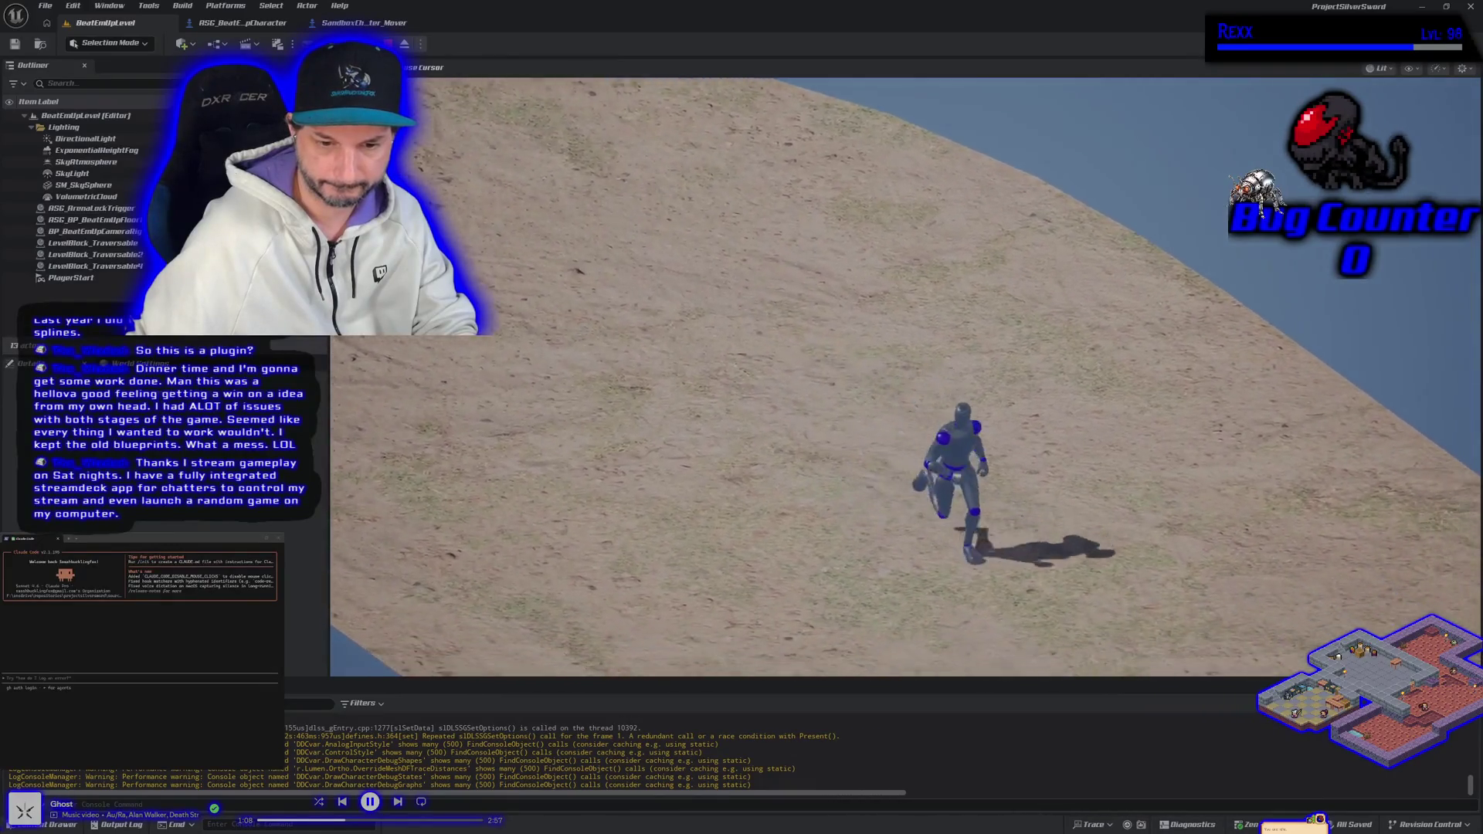
key("s")
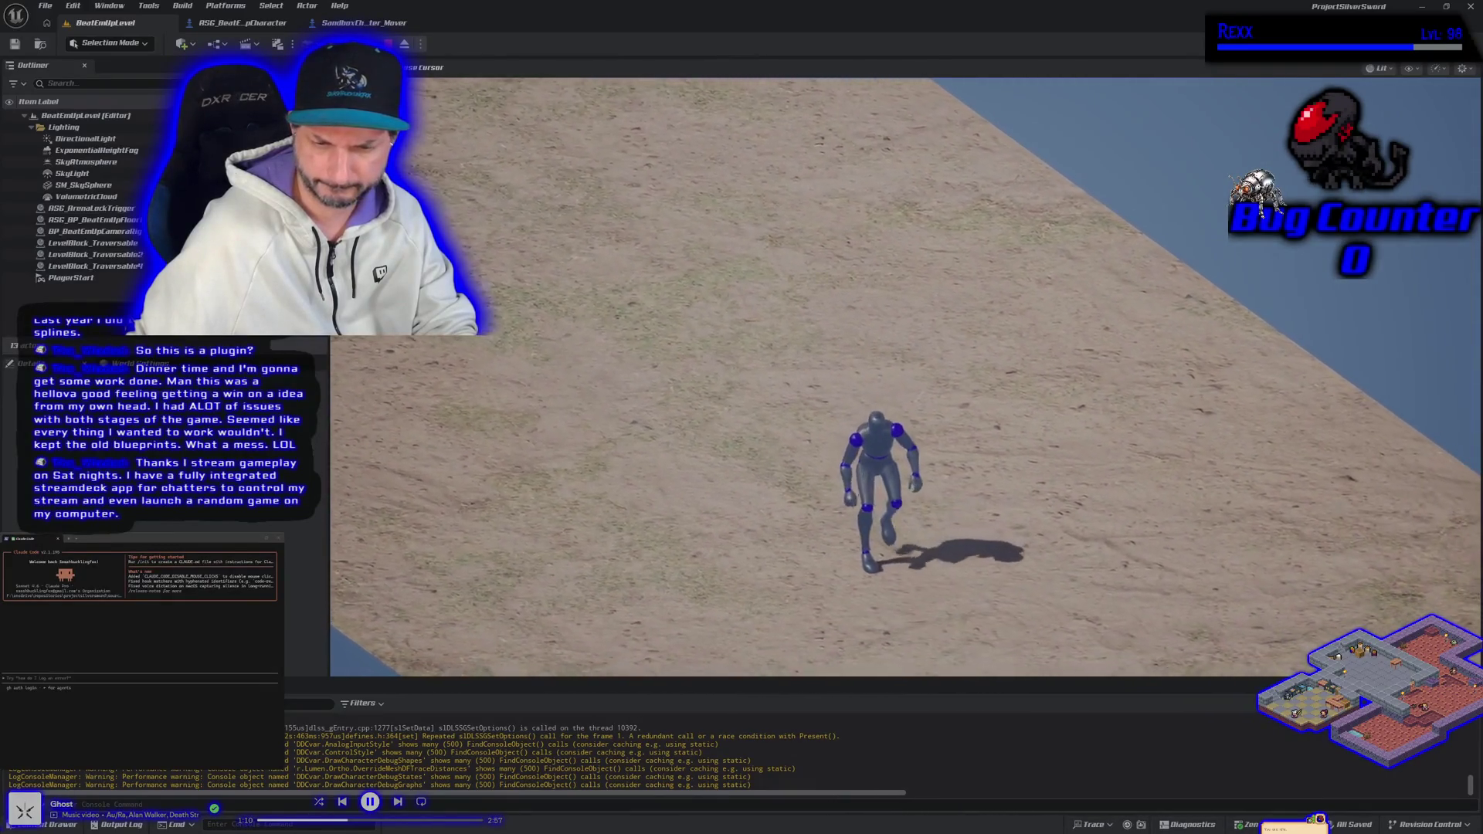
key("d")
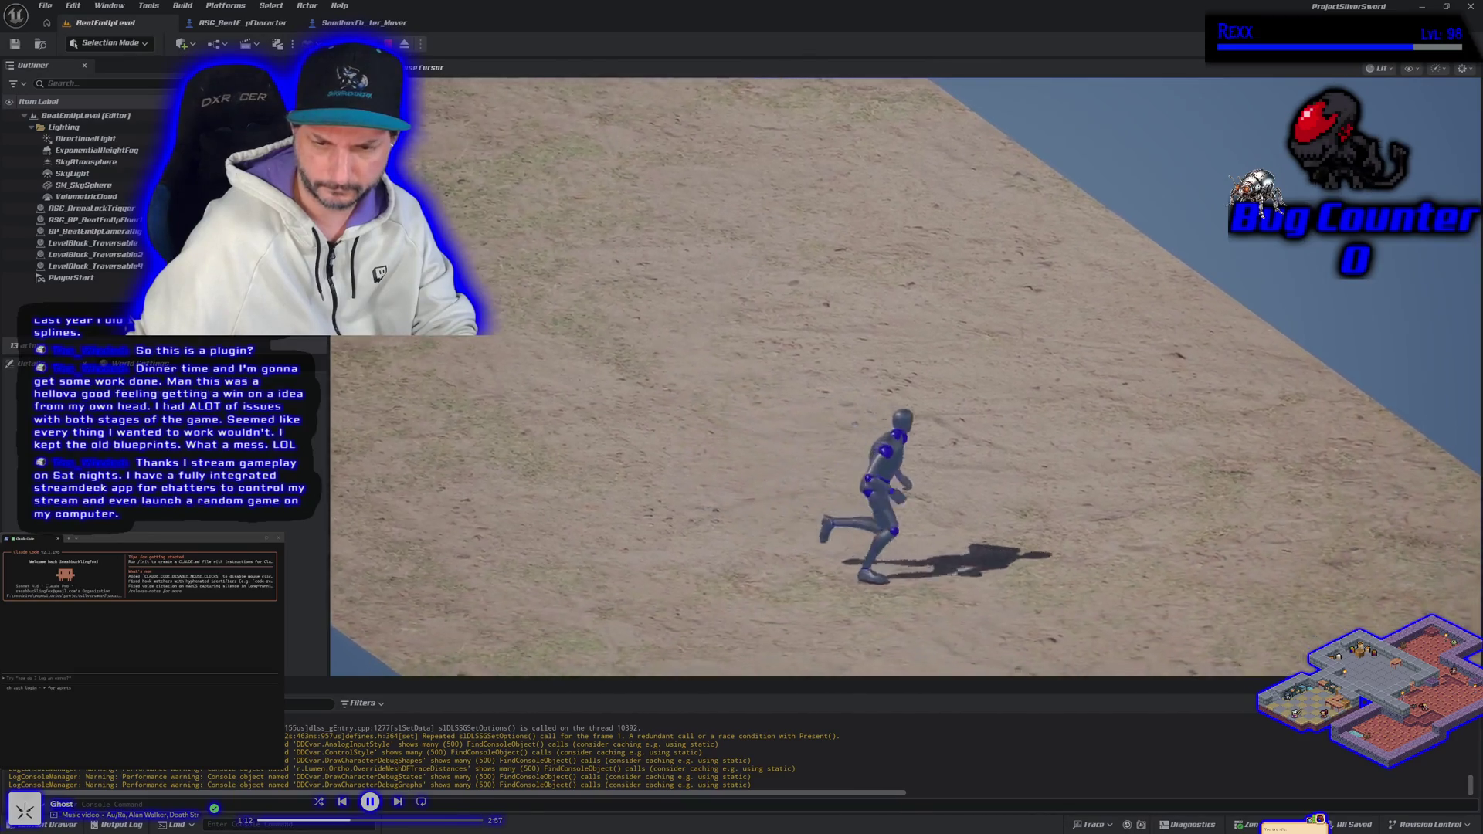
key("w")
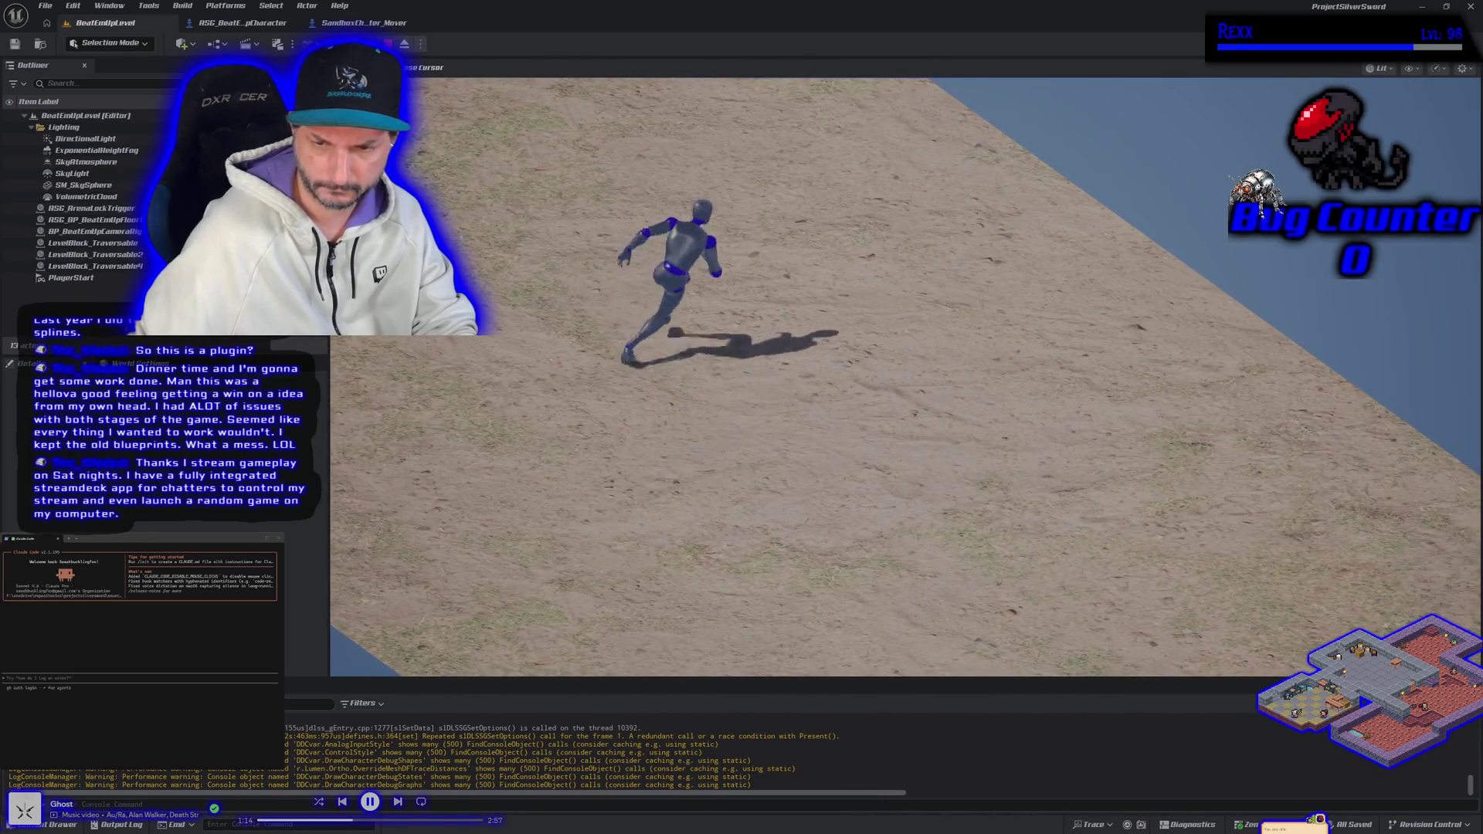
key("d")
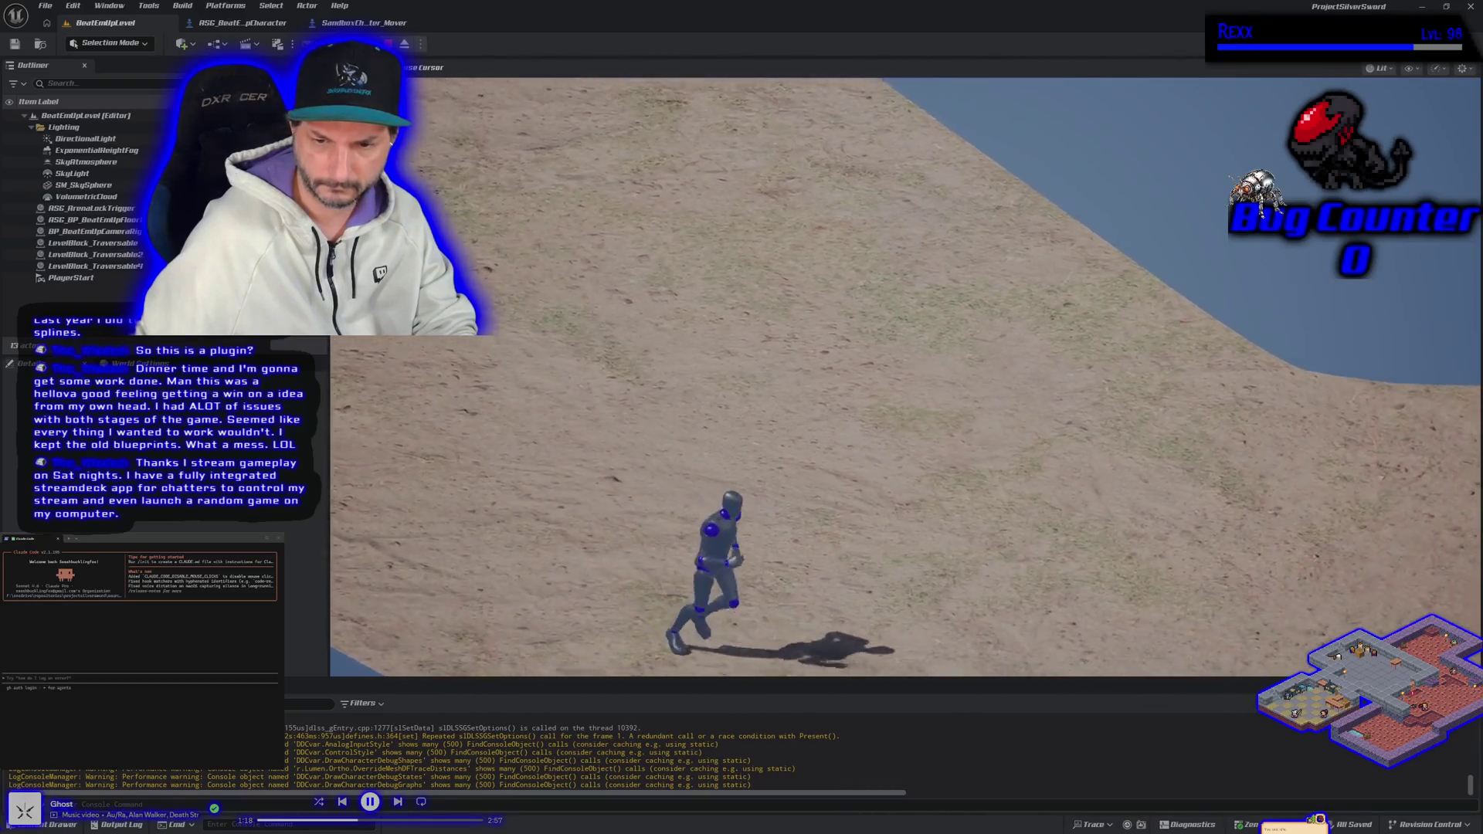
key("d")
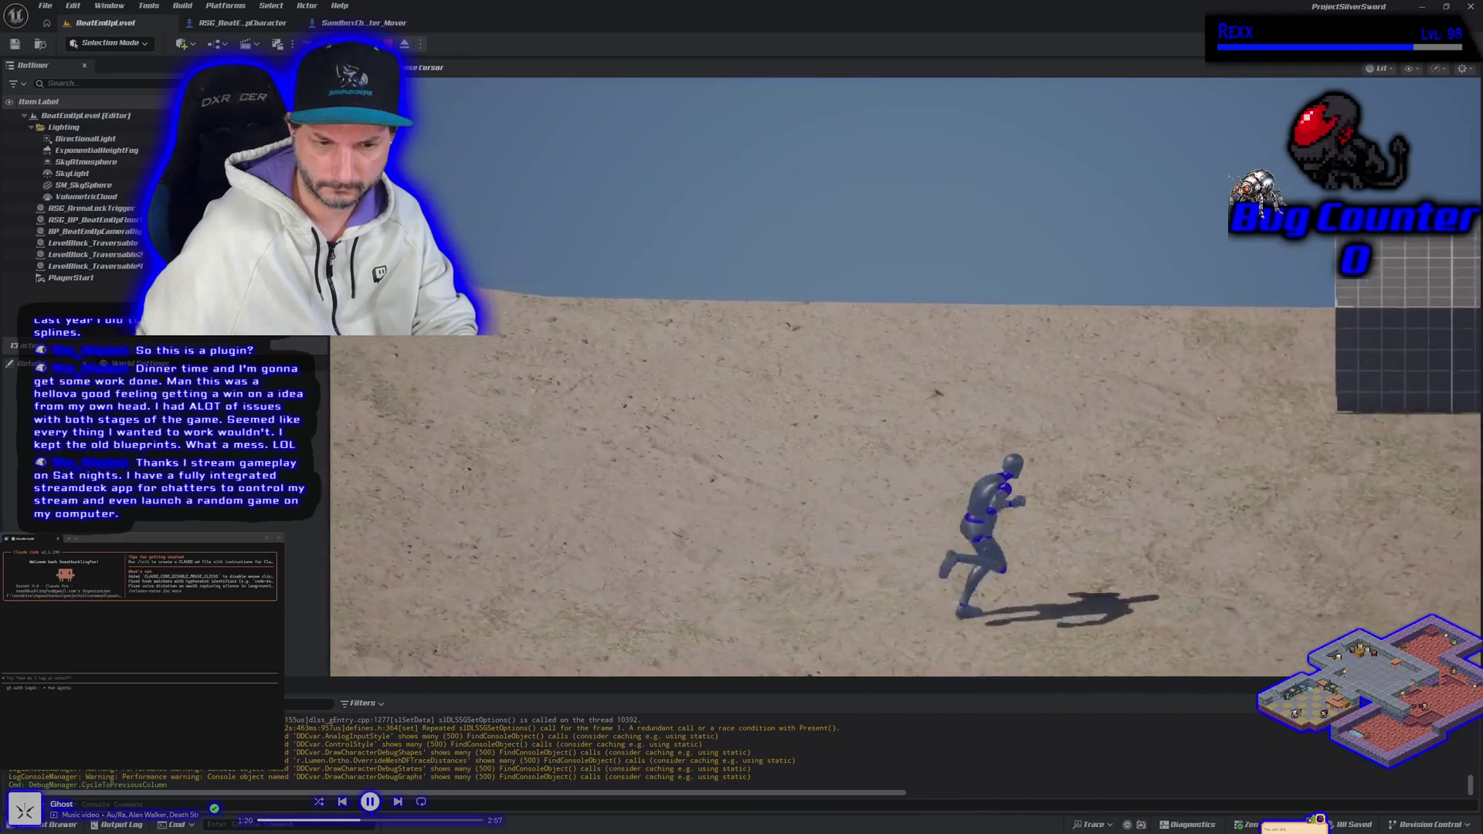
Run the mannequin around the arena, then end the play session with Esc.
key("a")
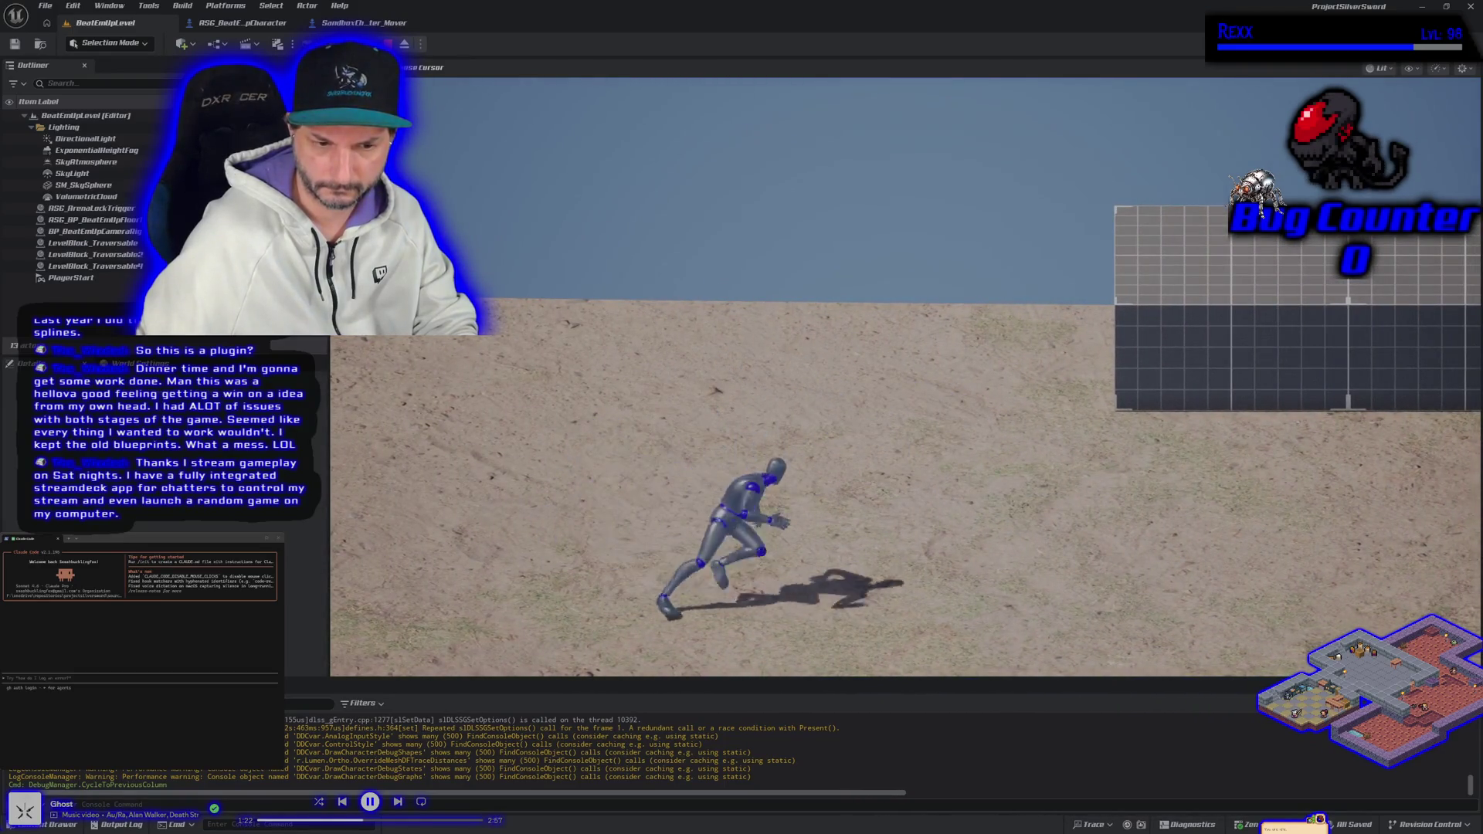
key("w")
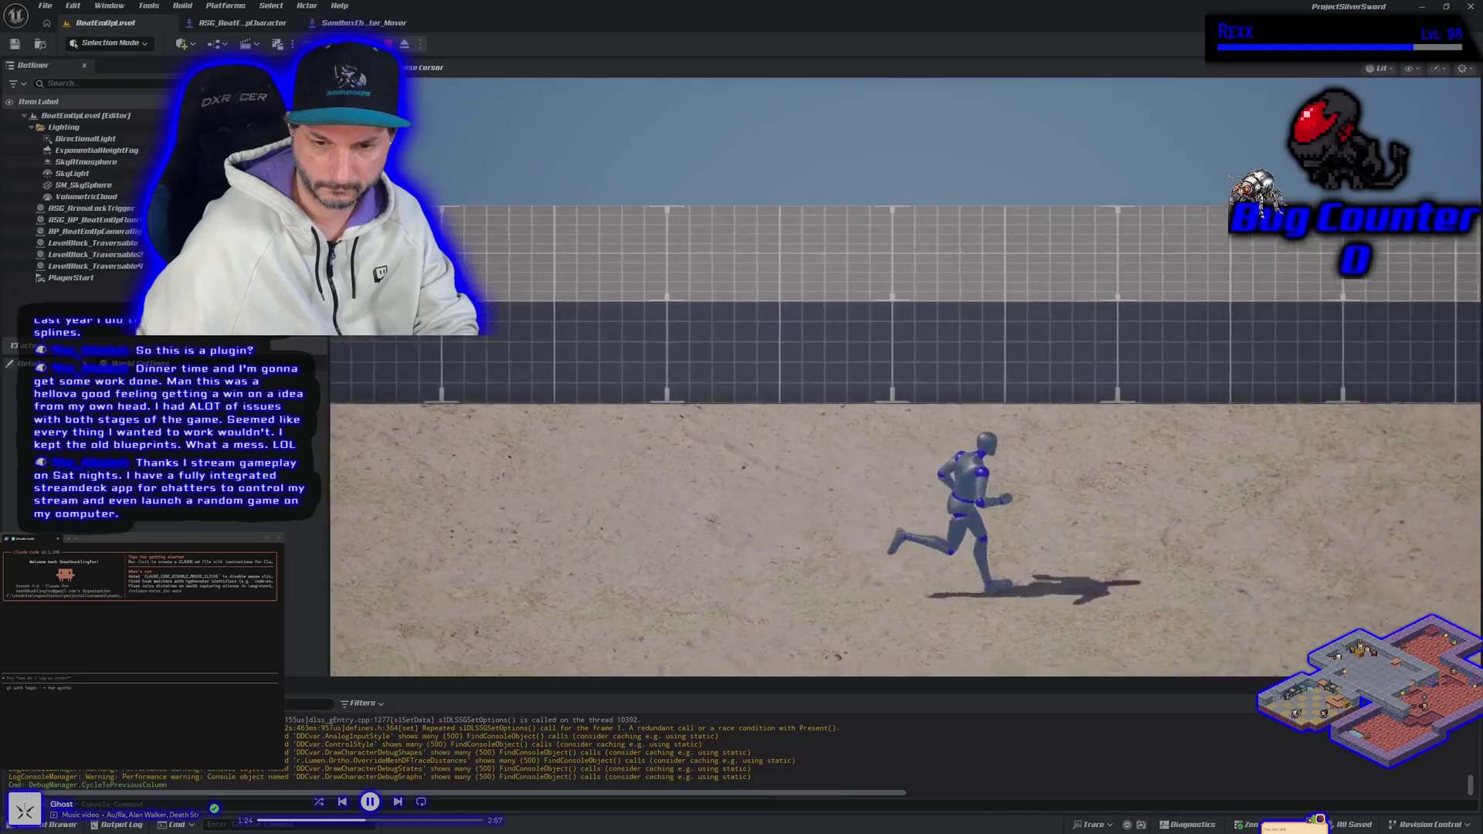
key("a")
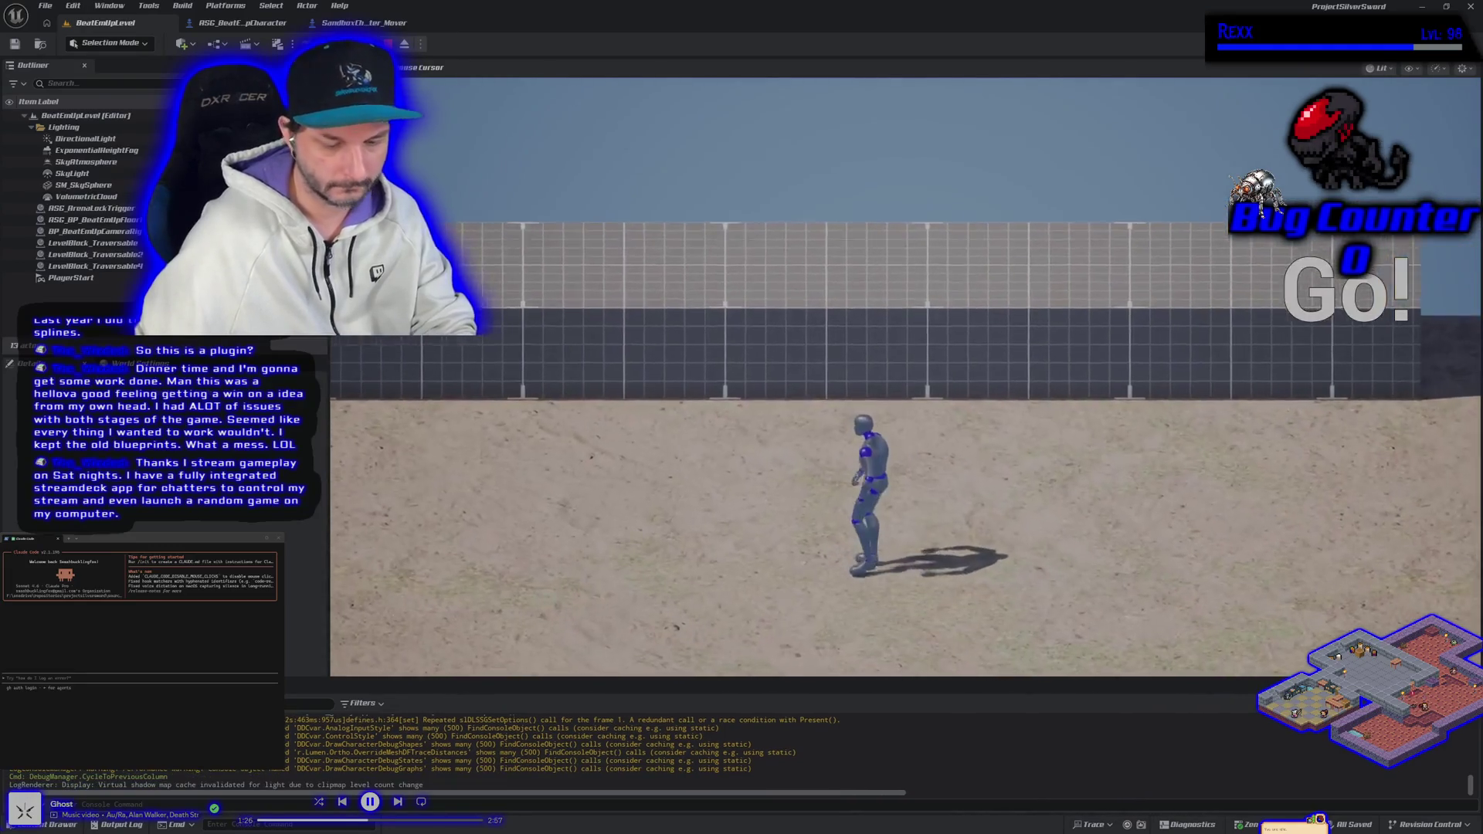
key("d")
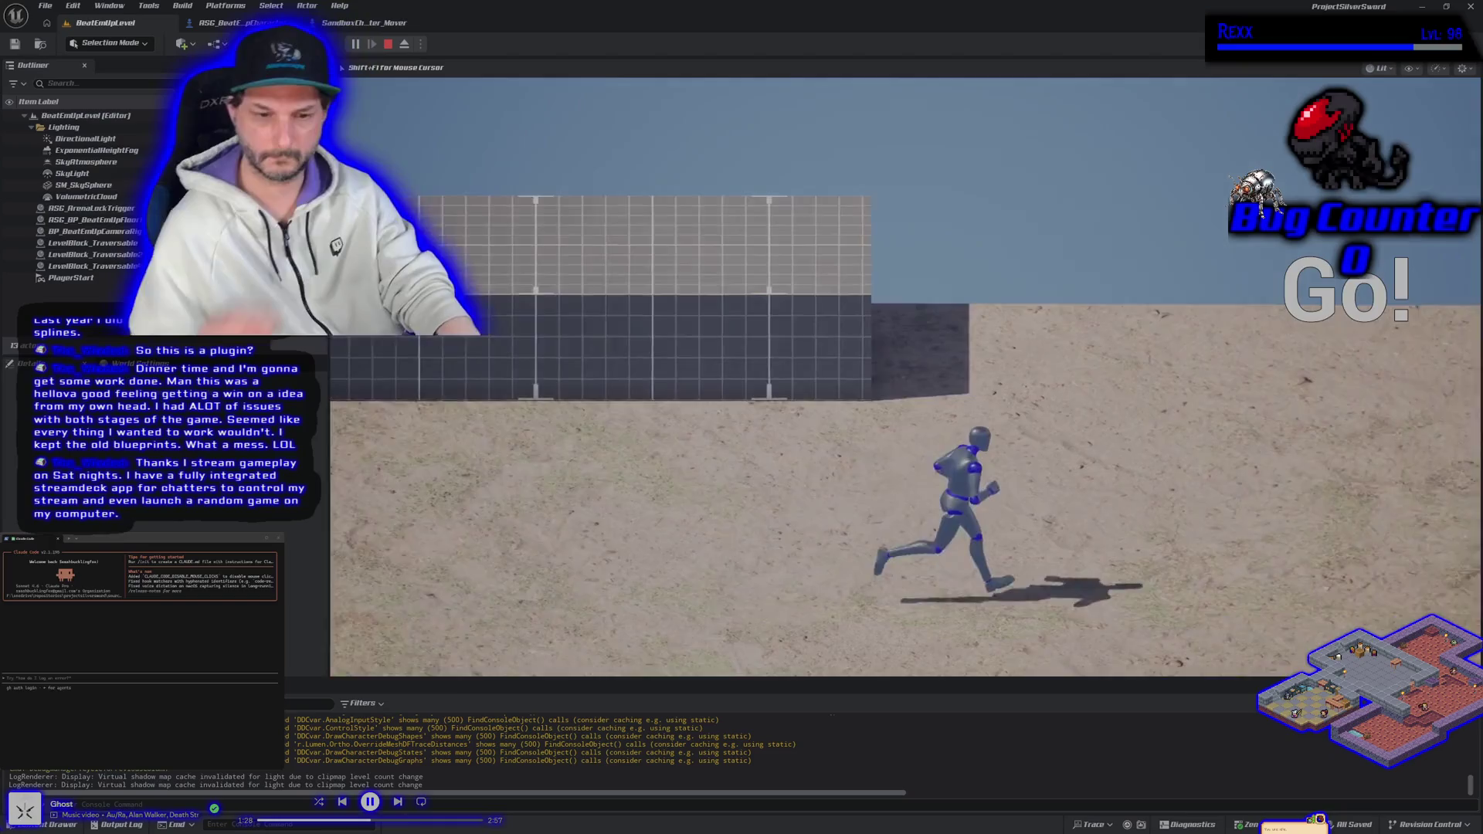
key("s")
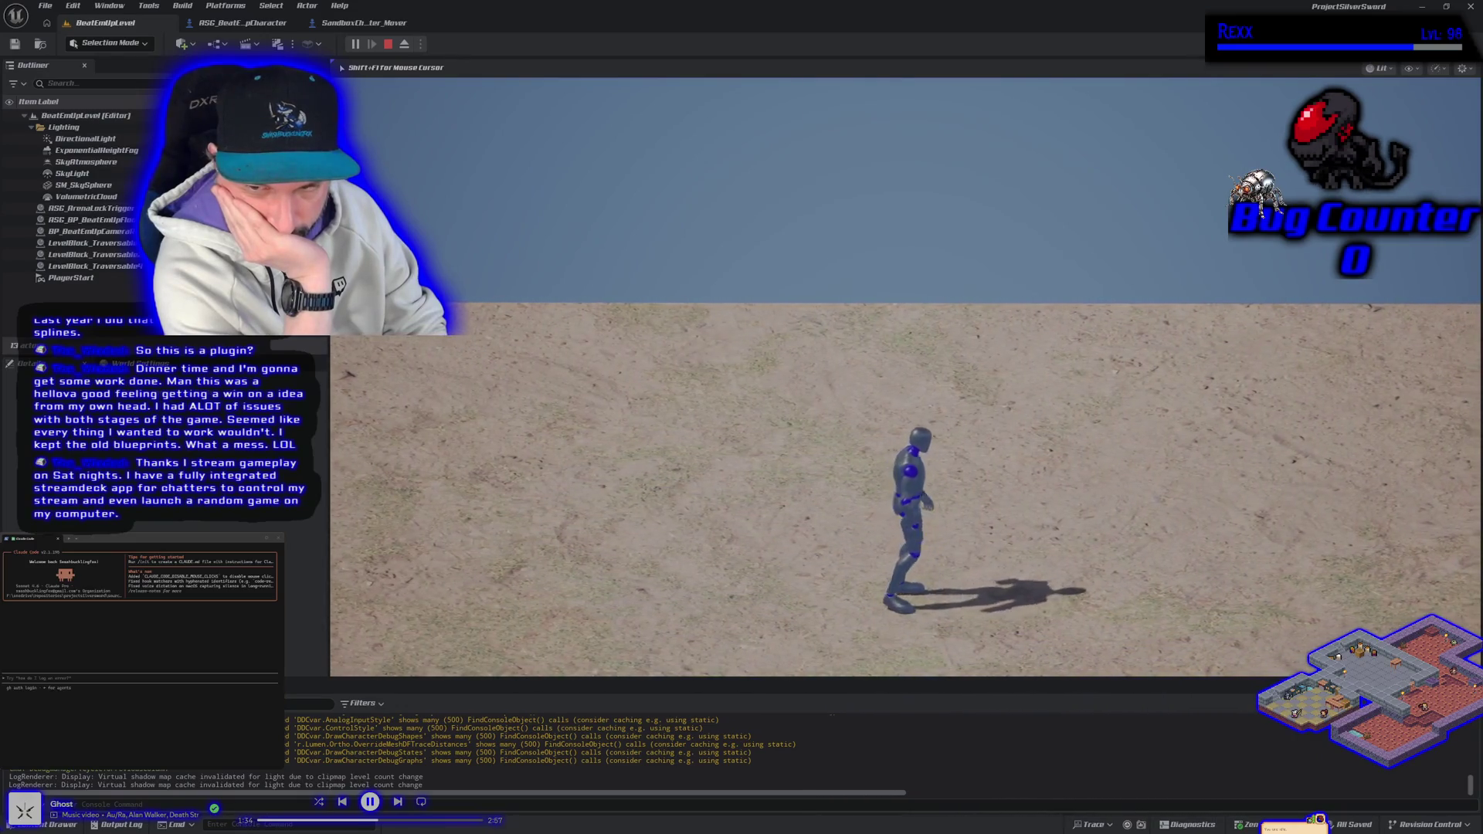
key("a")
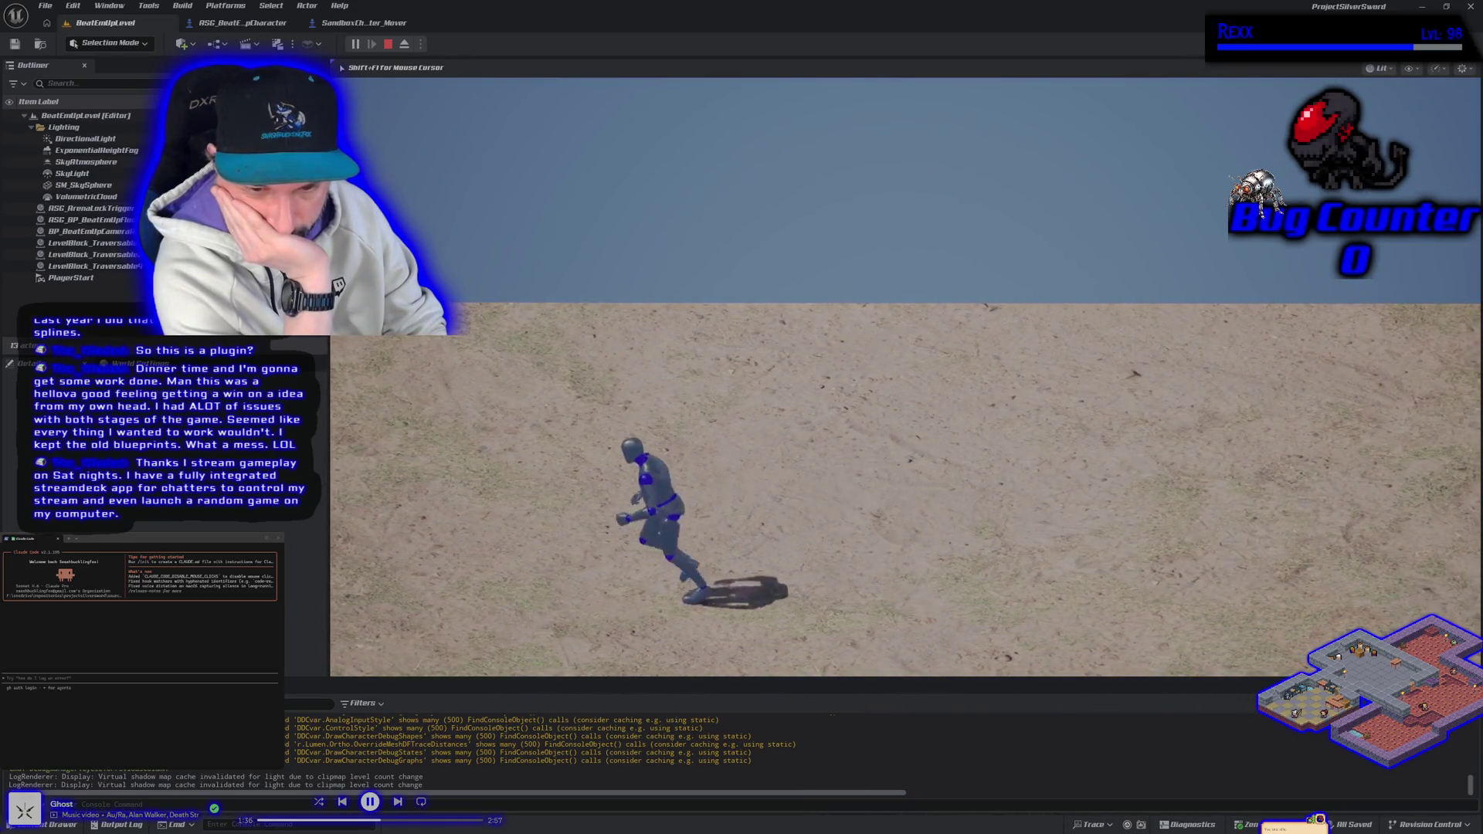
key("d")
key("w")
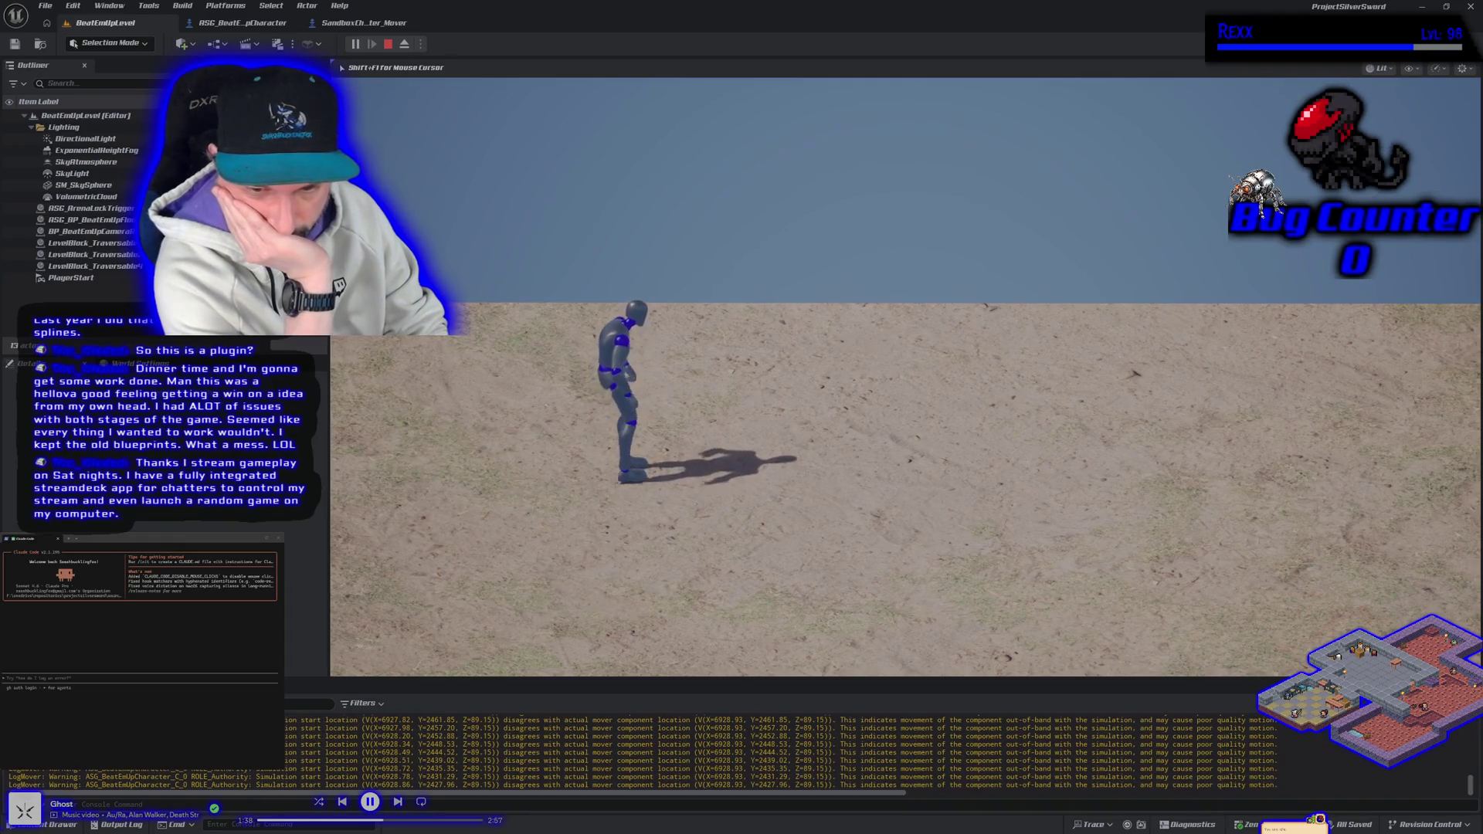
key("Escape")
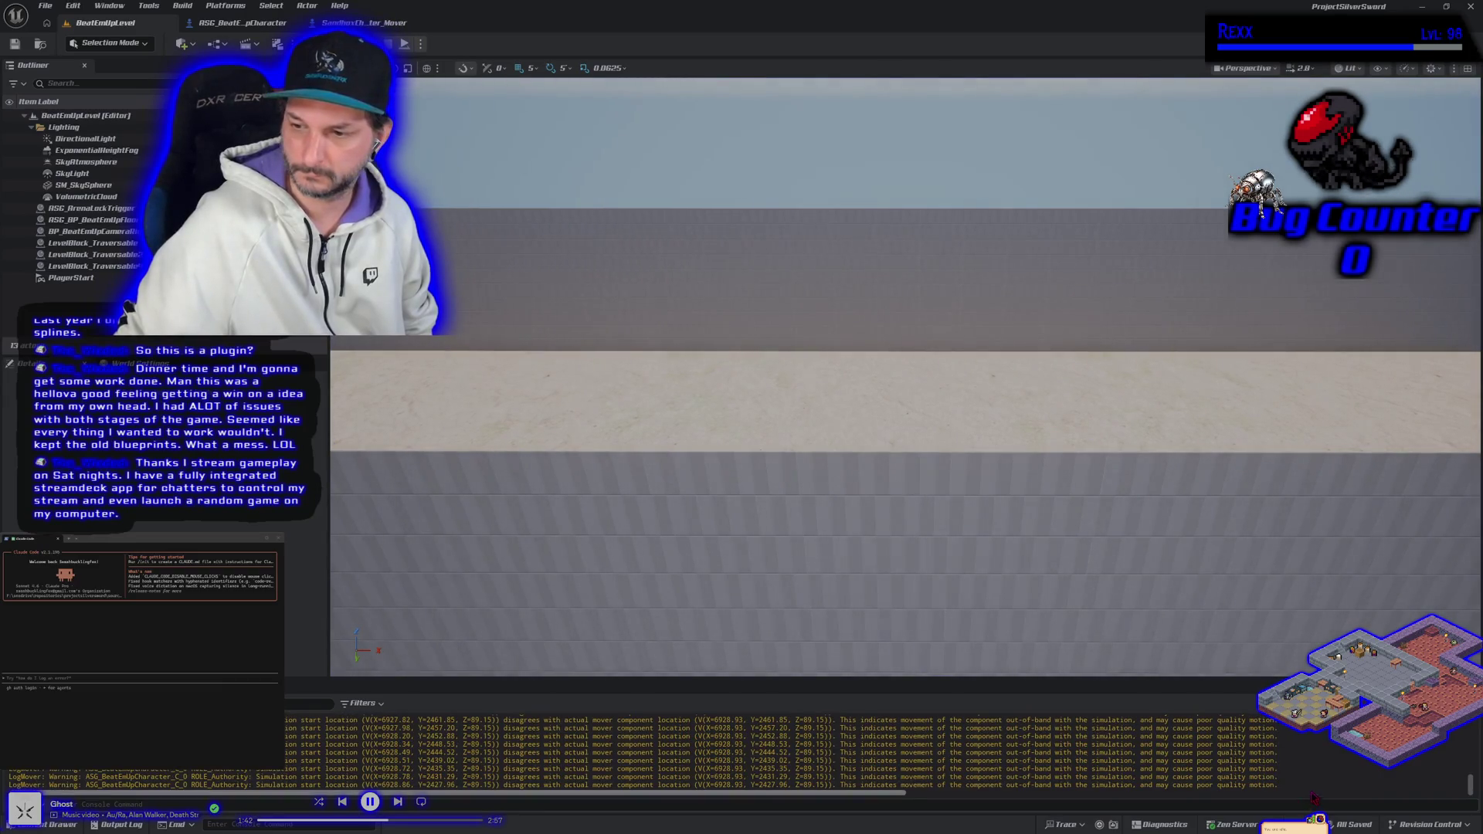
Scroll up the Output Log and drag its top edge up to show the LogMover warnings.
scroll(456, 757, "up", 10)
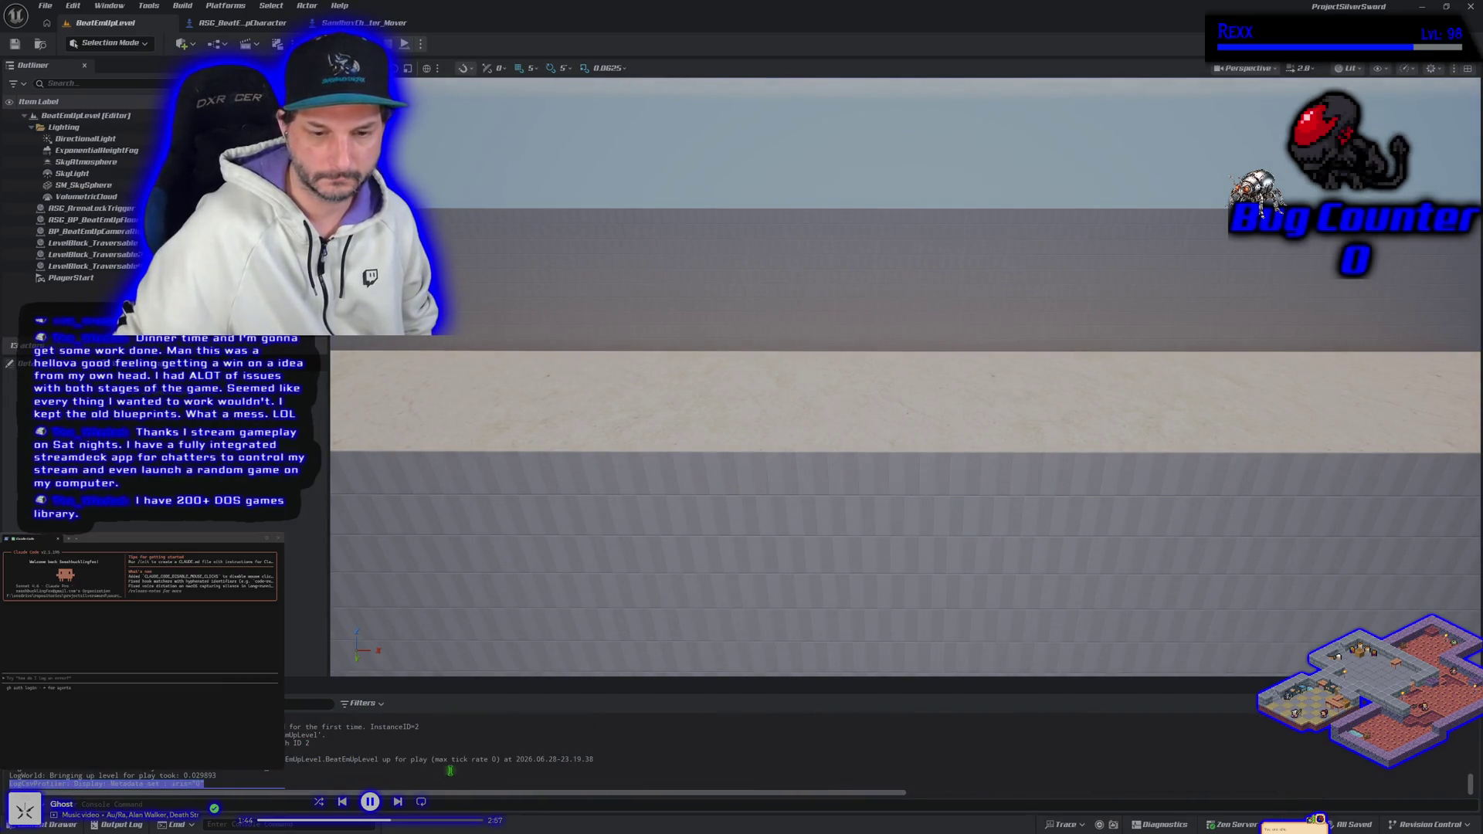
mouse_move(452, 776)
left_mouse_down()
mouse_move(466, 749)
mouse_move(290, 754)
mouse_move(294, 731)
mouse_move(292, 749)
left_mouse_up()
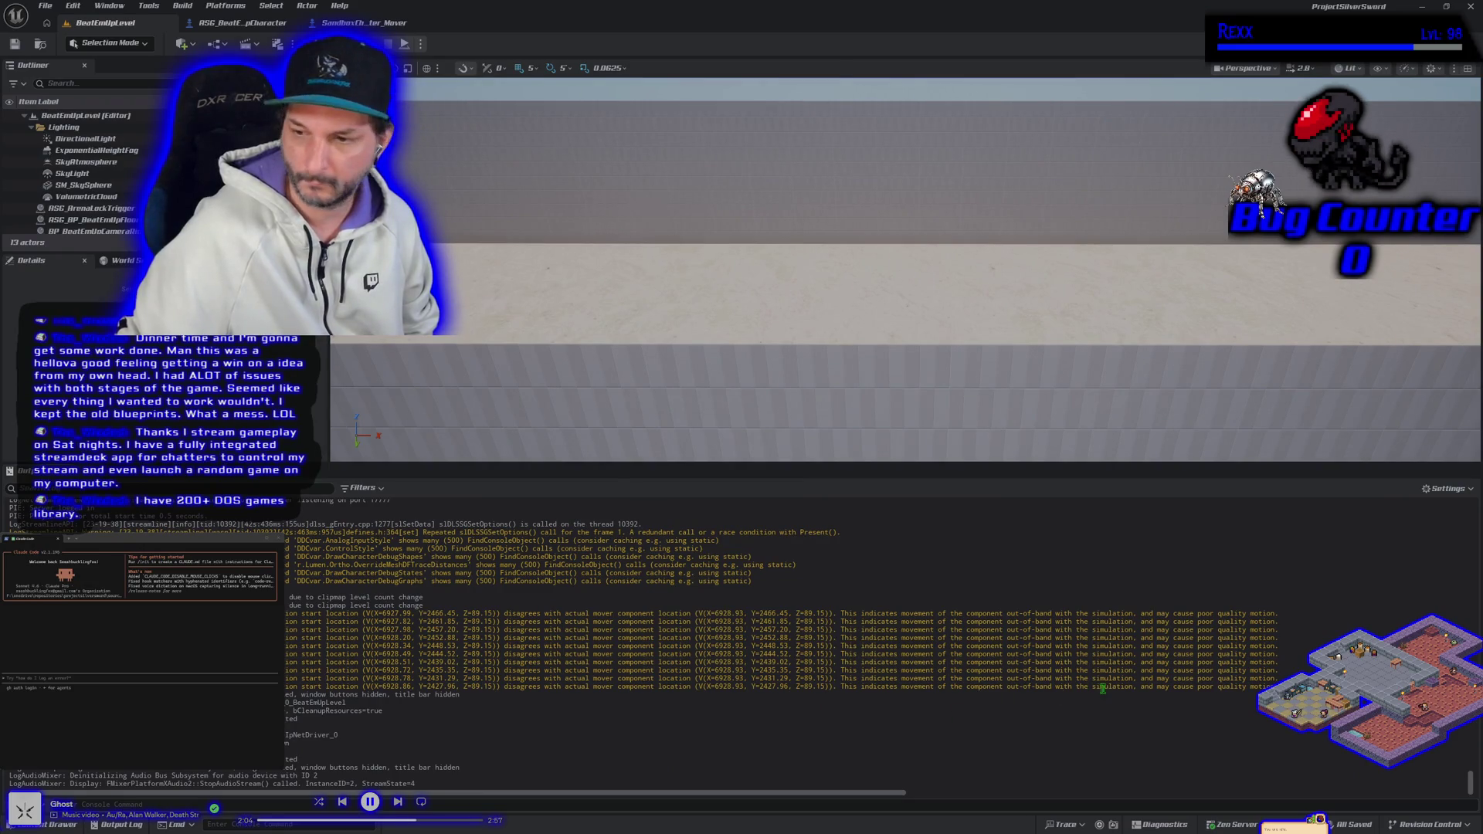
Copy the LogMover warning lines from the Output Log and send them to Claude Code.
mouse_move(459, 695)
left_mouse_down()
mouse_move(290, 679)
mouse_move(290, 598)
mouse_move(289, 656)
left_mouse_up()
left_click(832, 702)
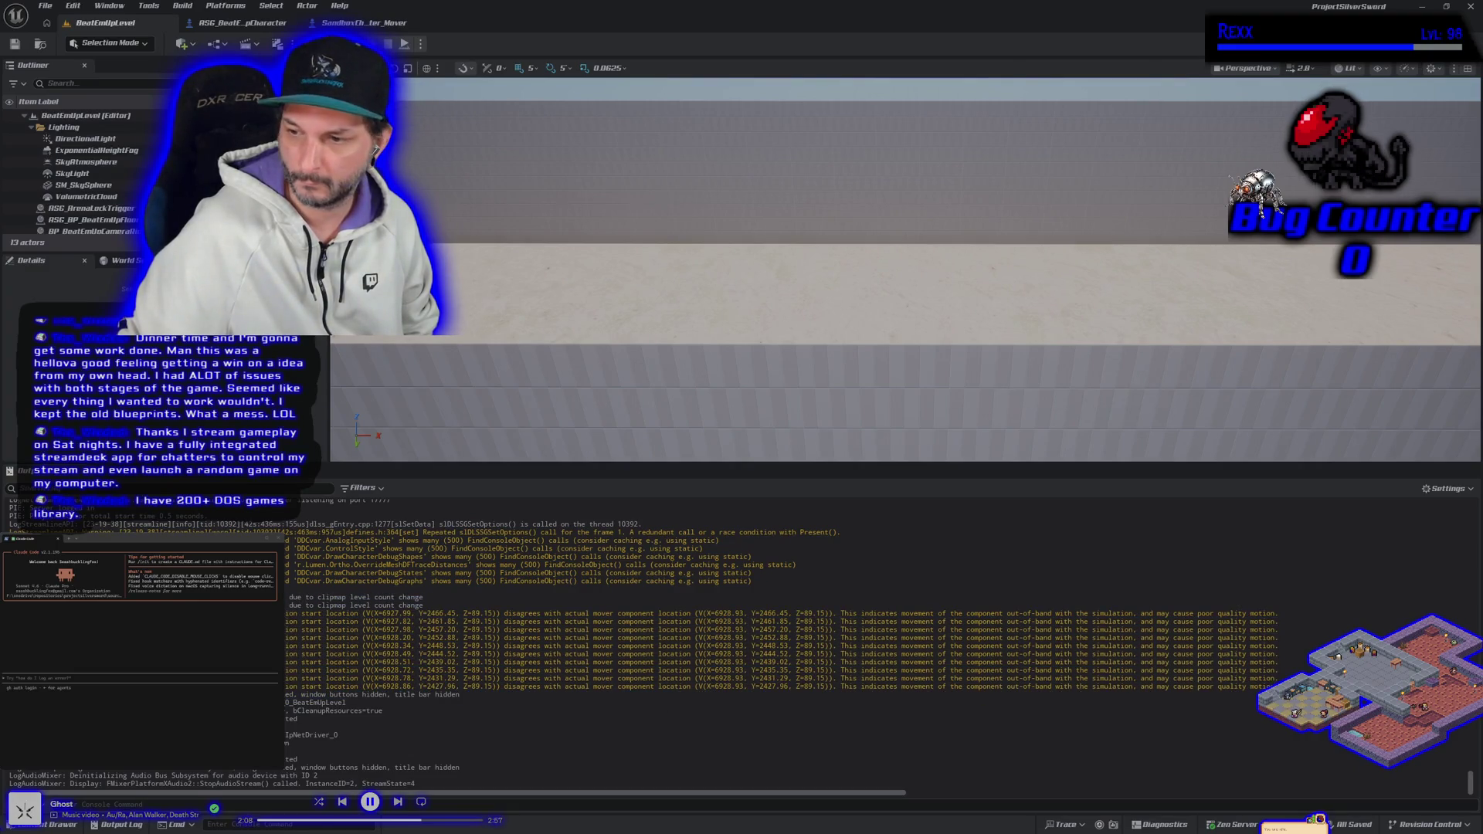
left_click_drag(831, 691, 831, 614)
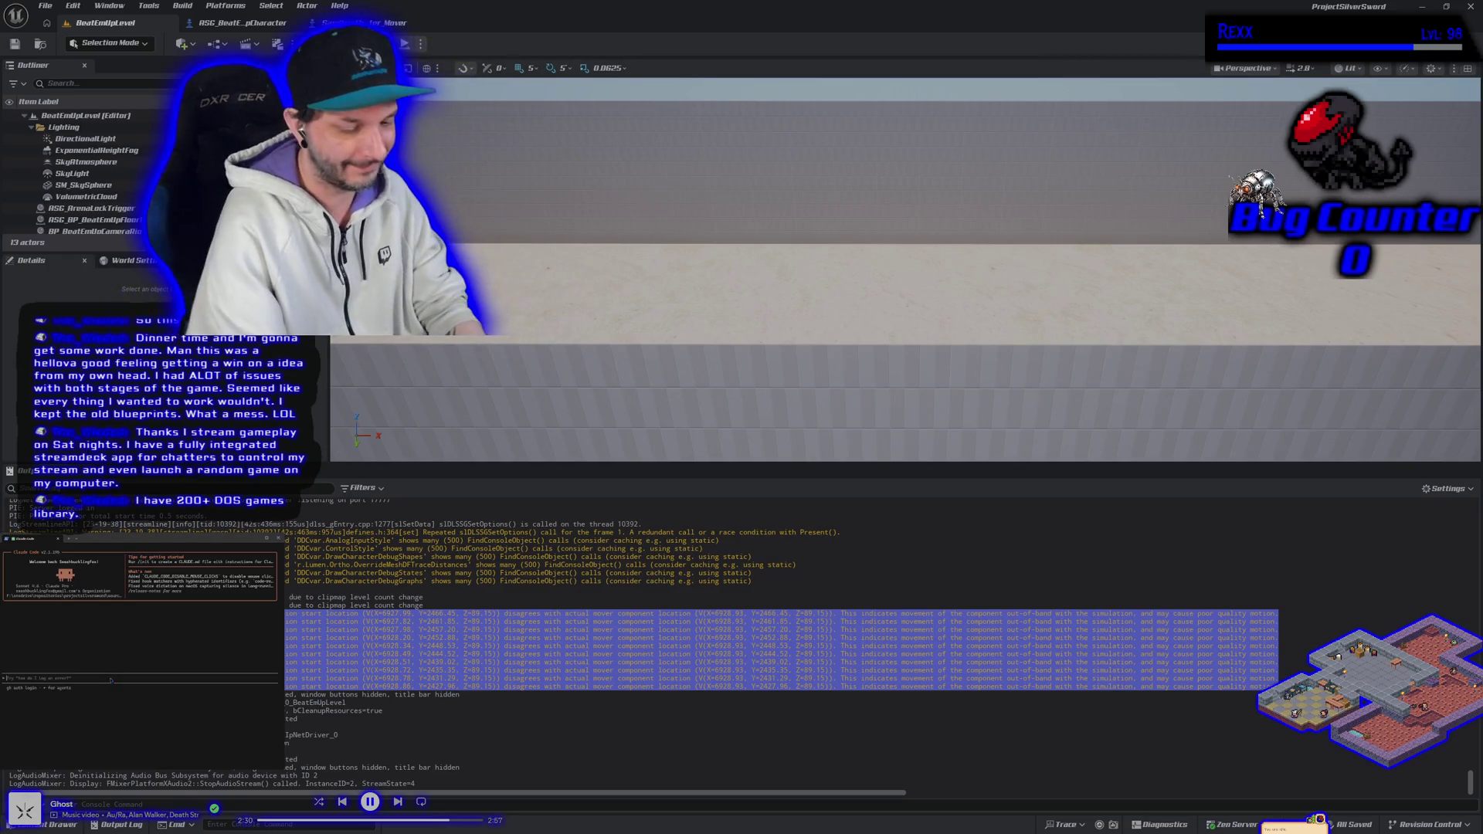
key("ctrl+v")
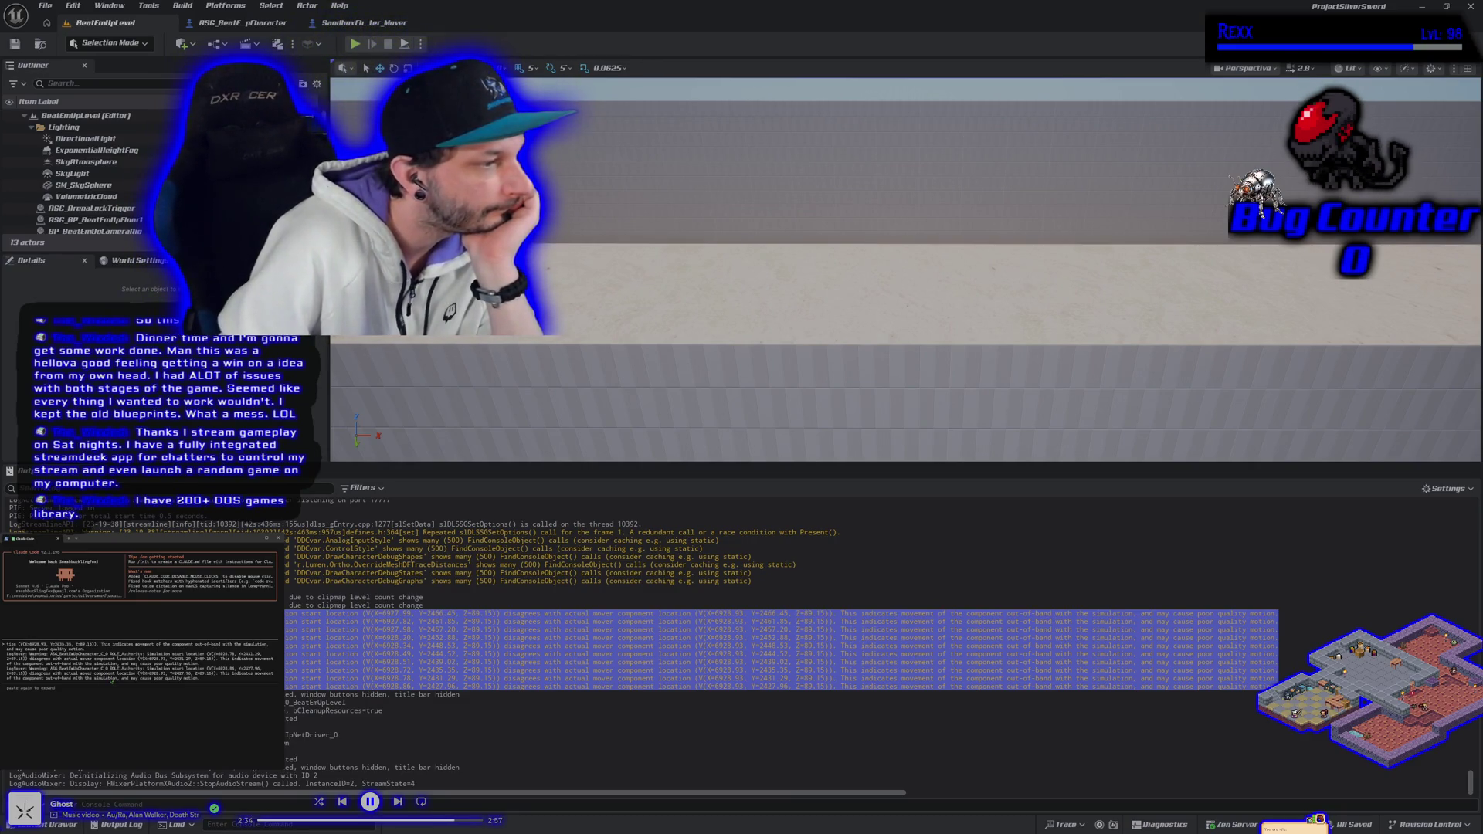
key("Return")
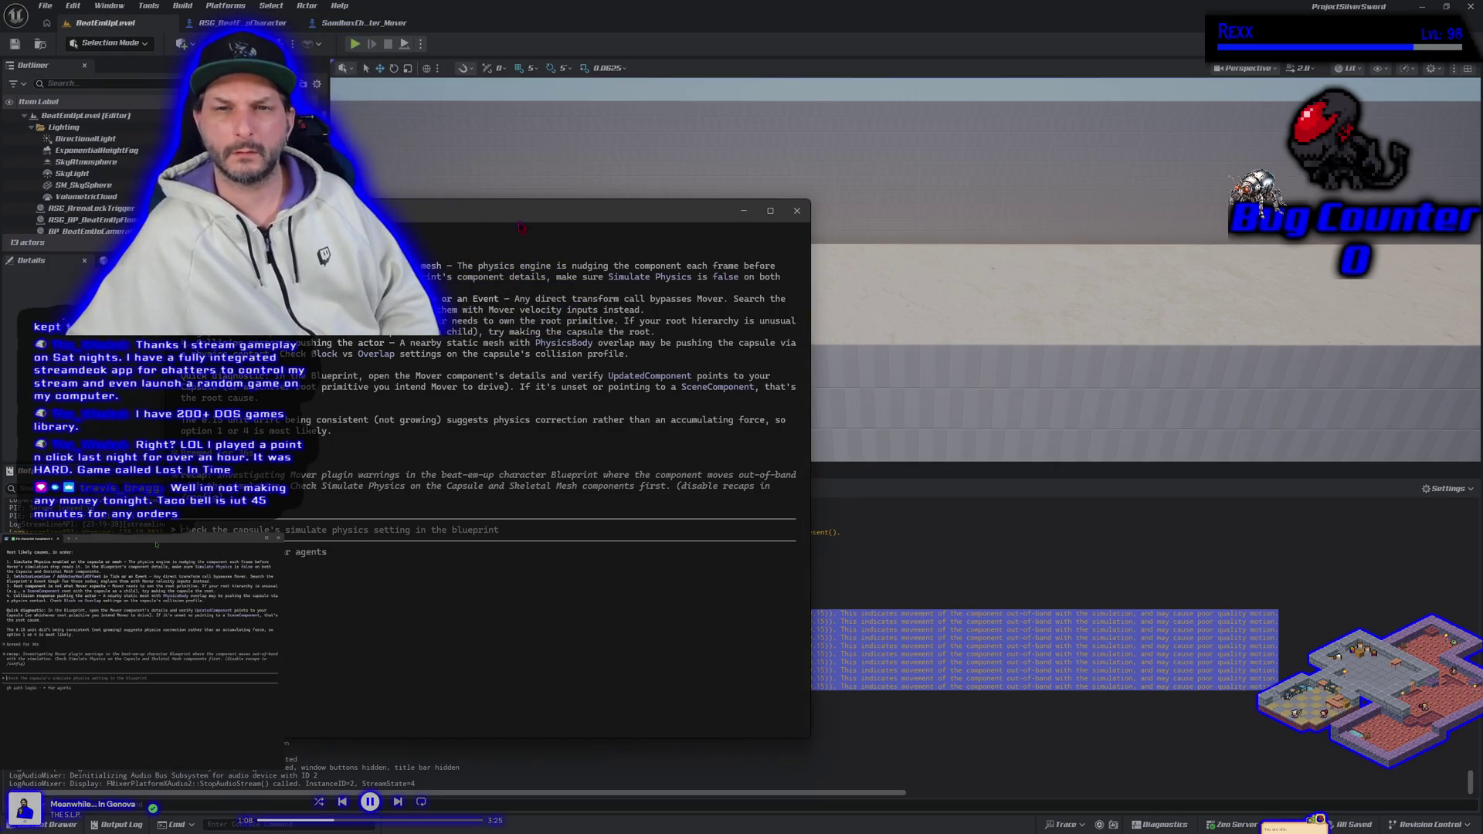
Move the assistant terminal aside and switch to the SandboxCharacter_Mover Blueprint.
key("super+Left")
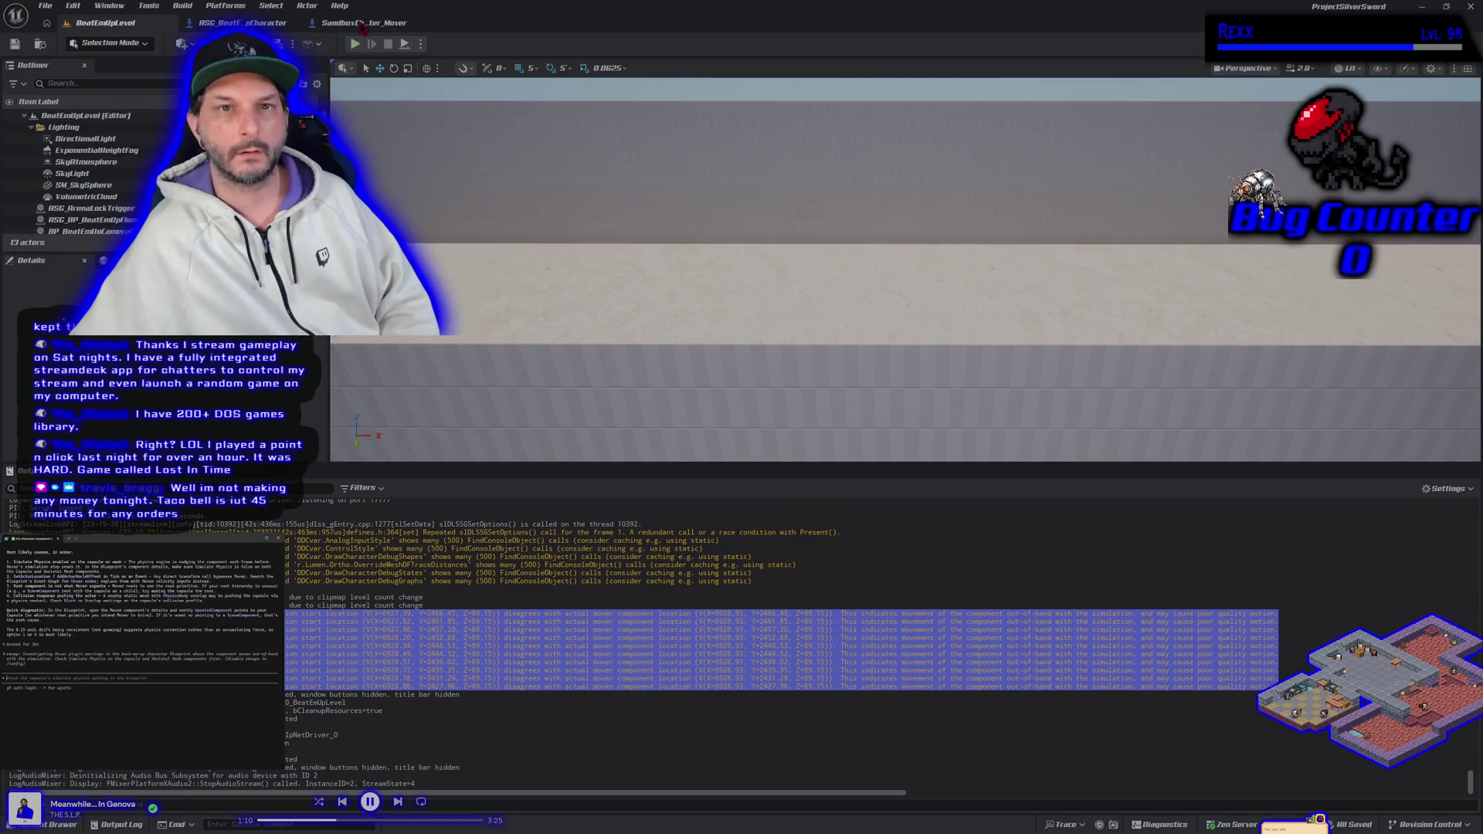
left_click(360, 23)
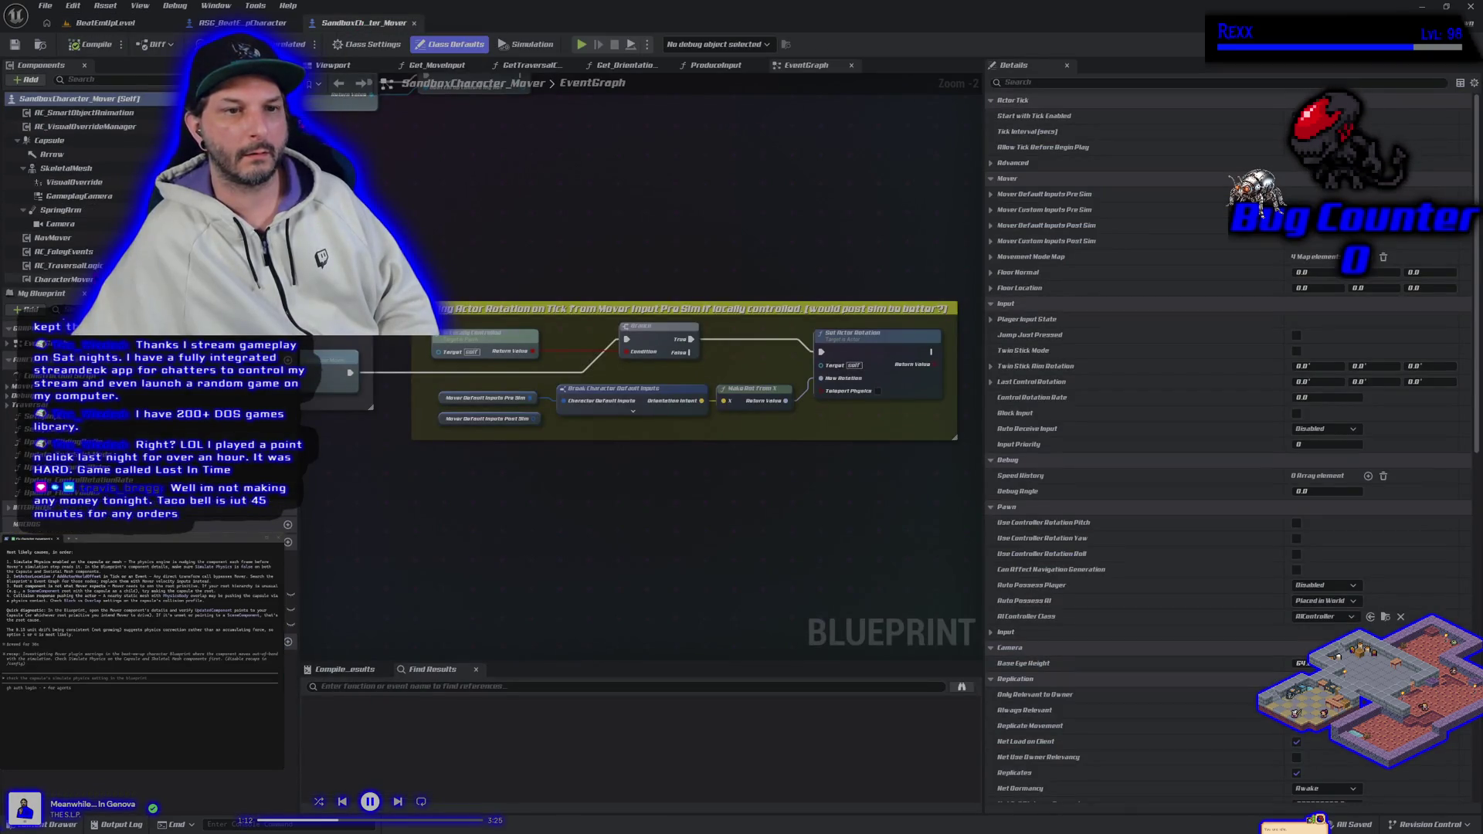
Search the CharacterMover and Self details for 'updated', then clear the filter.
left_click(63, 278)
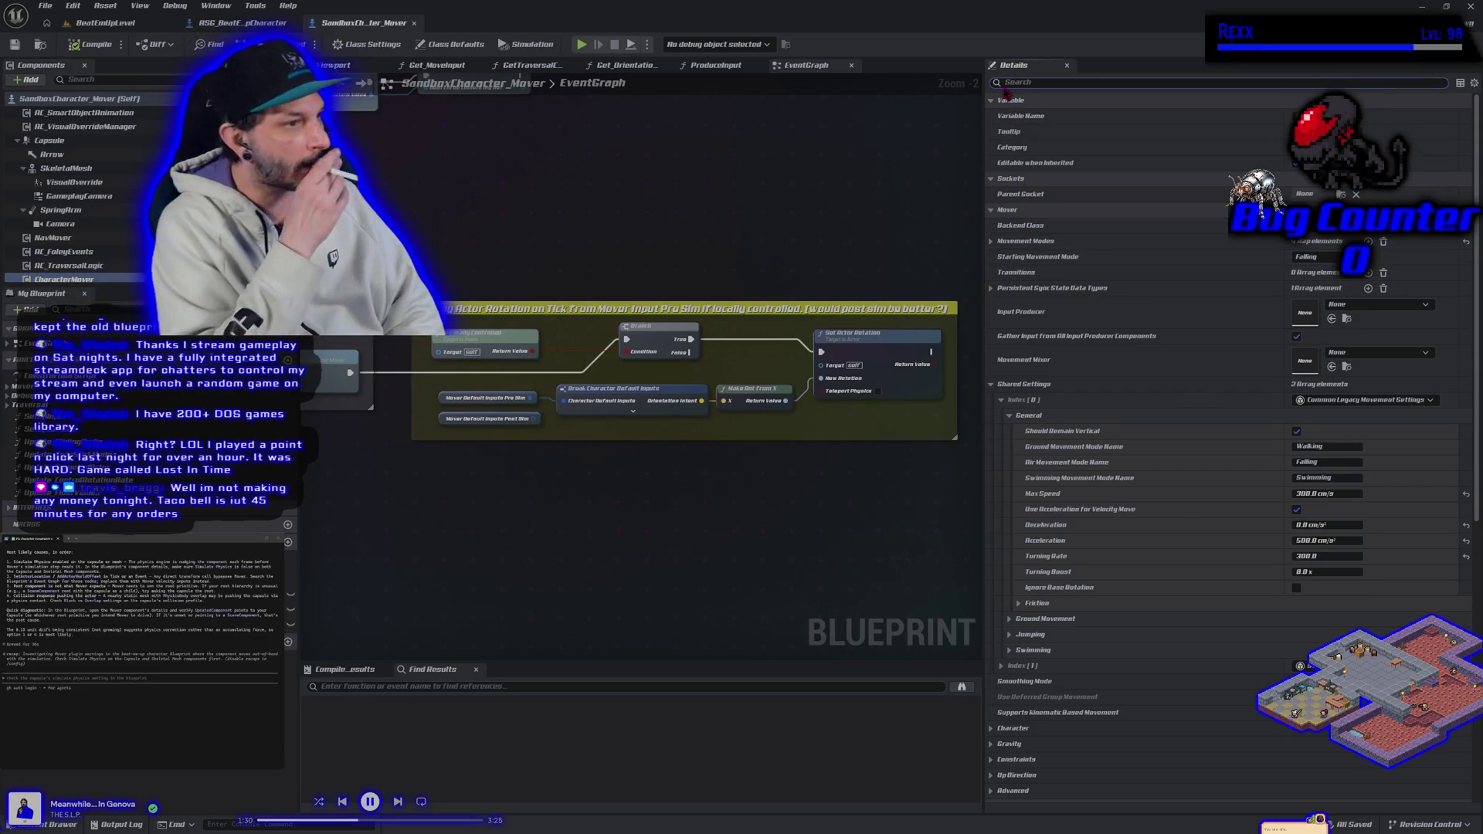
type("updated")
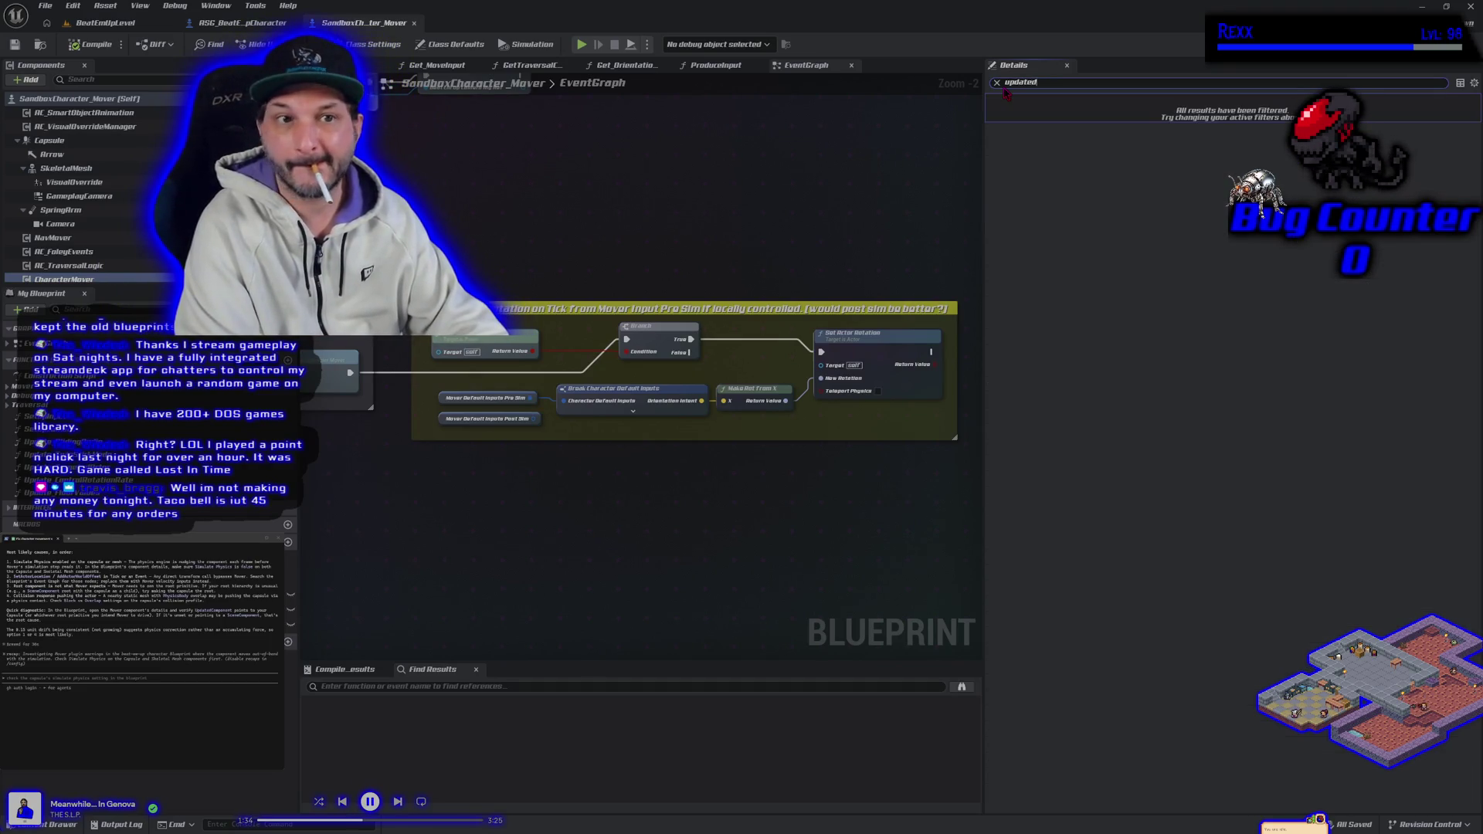
left_click(155, 101)
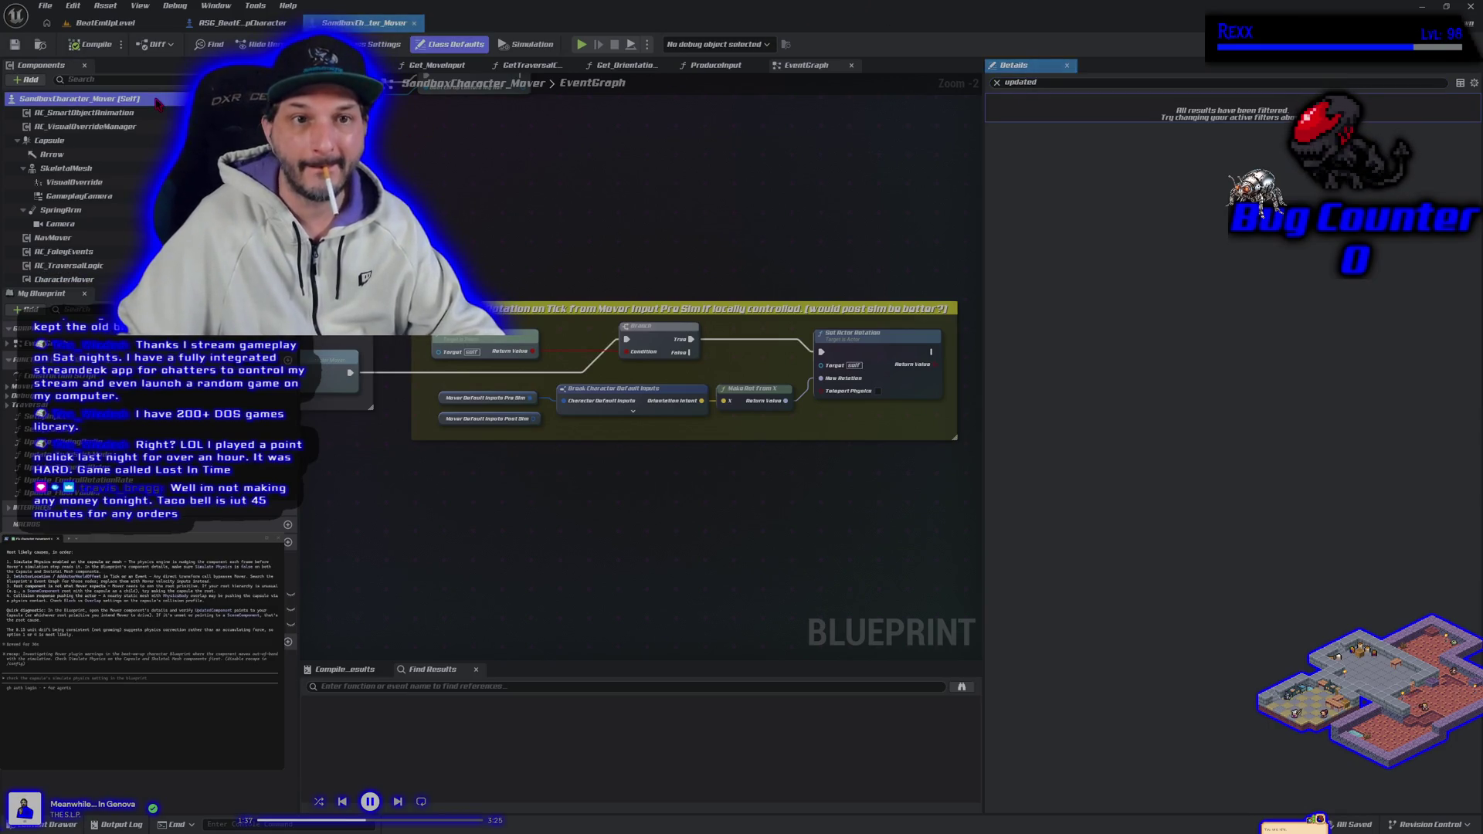
left_click(997, 83)
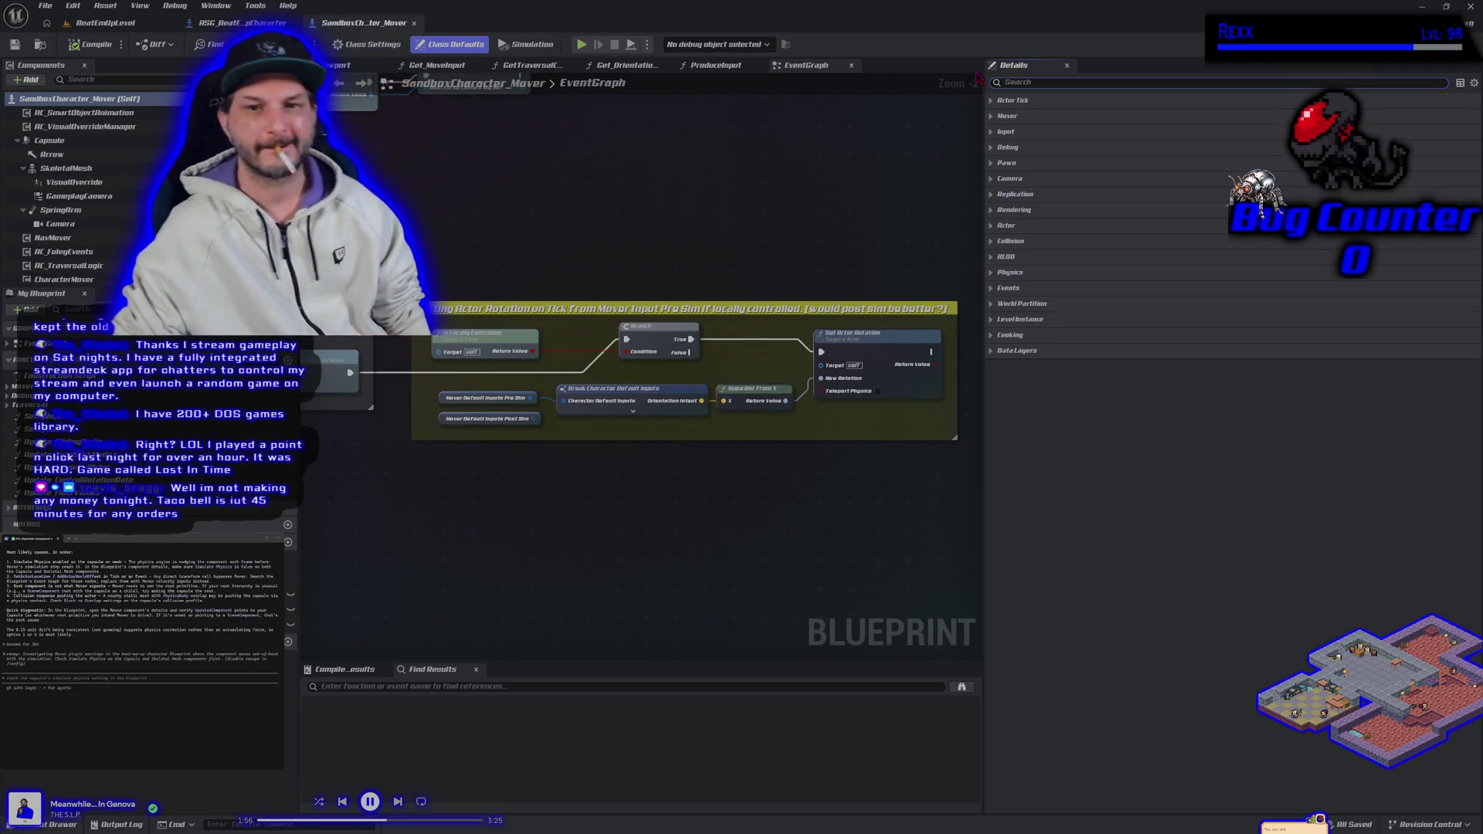
Copy the commented actor-rotation node group and paste it into the terminal assistant.
left_click_drag(697, 462, 642, 482)
scroll(641, 481, "down", 1)
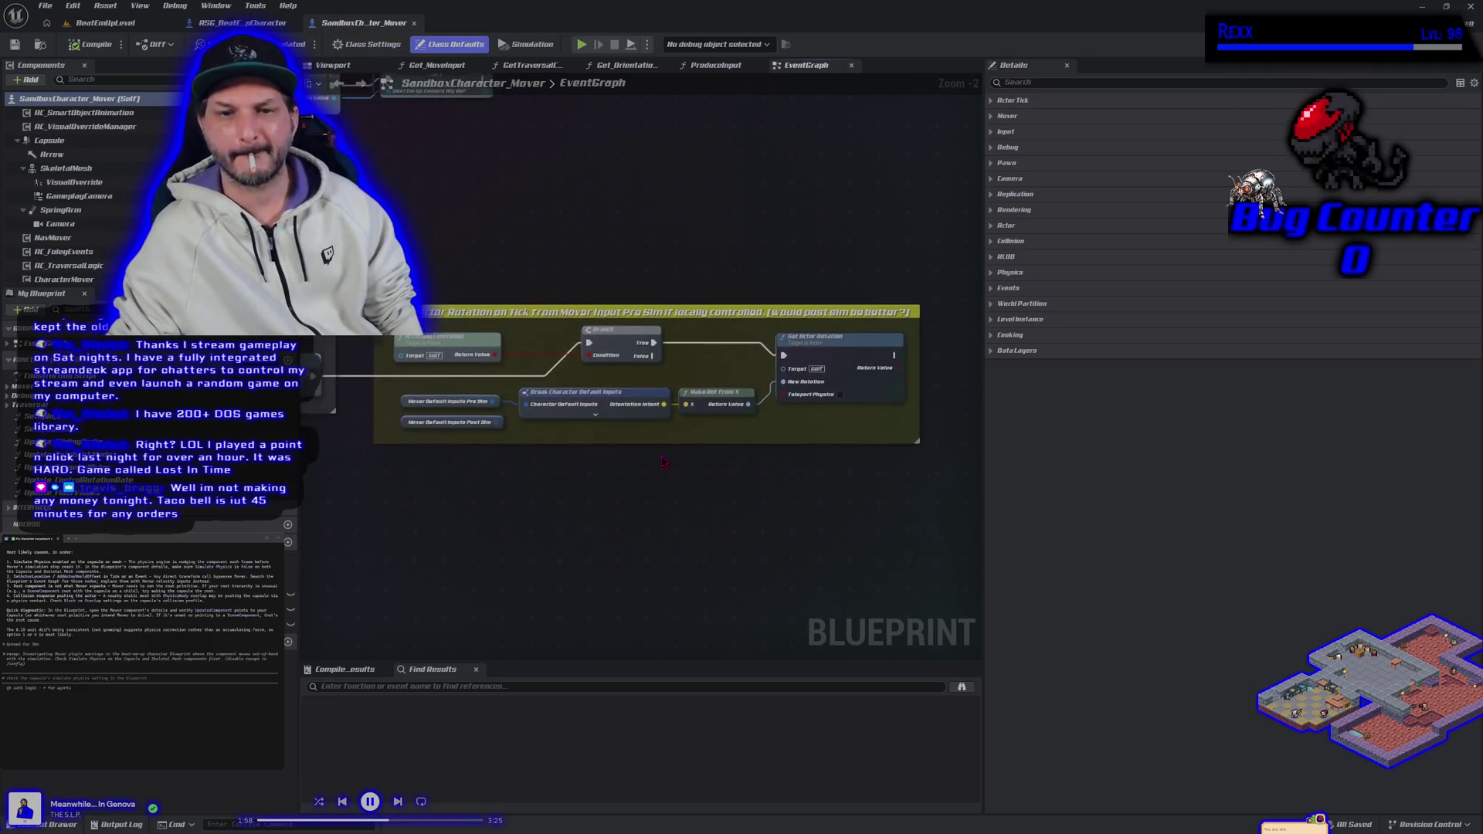
left_click_drag(391, 261, 833, 487)
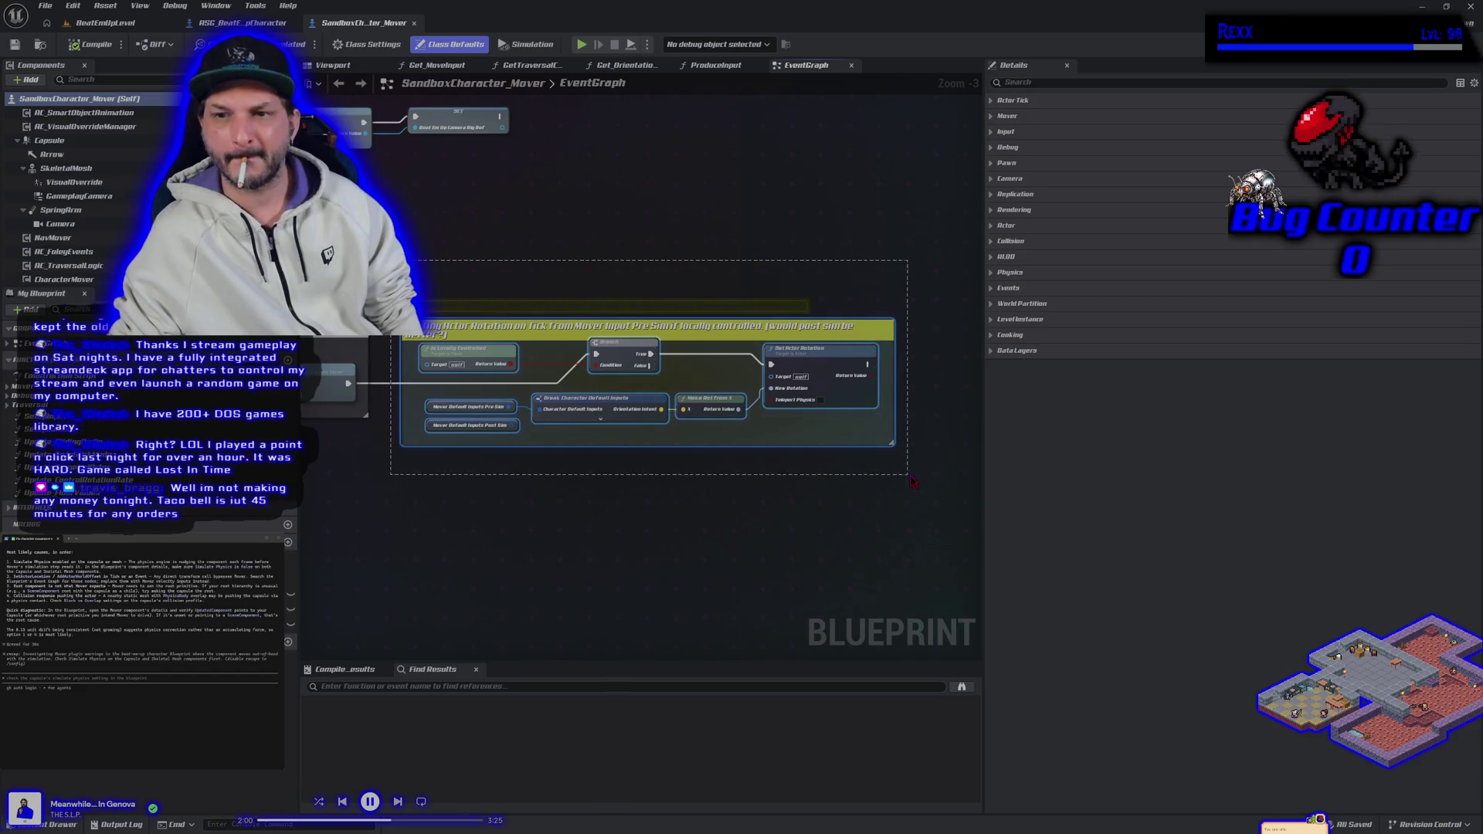
right_click(826, 354)
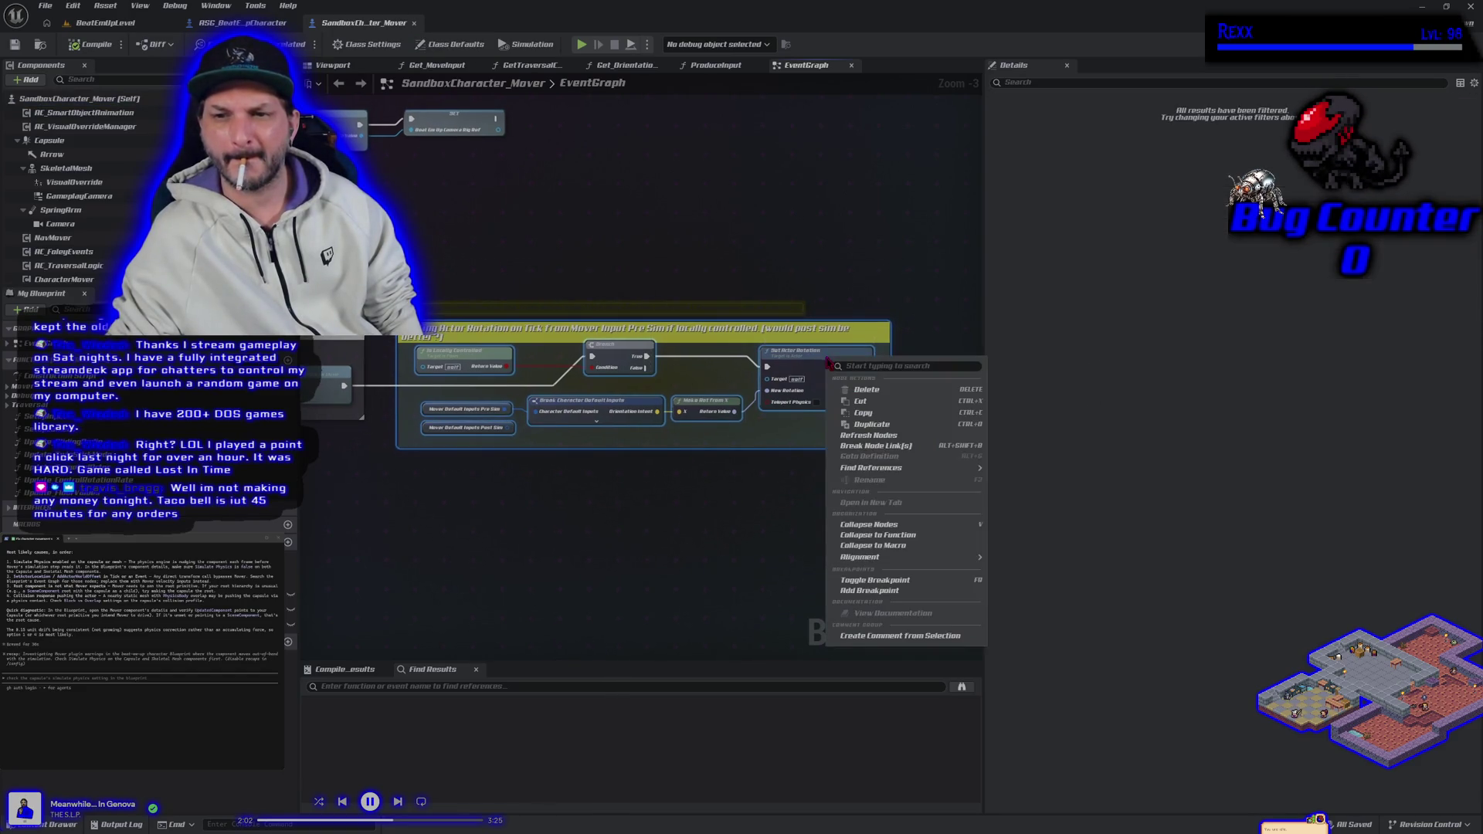
key("Escape")
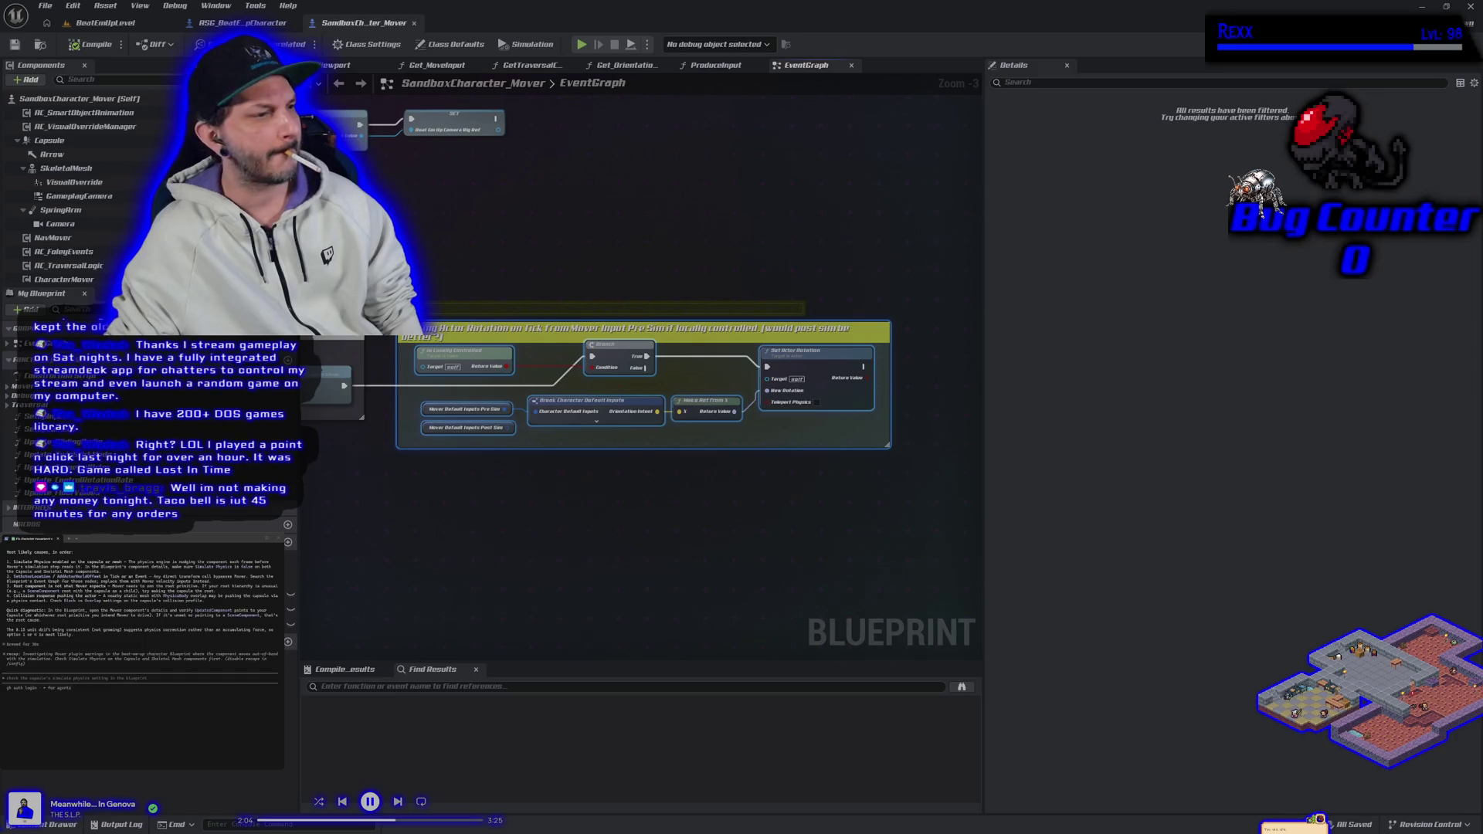
key("ctrl+v")
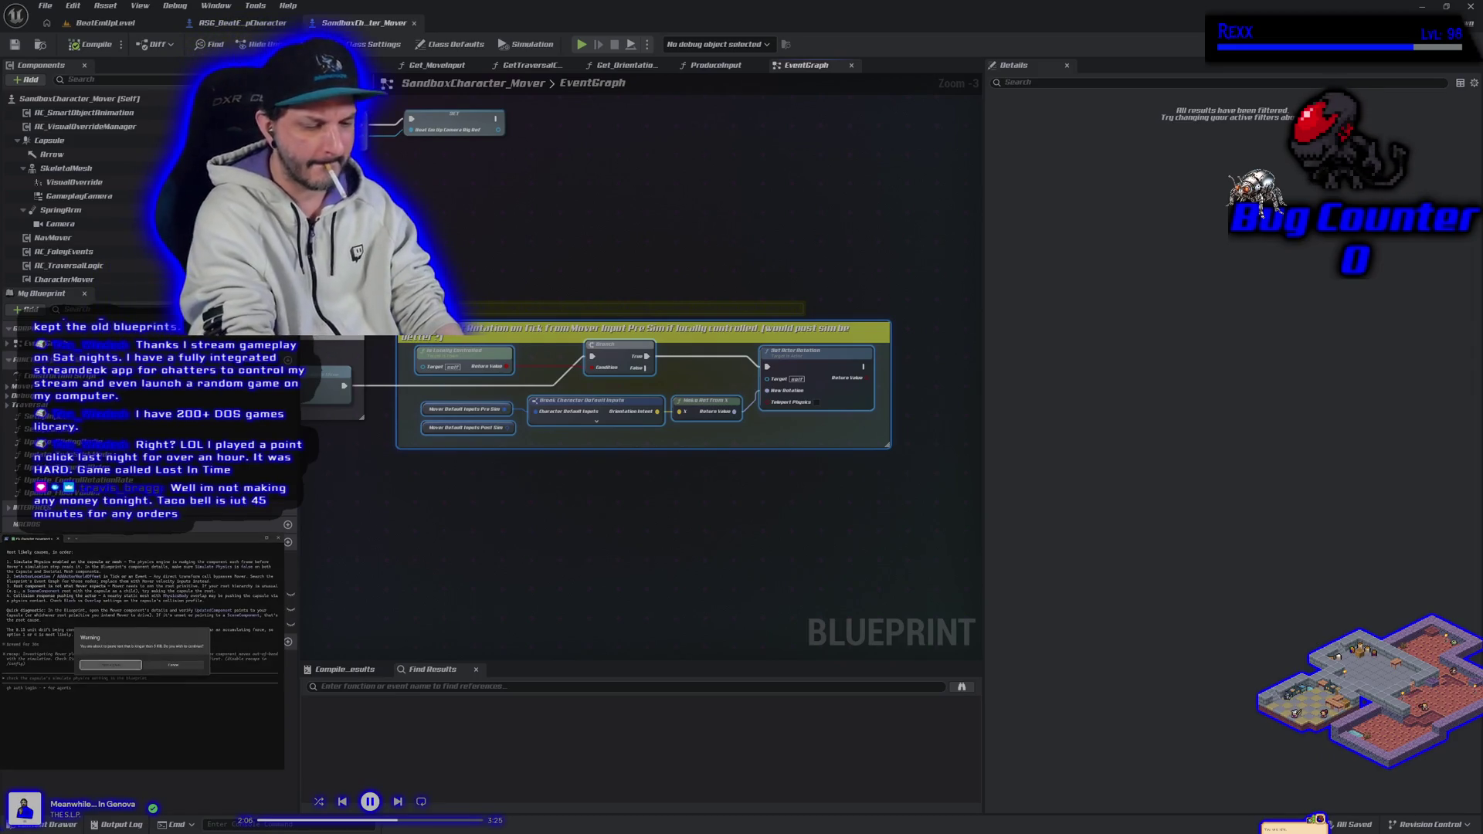
key("Return")
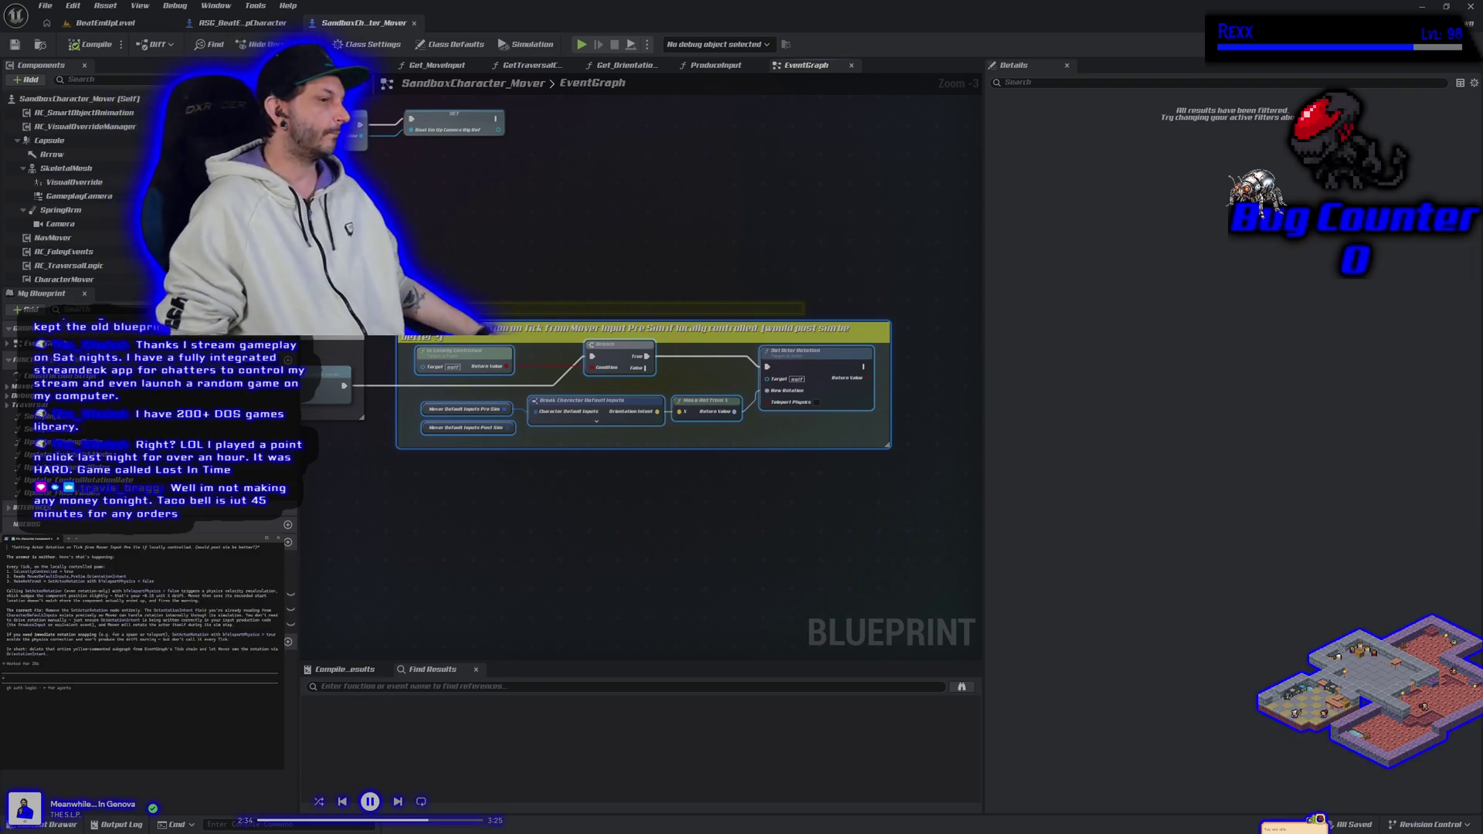
Ask the assistant 'how do I set the OrientationIntent in my input production' and read the reply.
type("how do I set the OrientationIntent in my input production")
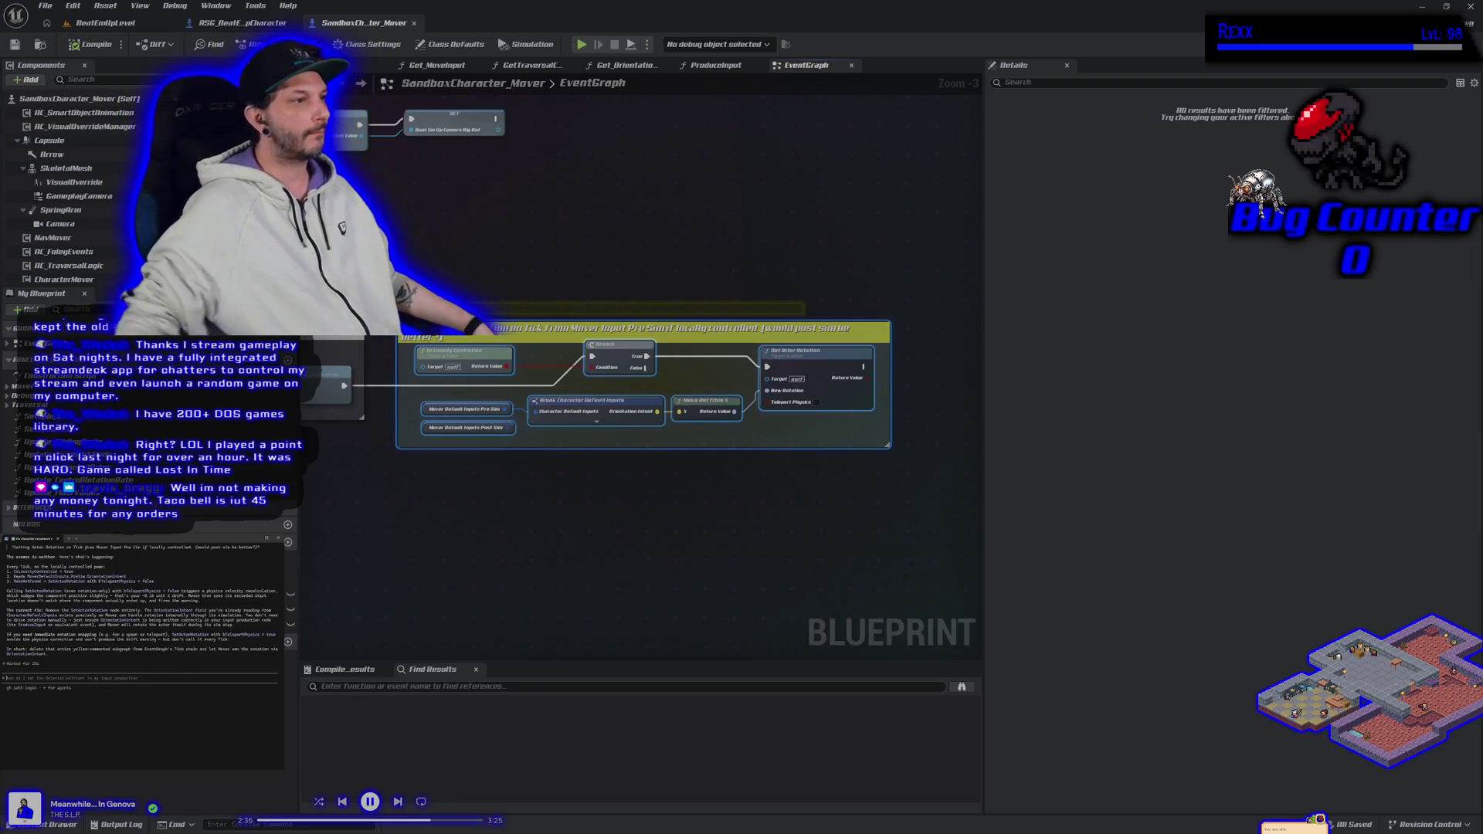
key("Return")
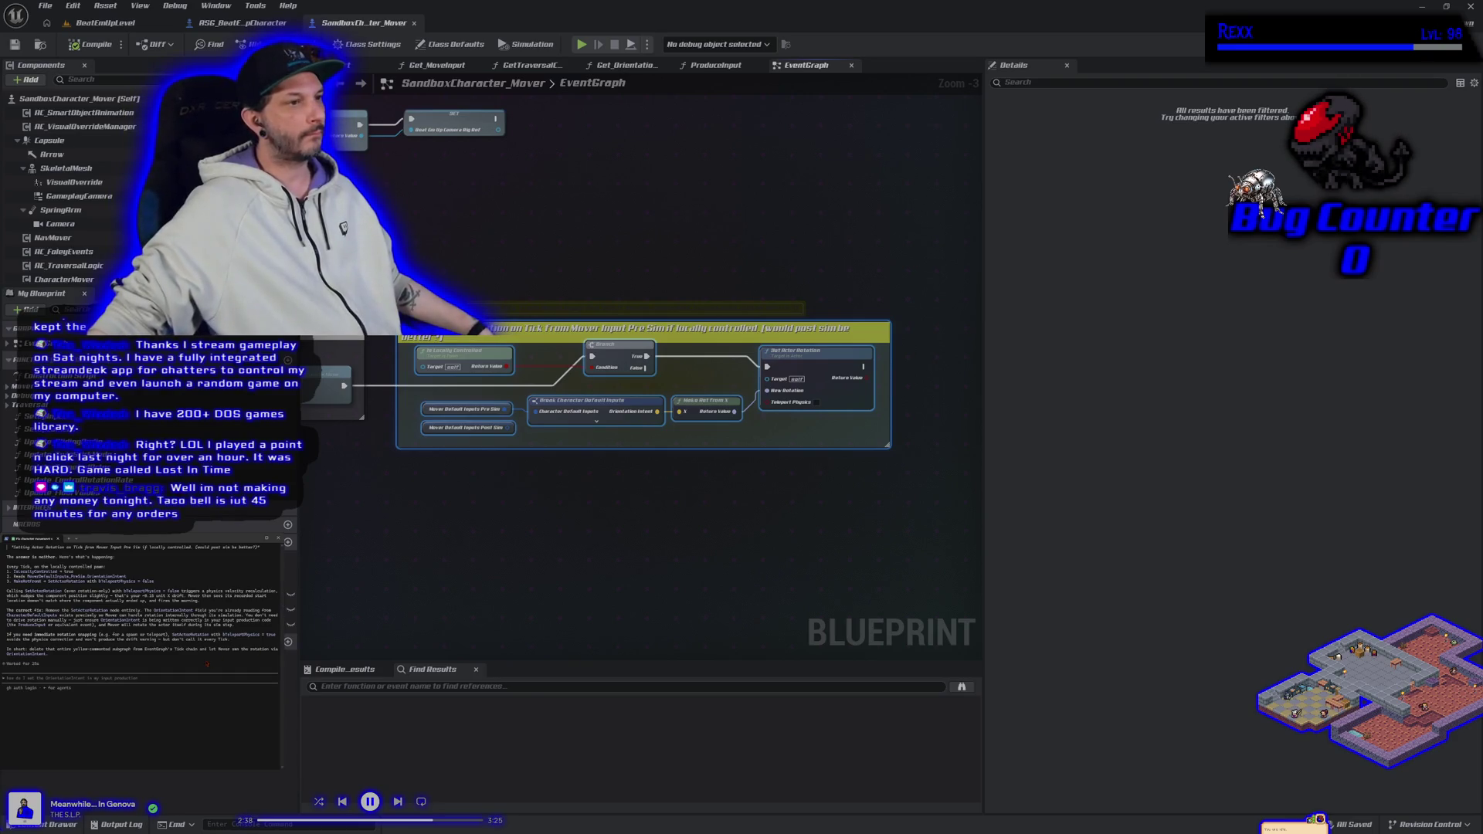
scroll(208, 664, "up", 1)
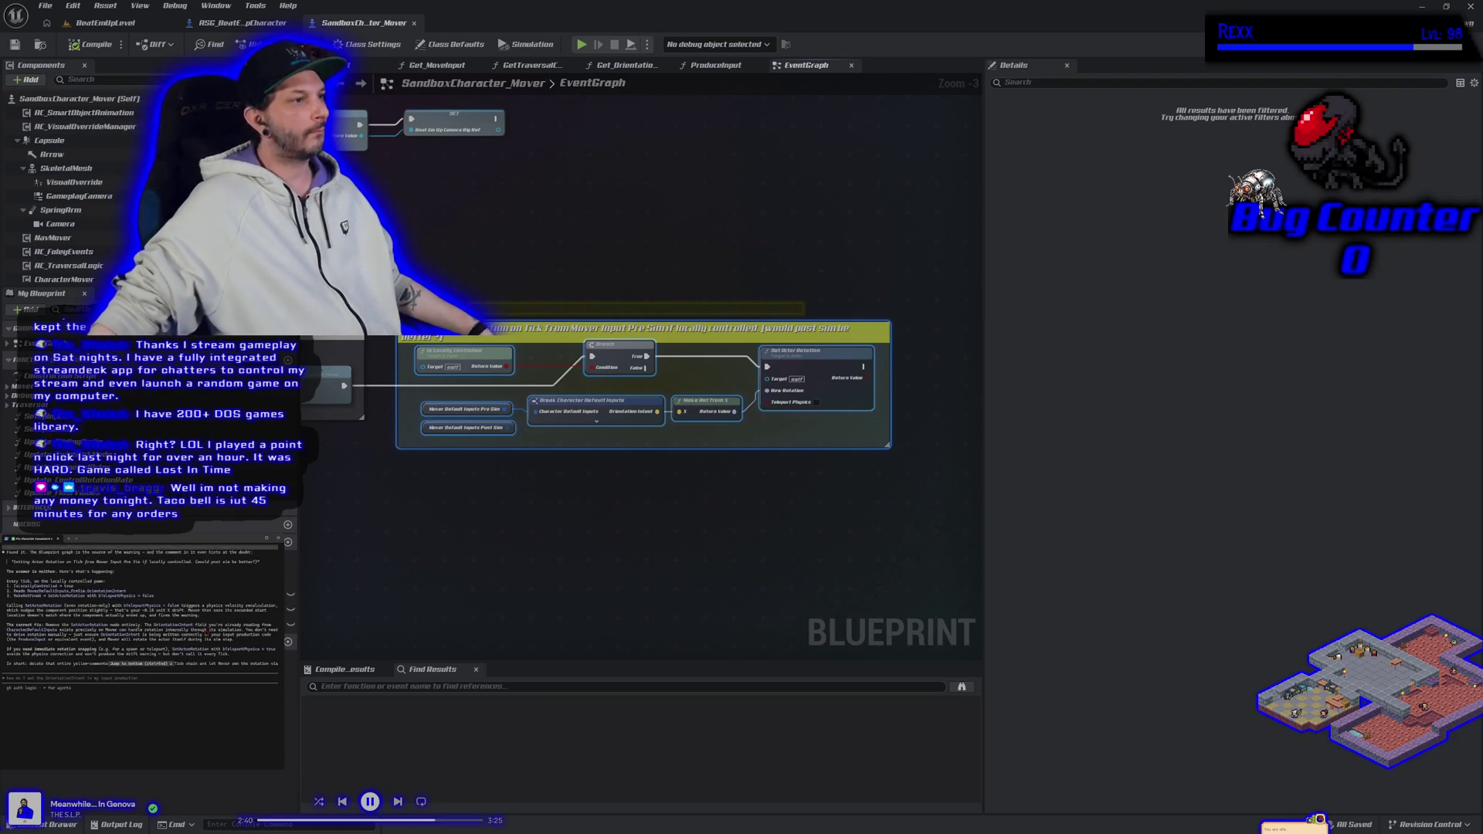
scroll(203, 649, "up", 3)
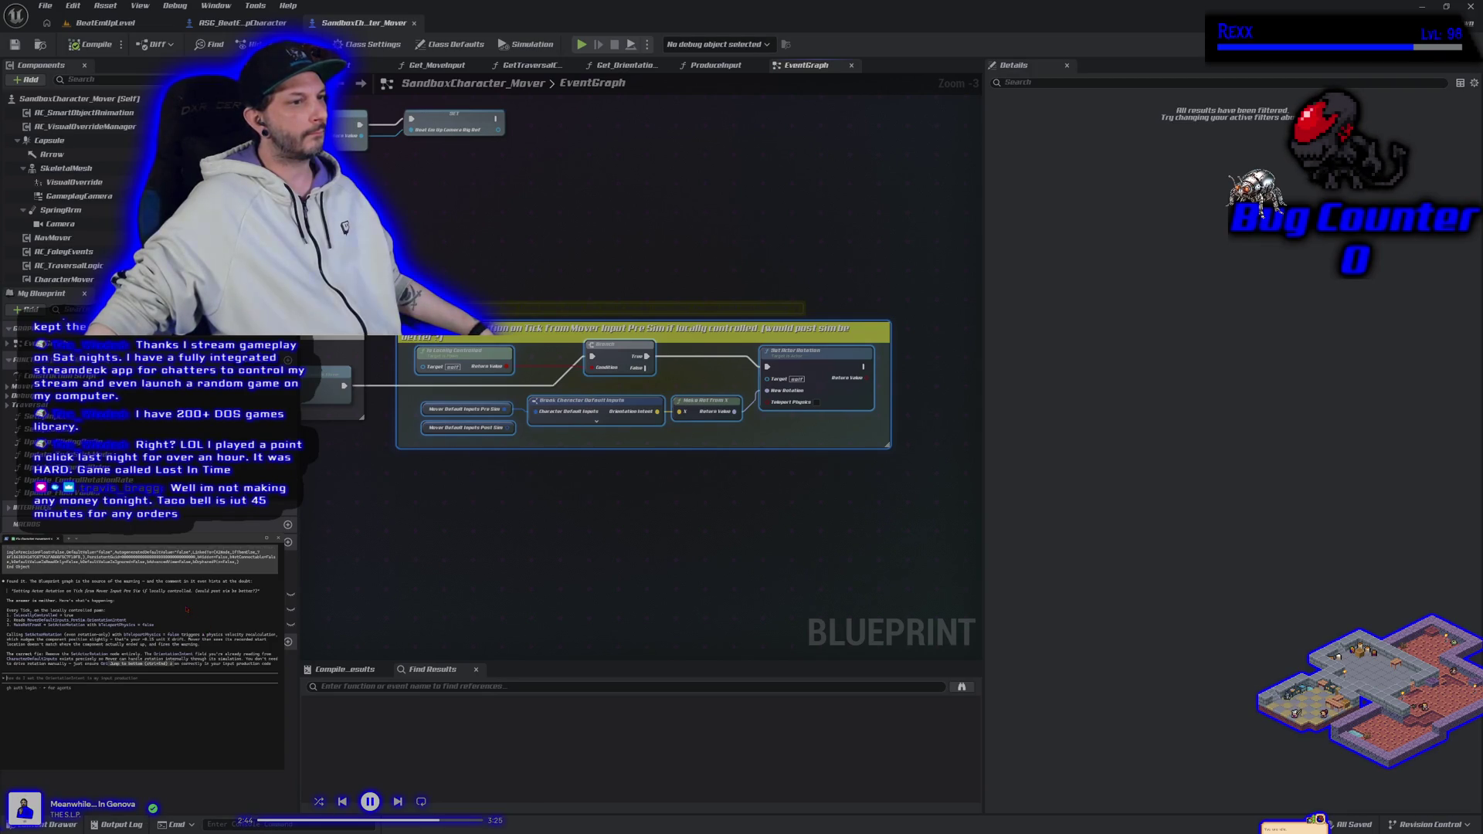
scroll(186, 610, "down", 3)
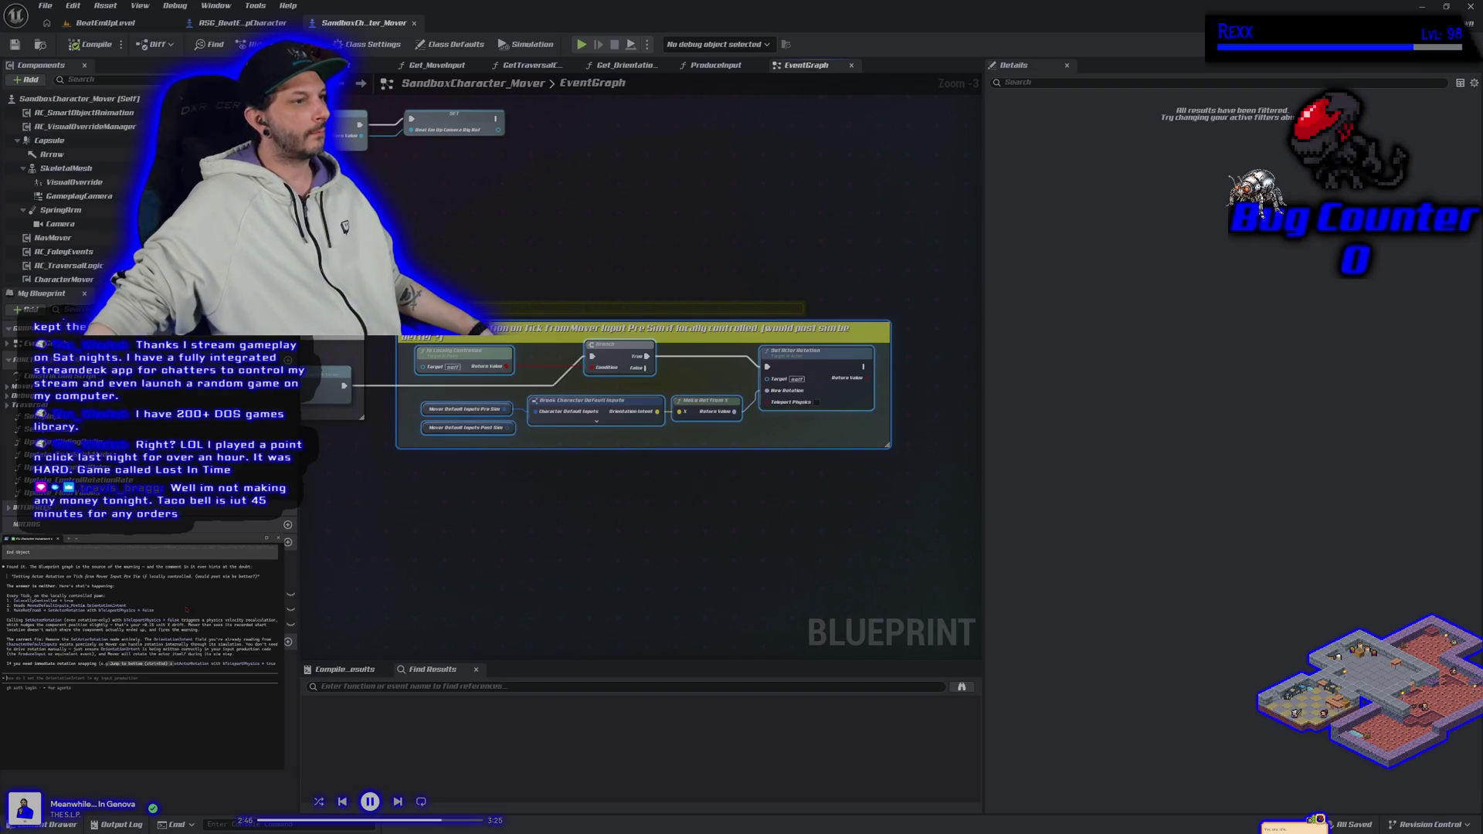
scroll(186, 610, "down", 2)
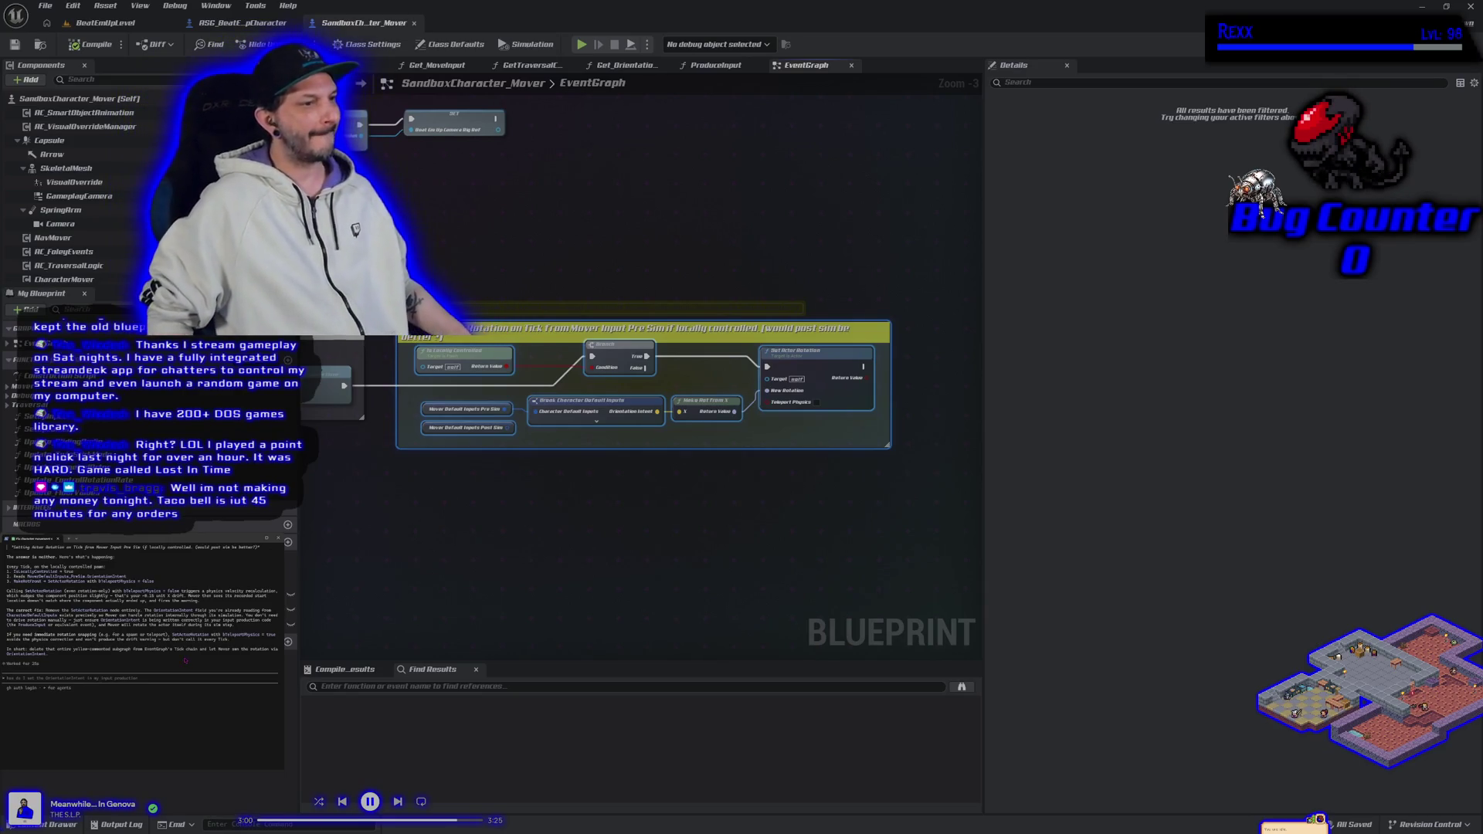
Ask about deleting the rotation graph, then draft a question about what bTeleportPhysics true does.
type("if I delet")
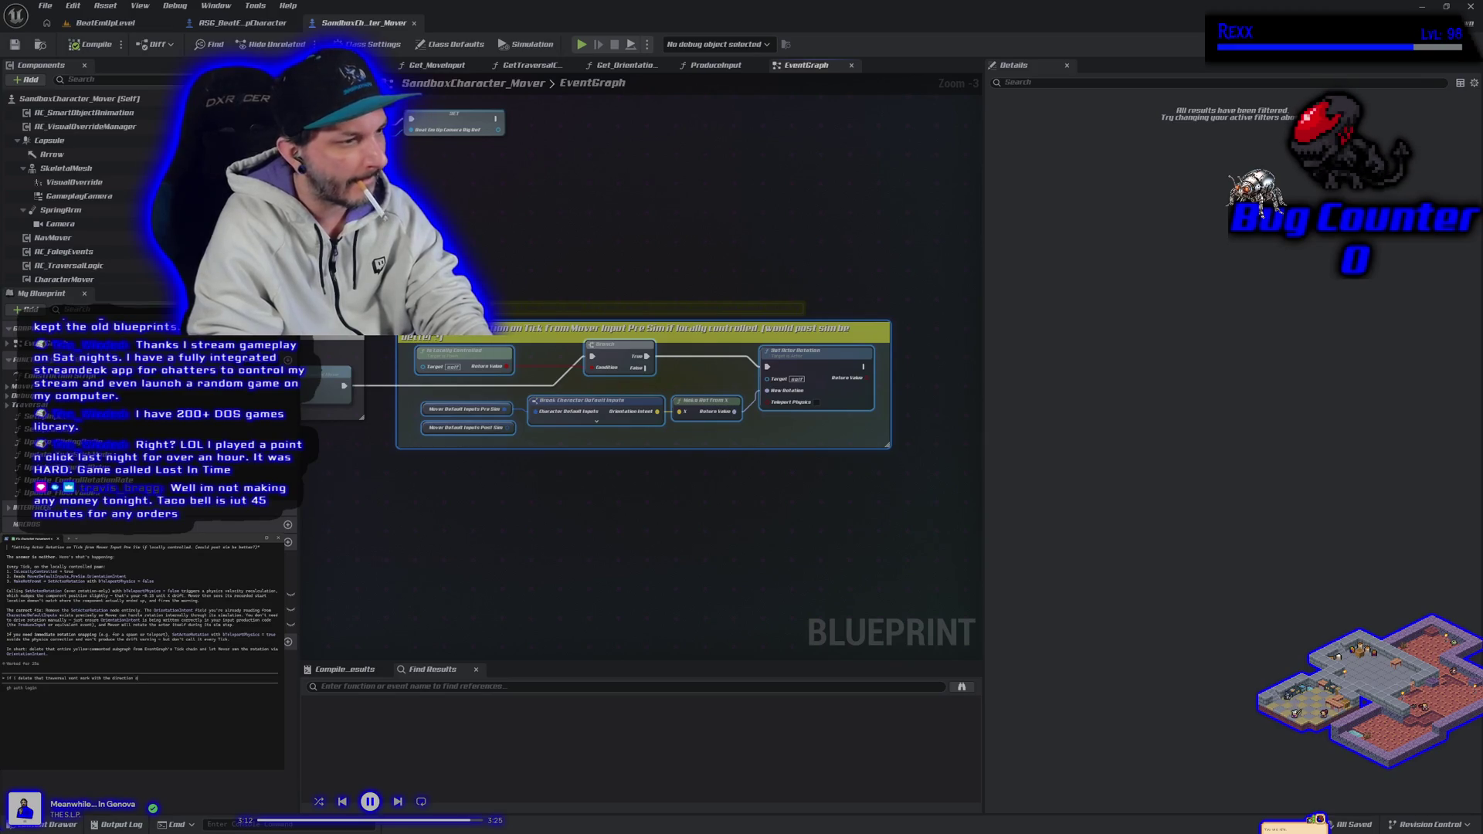
key("Return")
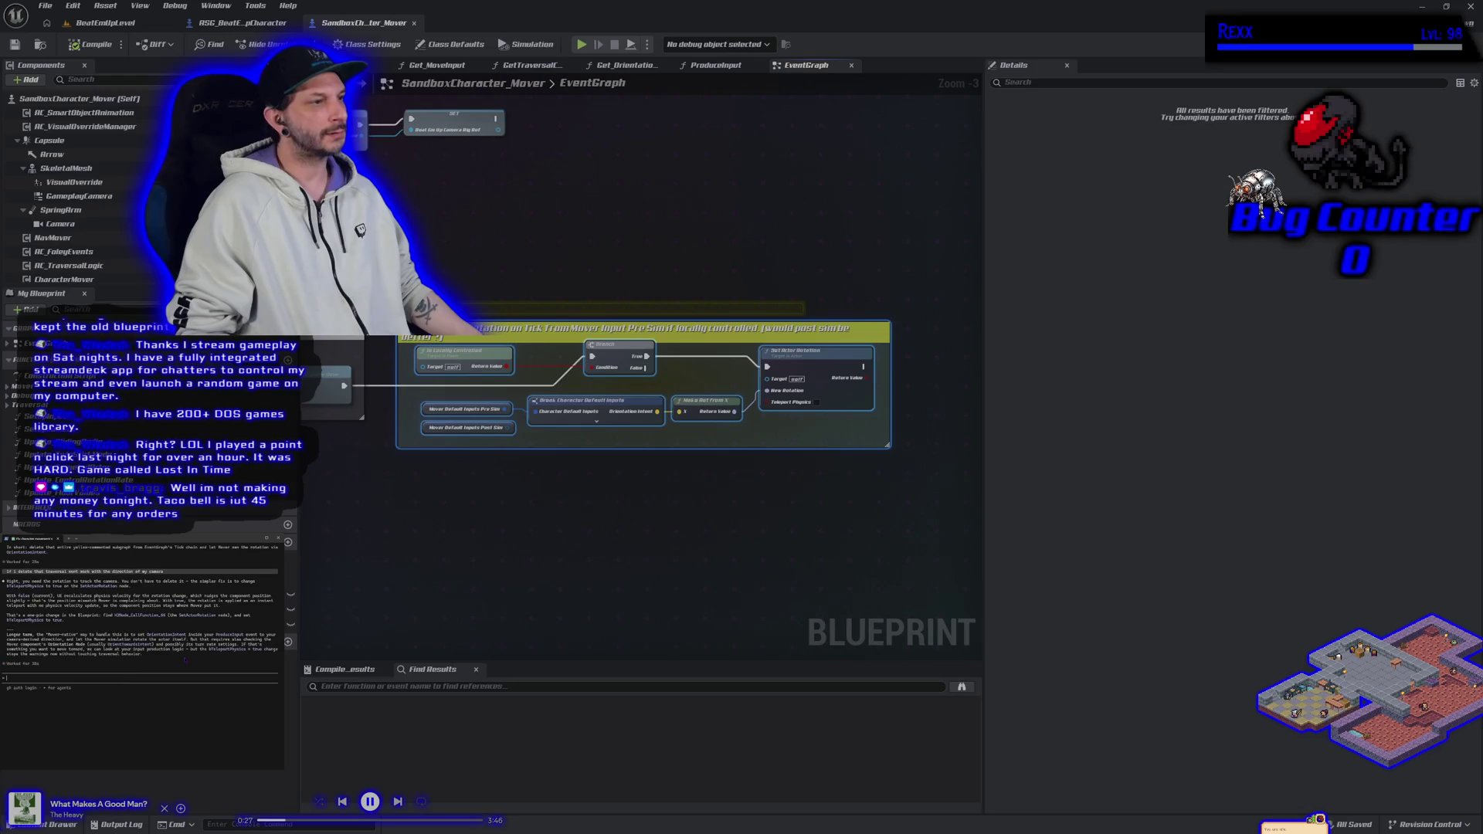
type("What does bTeleportPhysics true do to my character's physics when rotating")
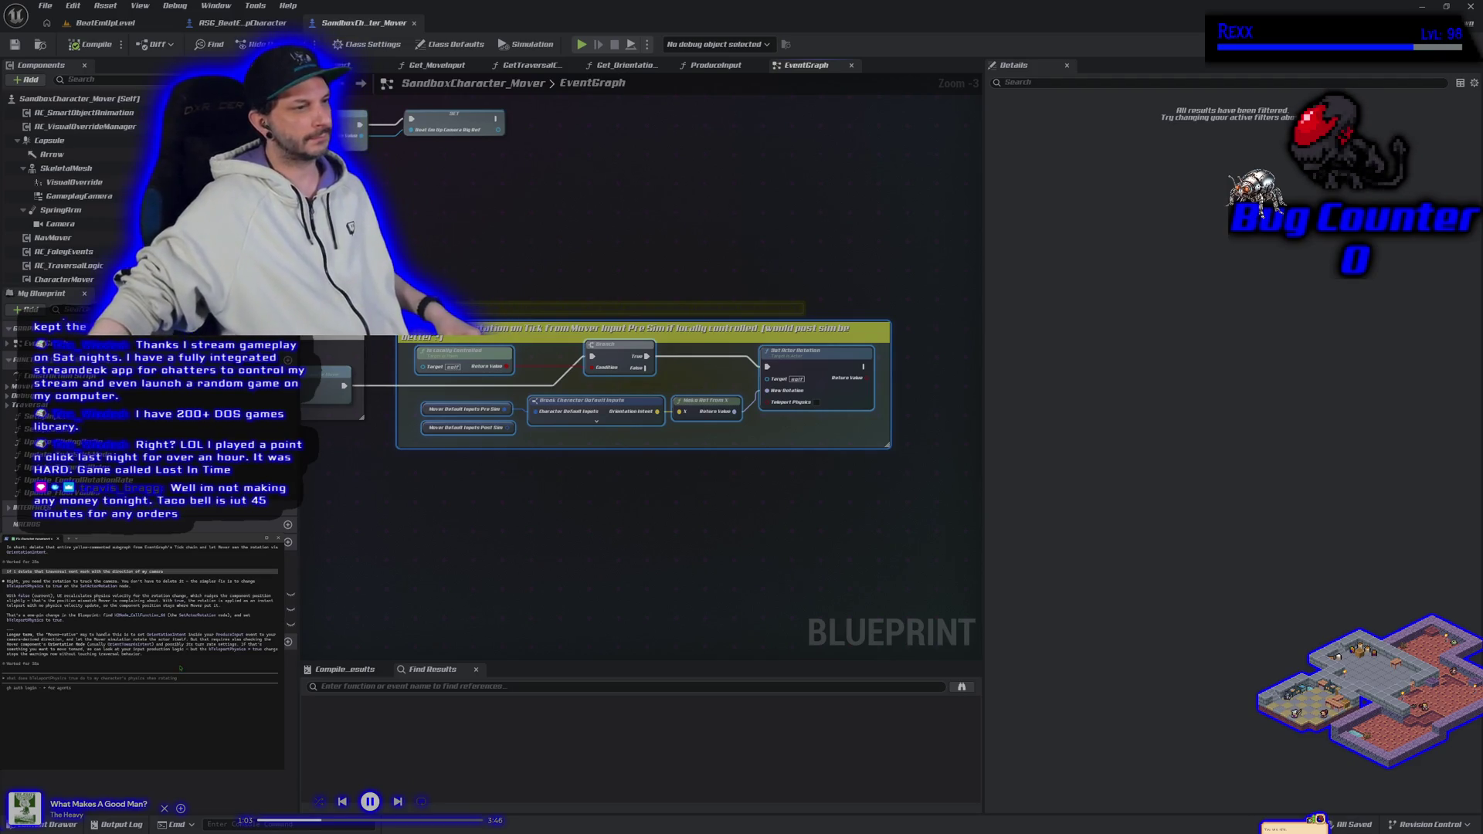
Turn on Teleport Physics for the rotation node, then compile and save the Blueprint.
left_click(817, 403)
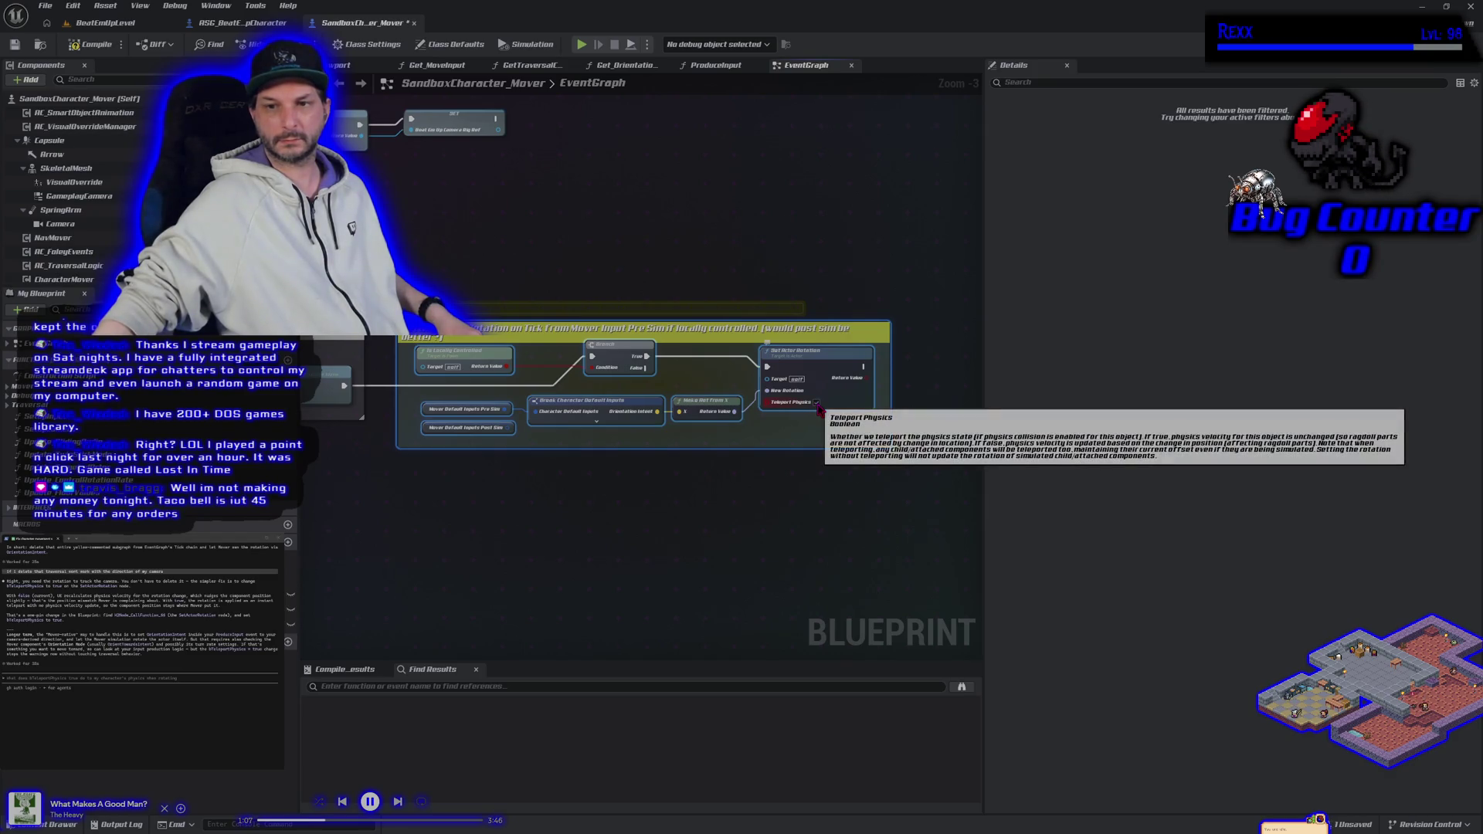
left_click(90, 44)
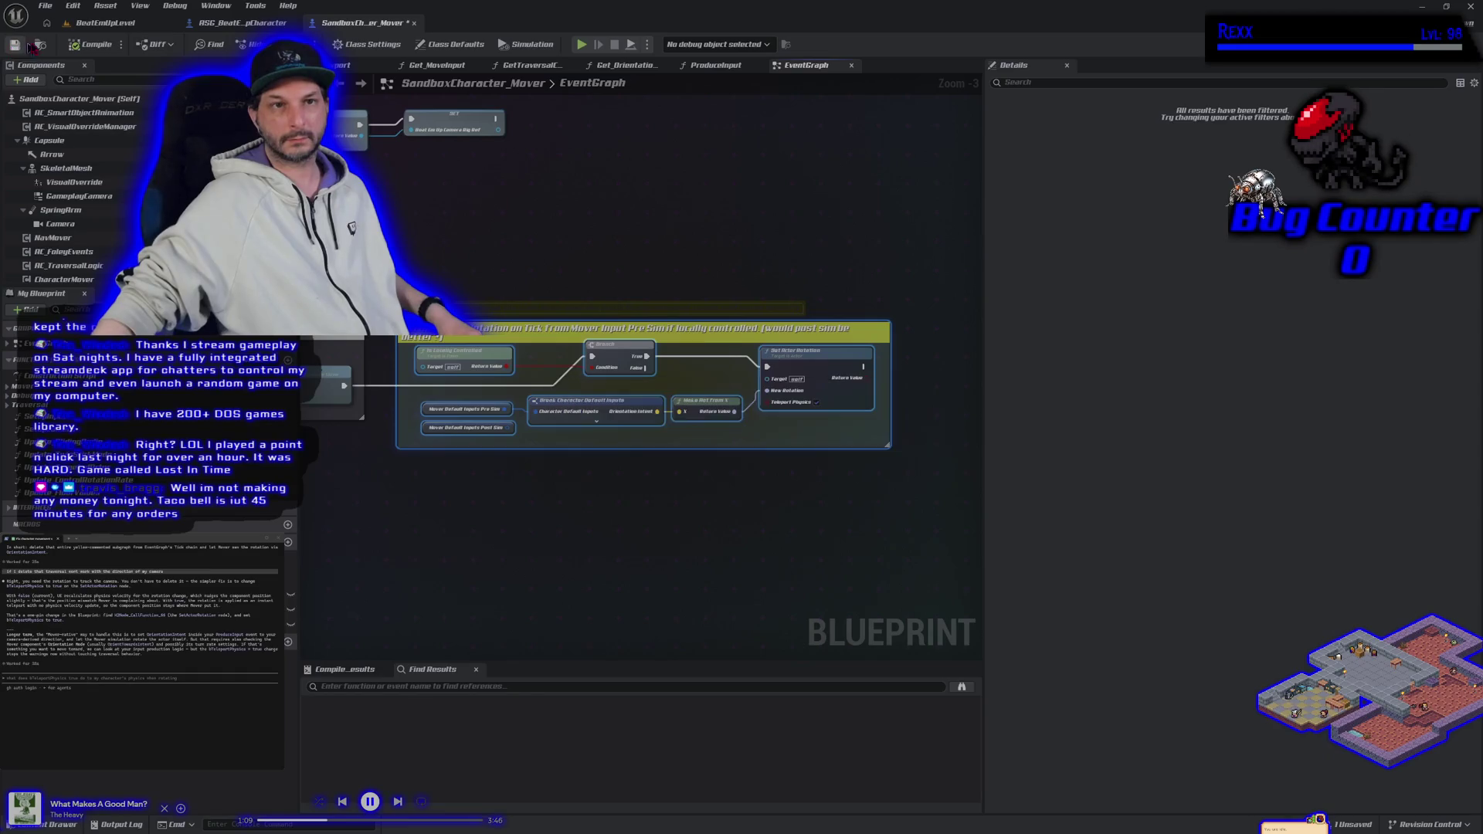
left_click(99, 23)
Run a brief play test, then clear the out-of-band warnings from the Output Log.
key("alt+p")
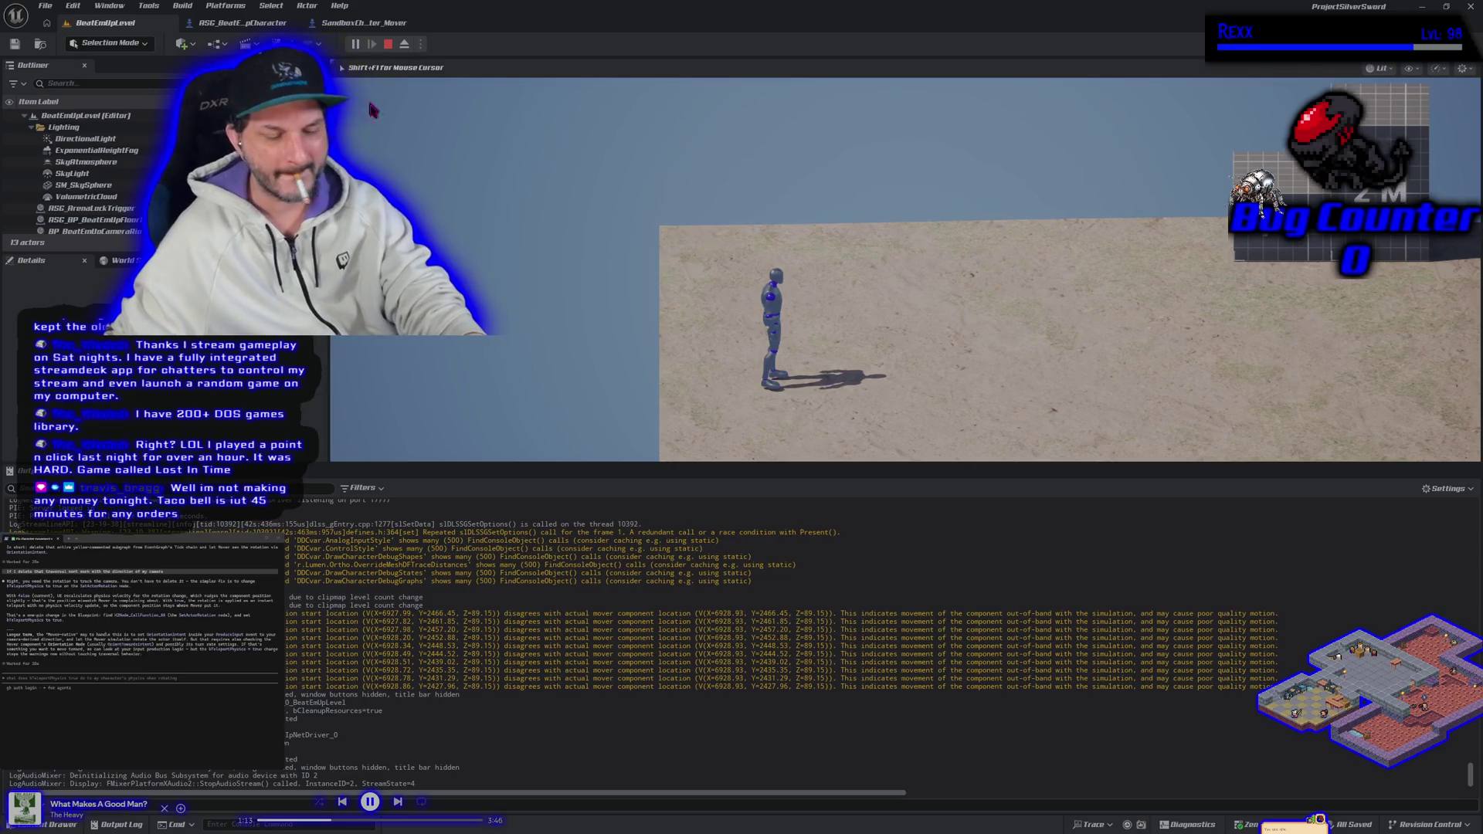
key("Escape")
mouse_move(753, 581)
left_mouse_down()
mouse_move(220, 533)
mouse_move(6, 533)
left_mouse_up()
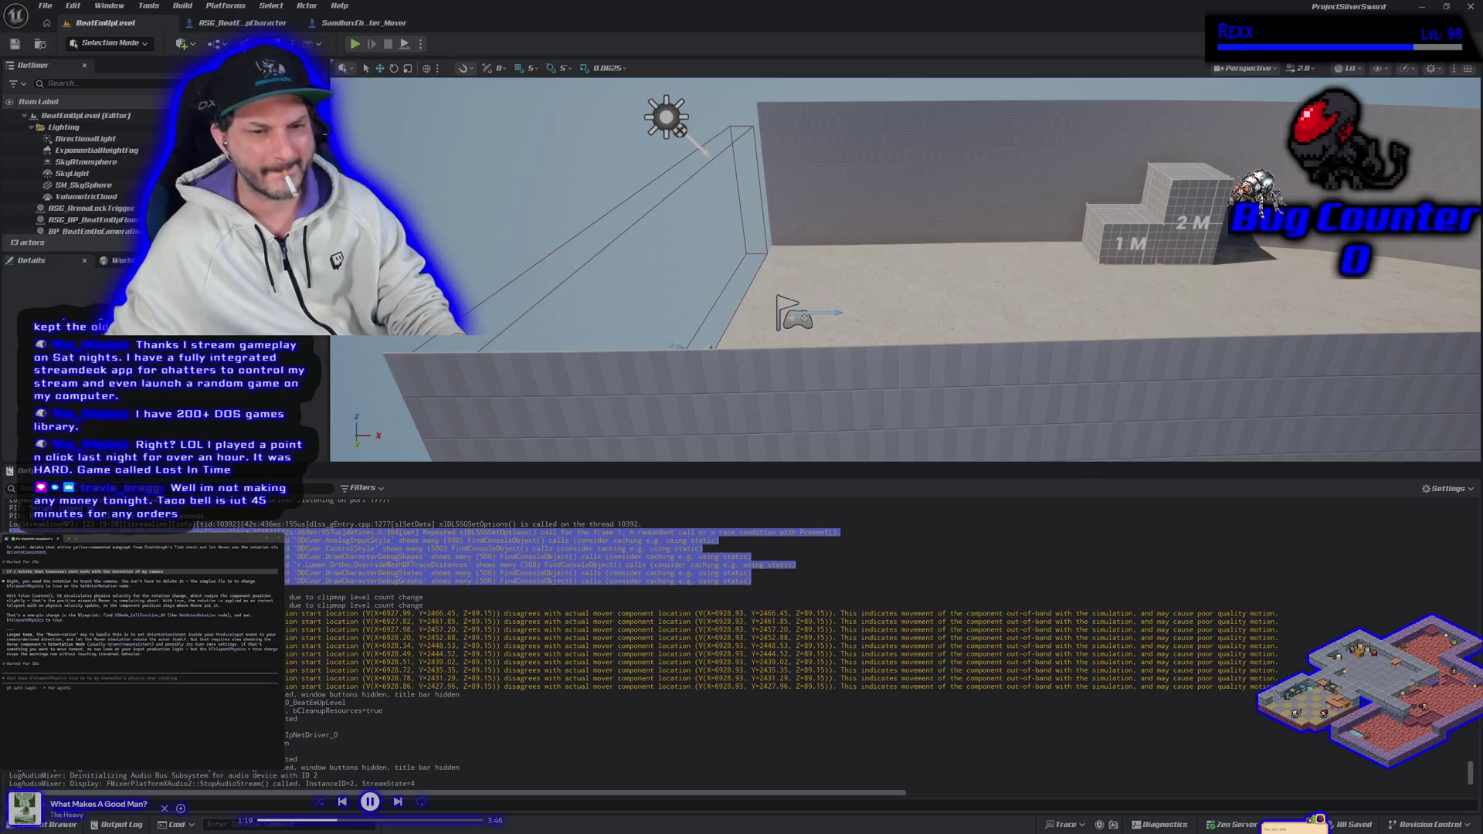
right_click(931, 758)
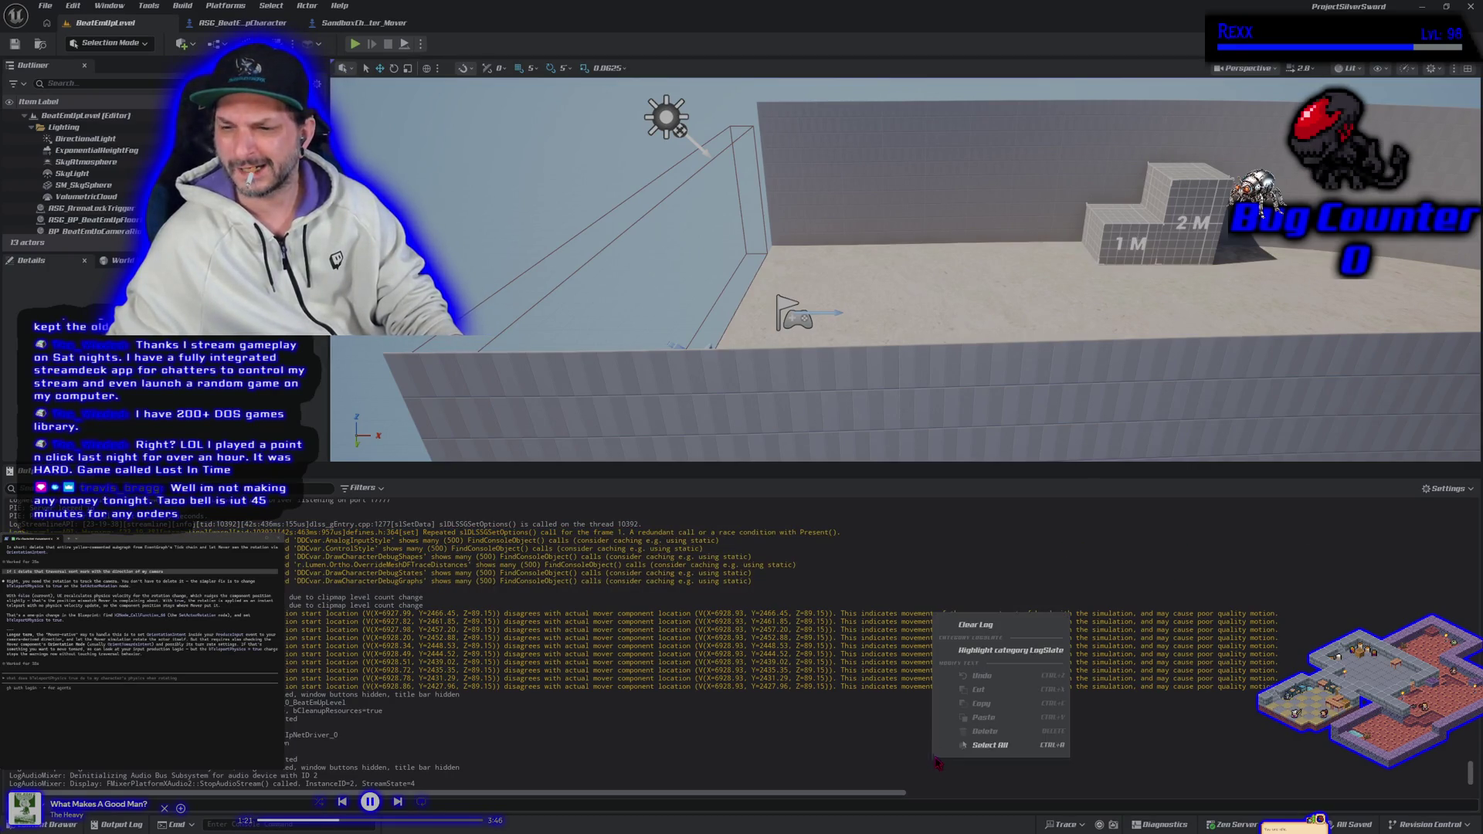
left_click(970, 623)
Start another play test and run the character around the sand and the 1M/2M blocks.
key("alt+p")
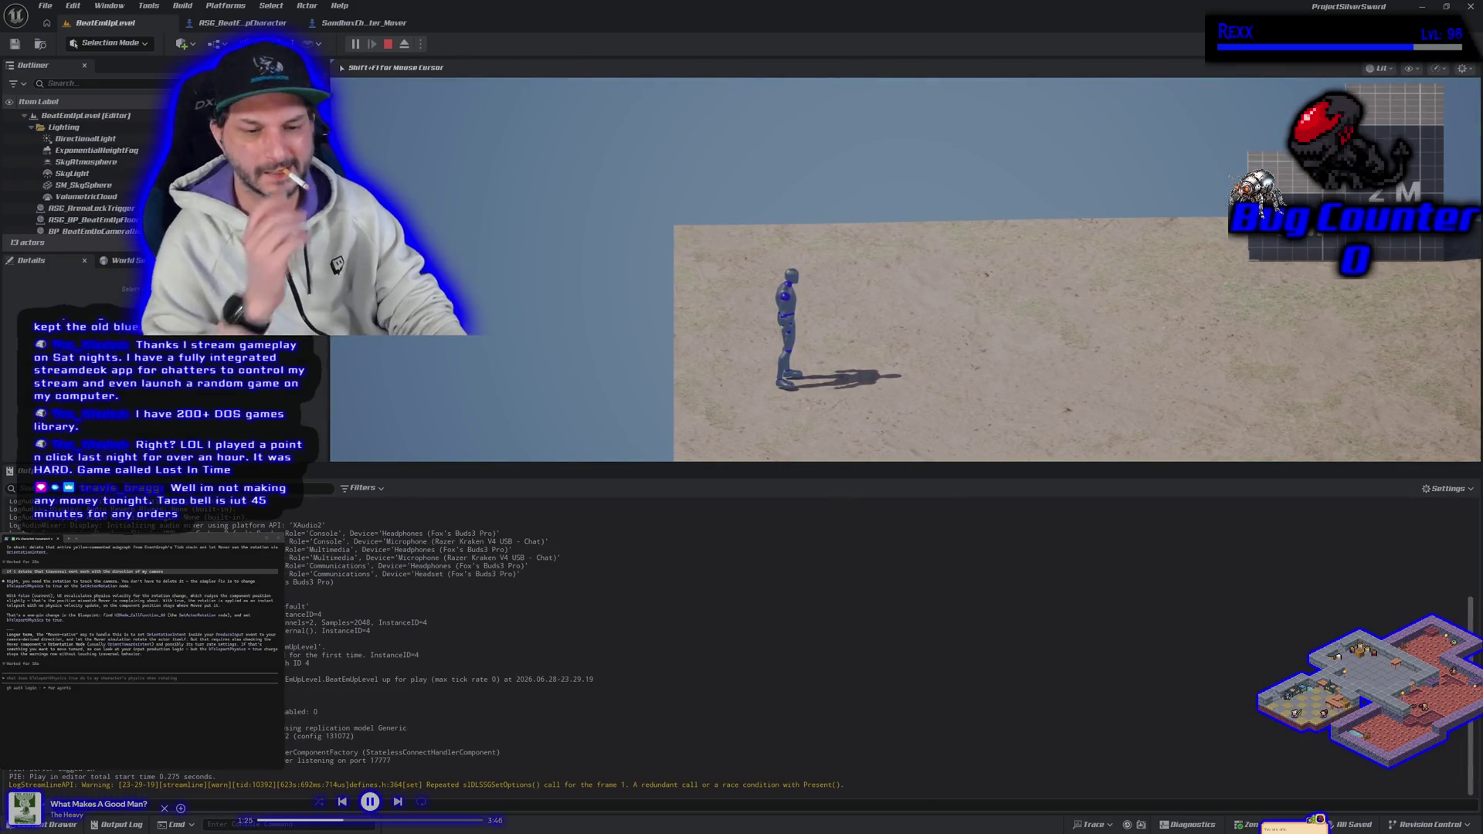
key("d")
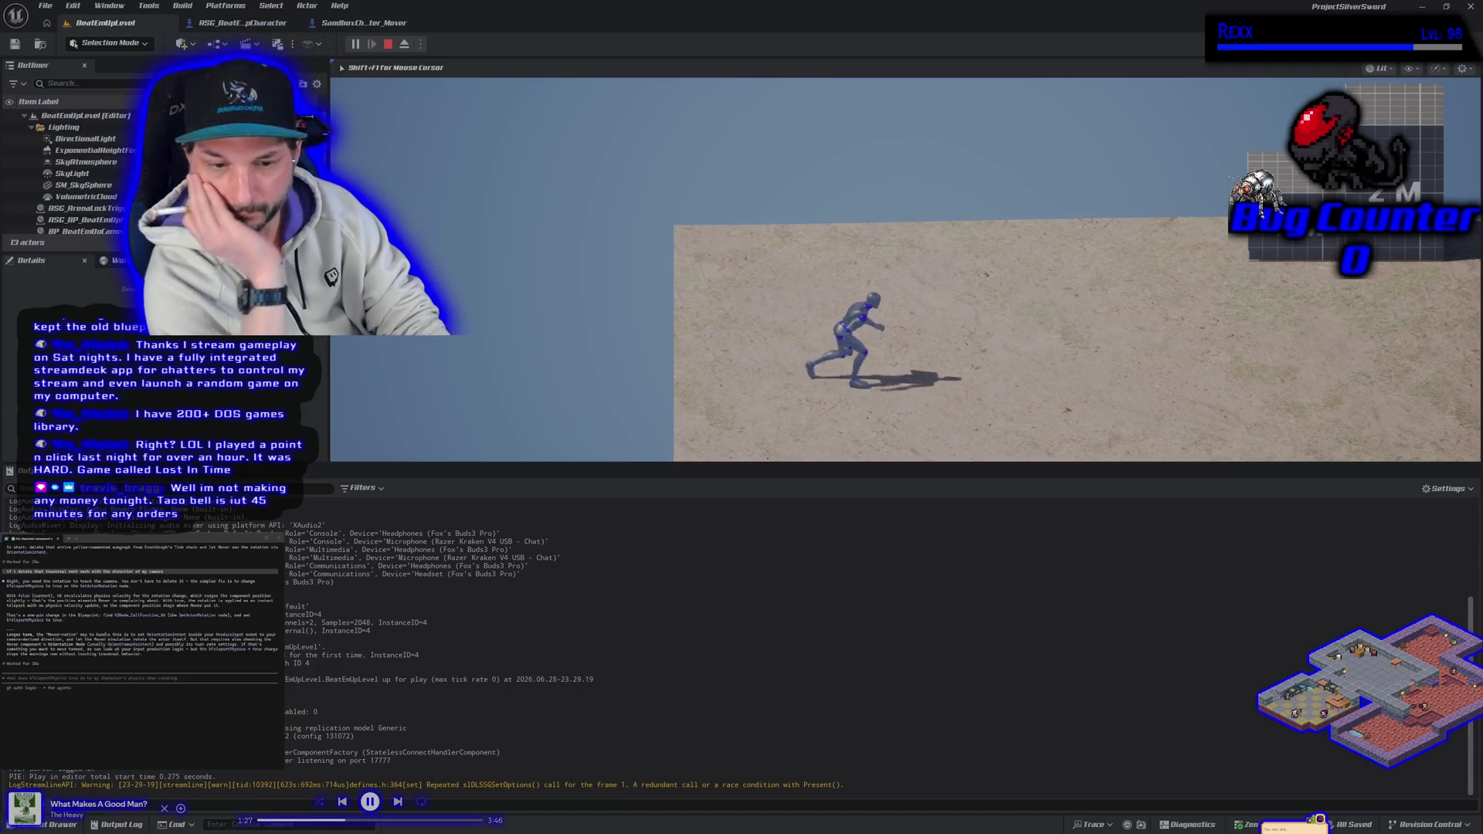
key("s")
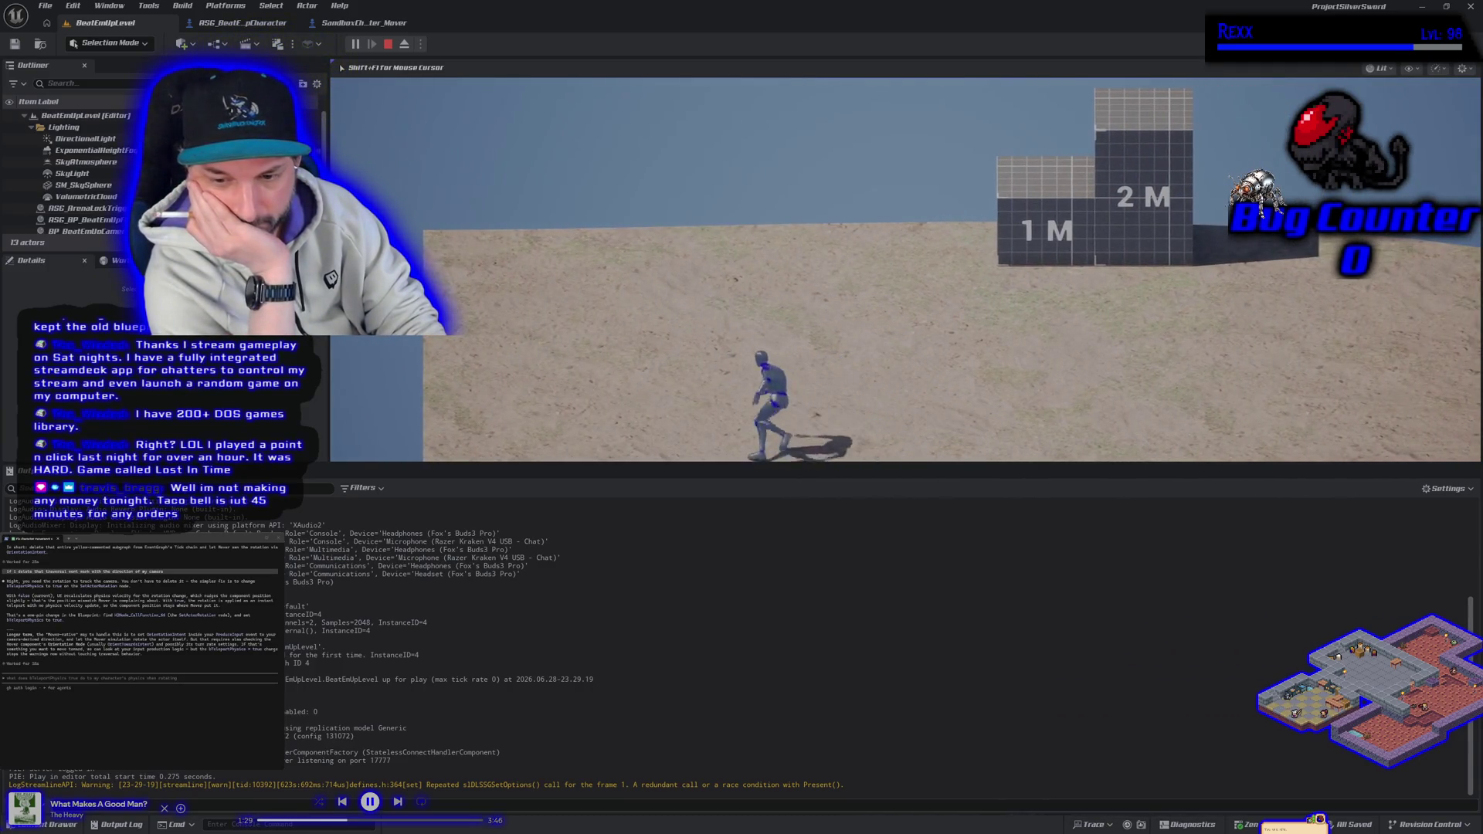
key("w")
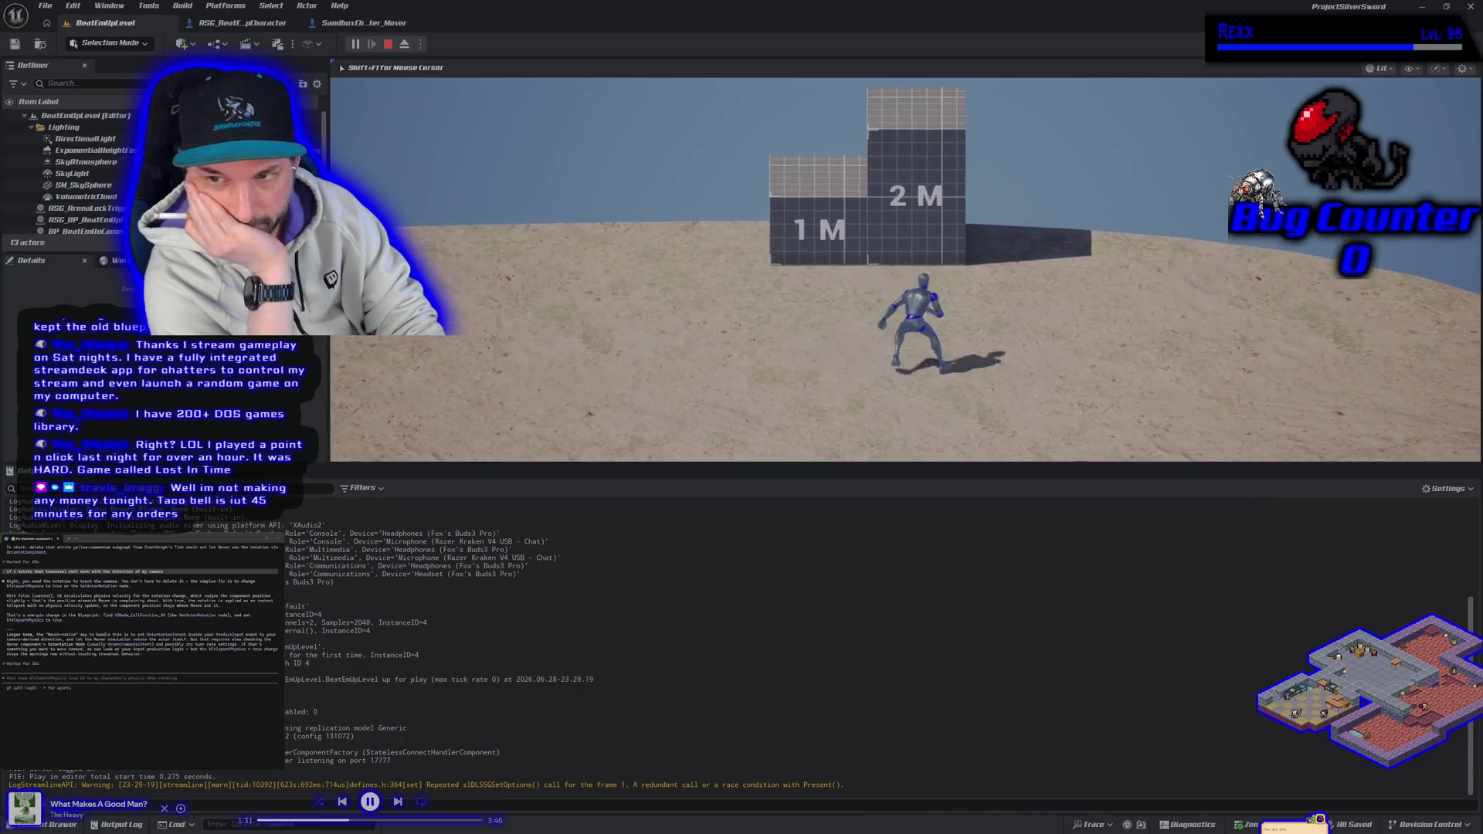
key("a")
key("w")
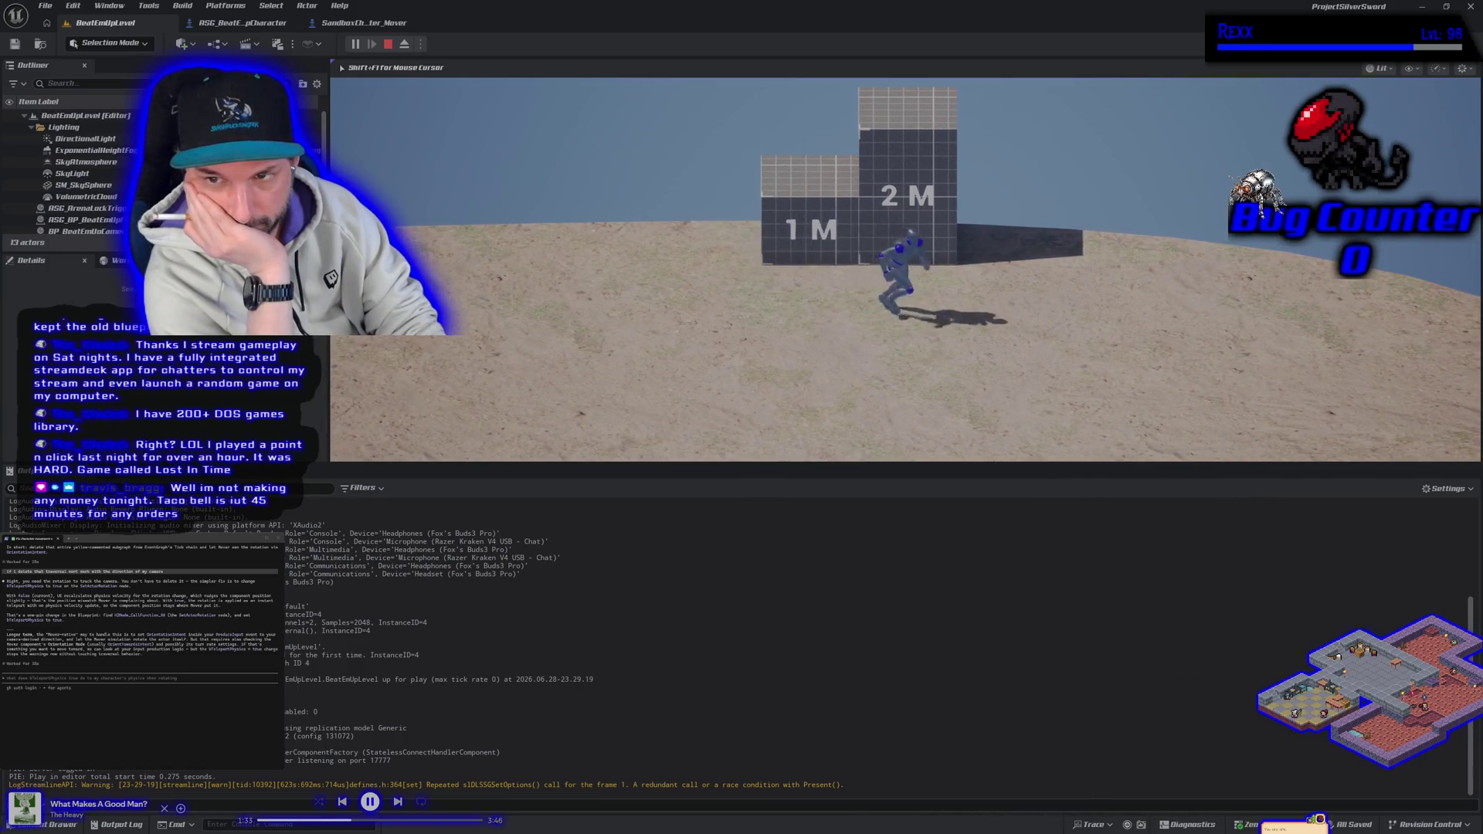
key("d")
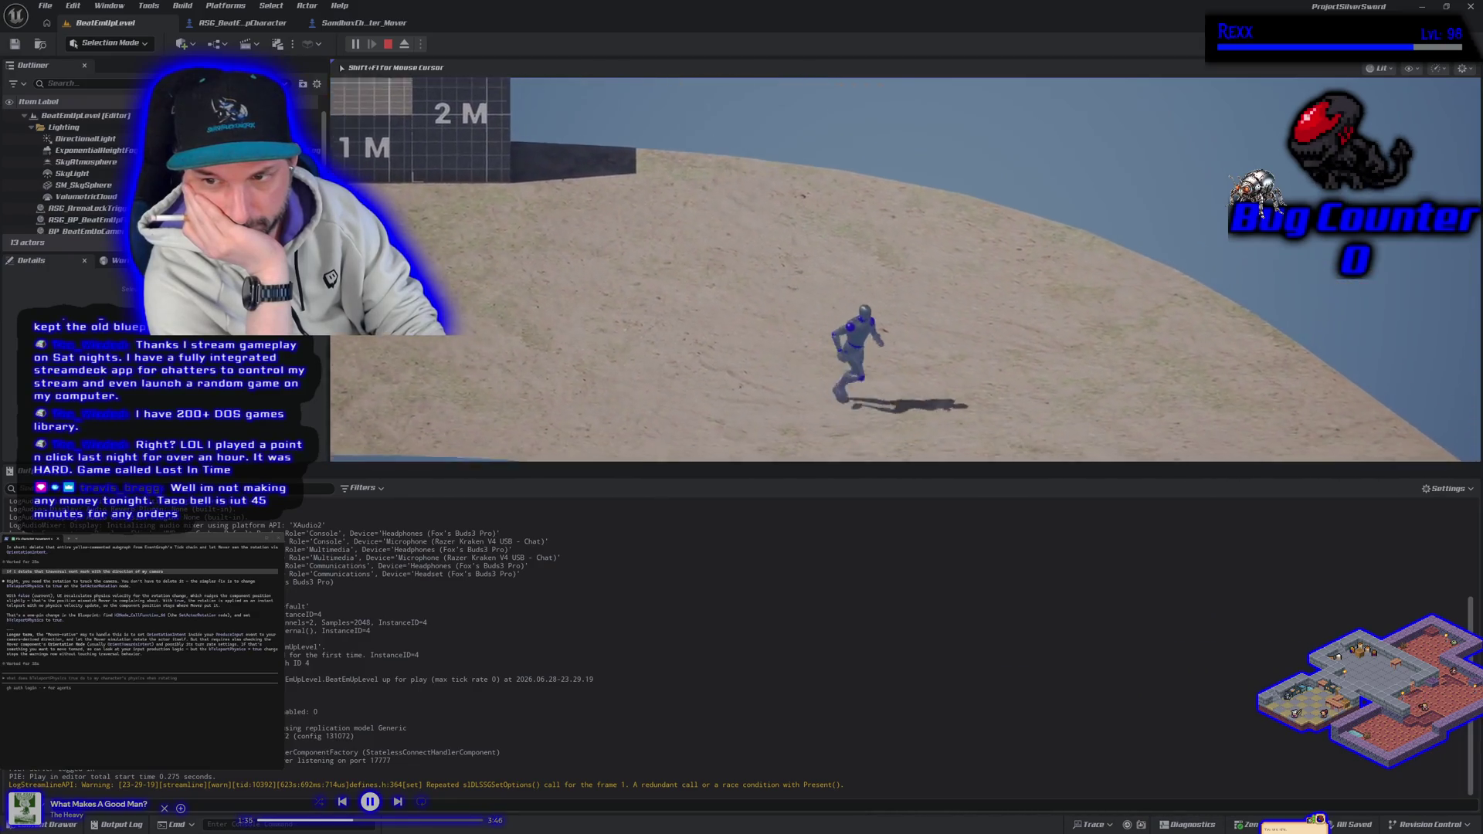
key("a")
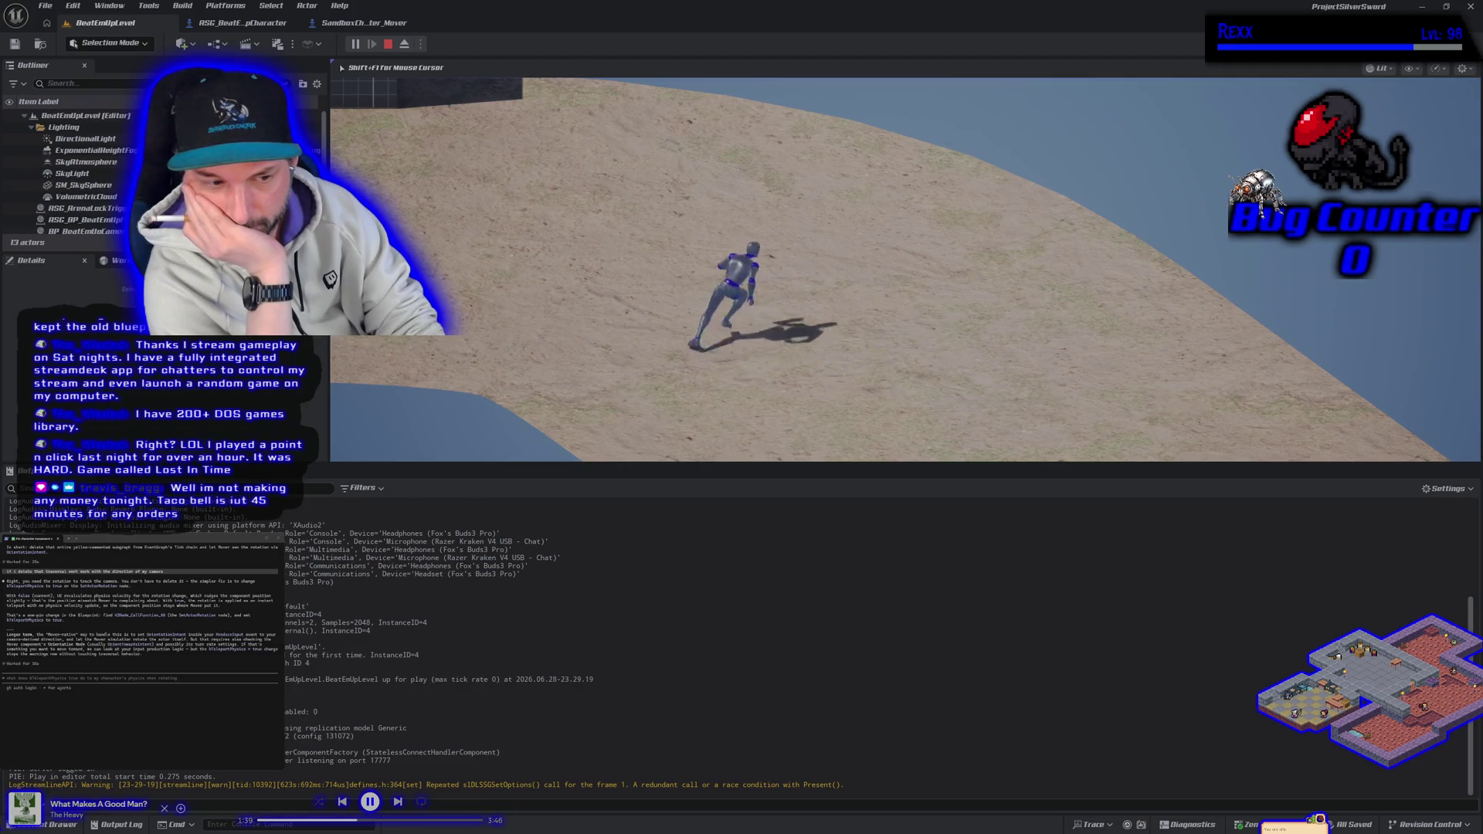
key("s")
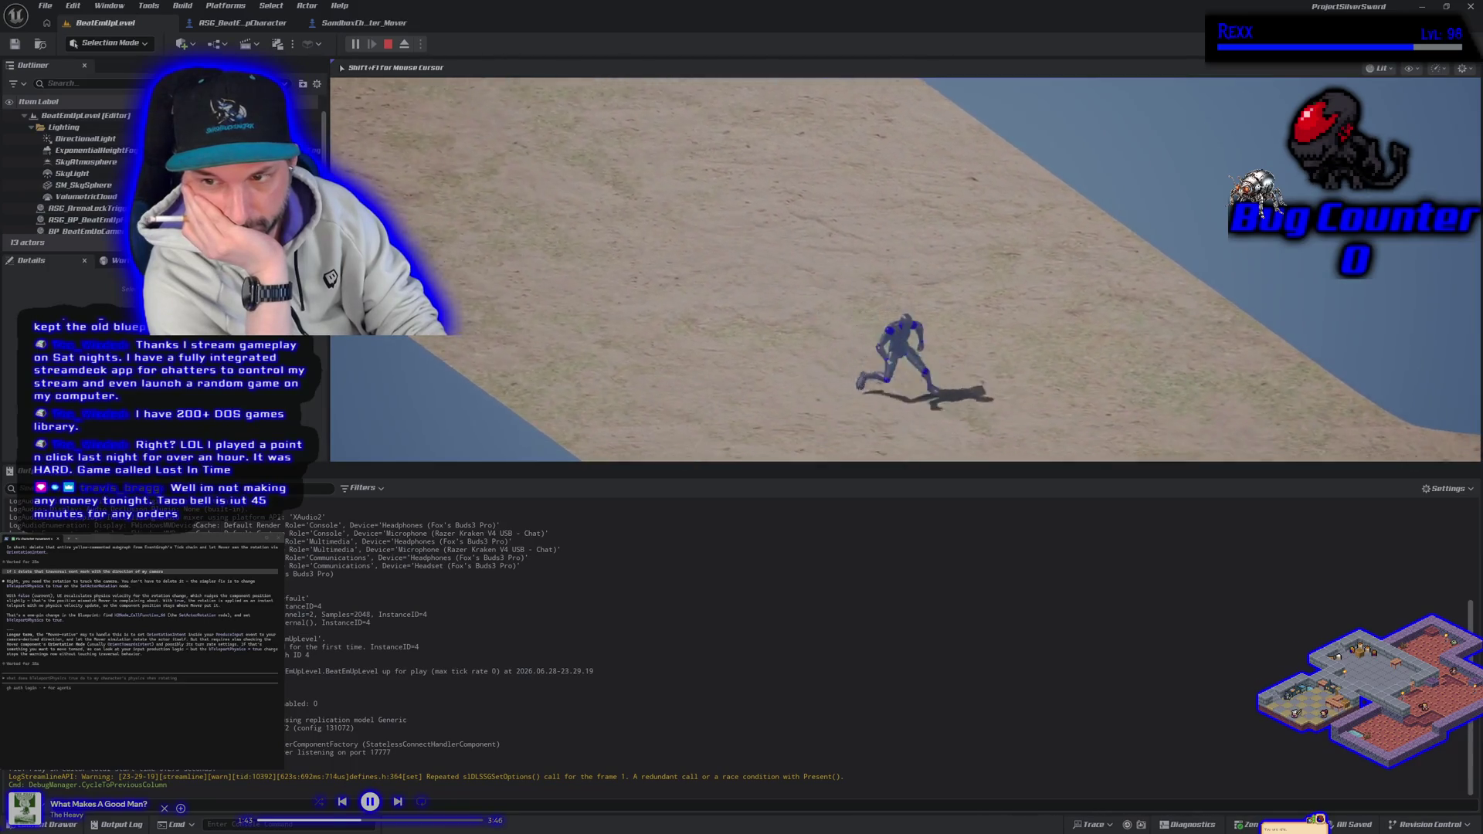
key("a")
key("w")
key("d")
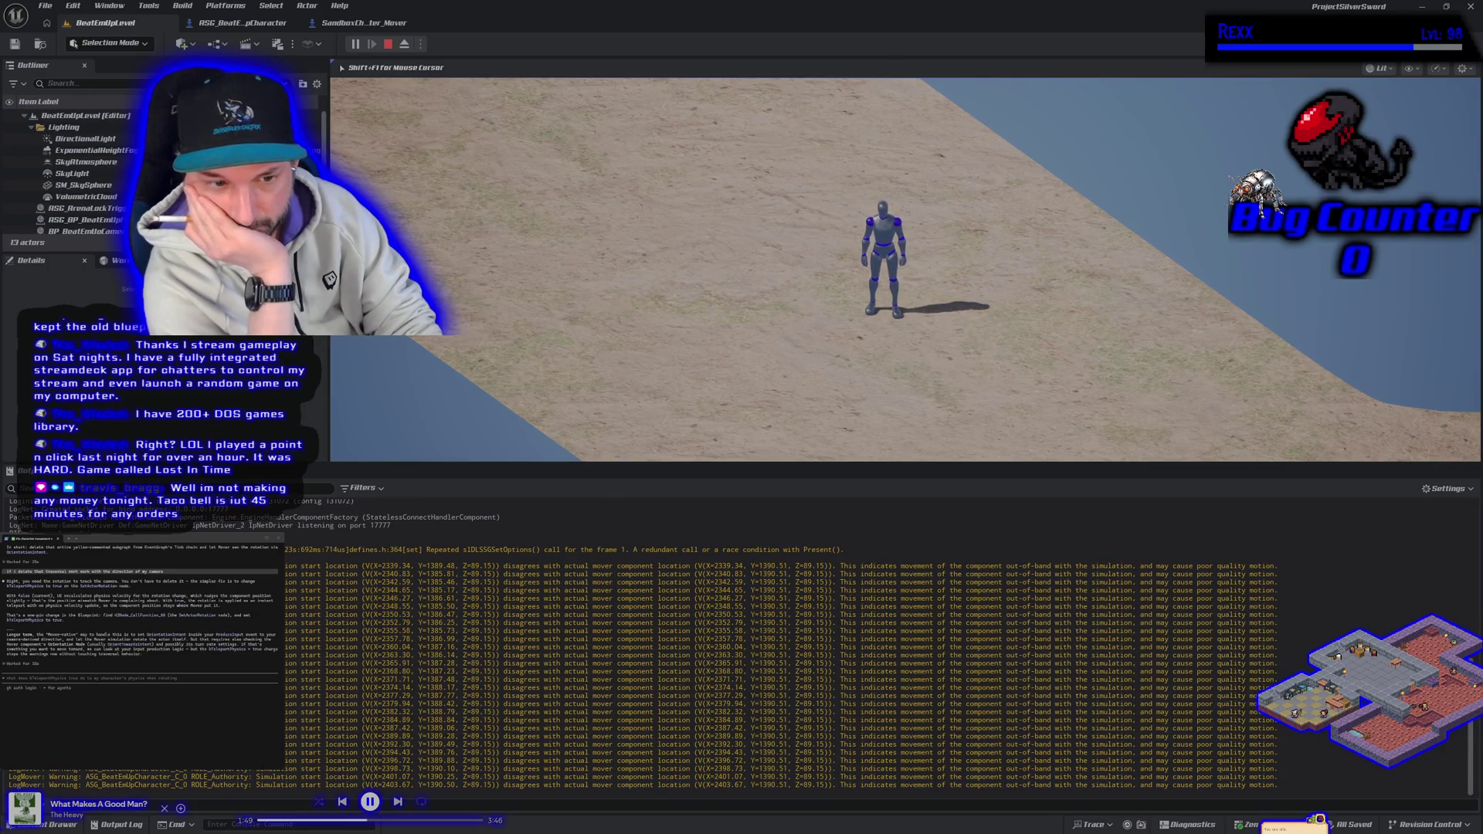
Run the character toward the camera, left, away, and right along the grid wall with WASD.
key("s")
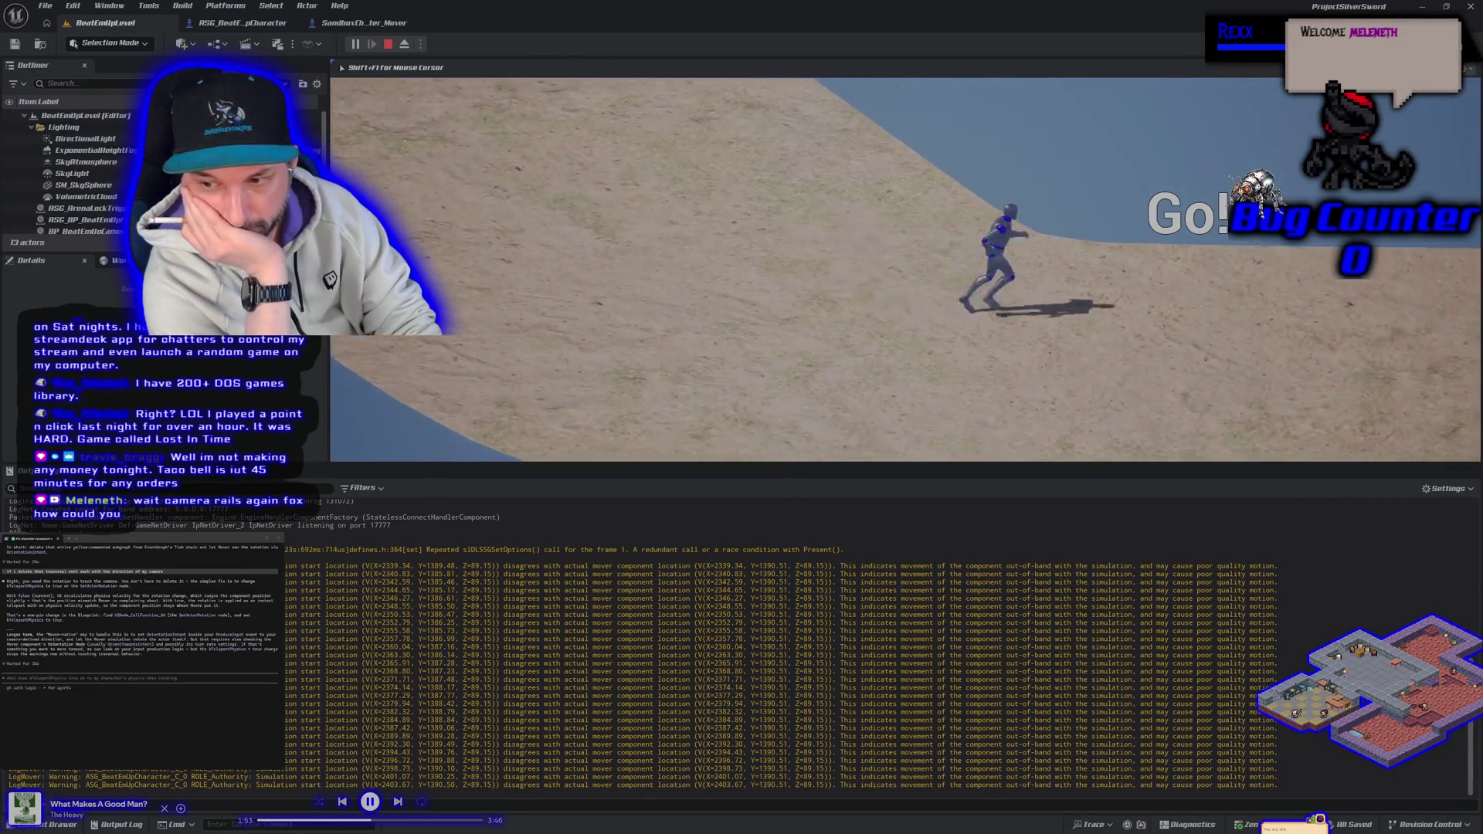
key("a")
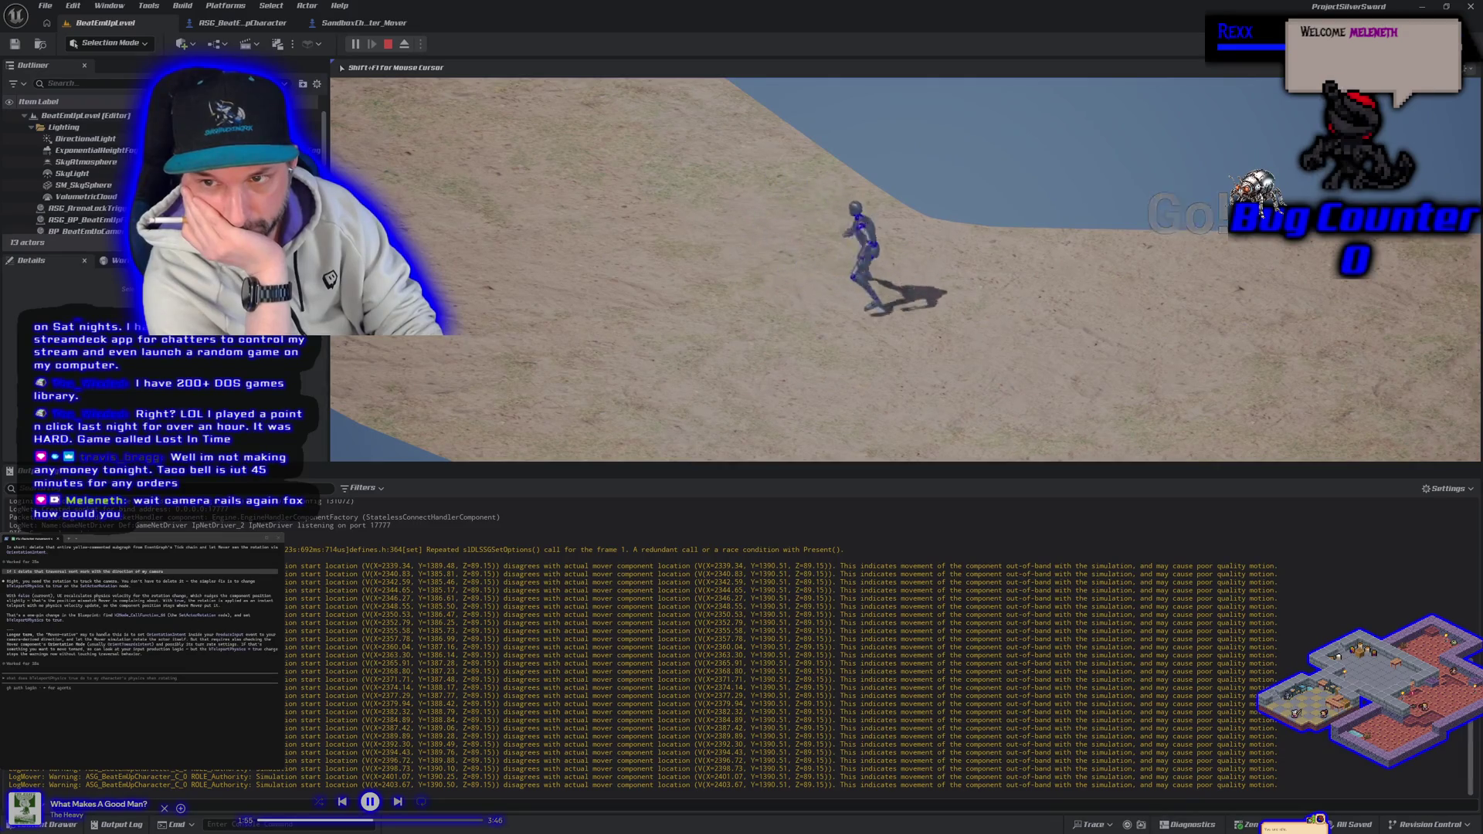
key("a")
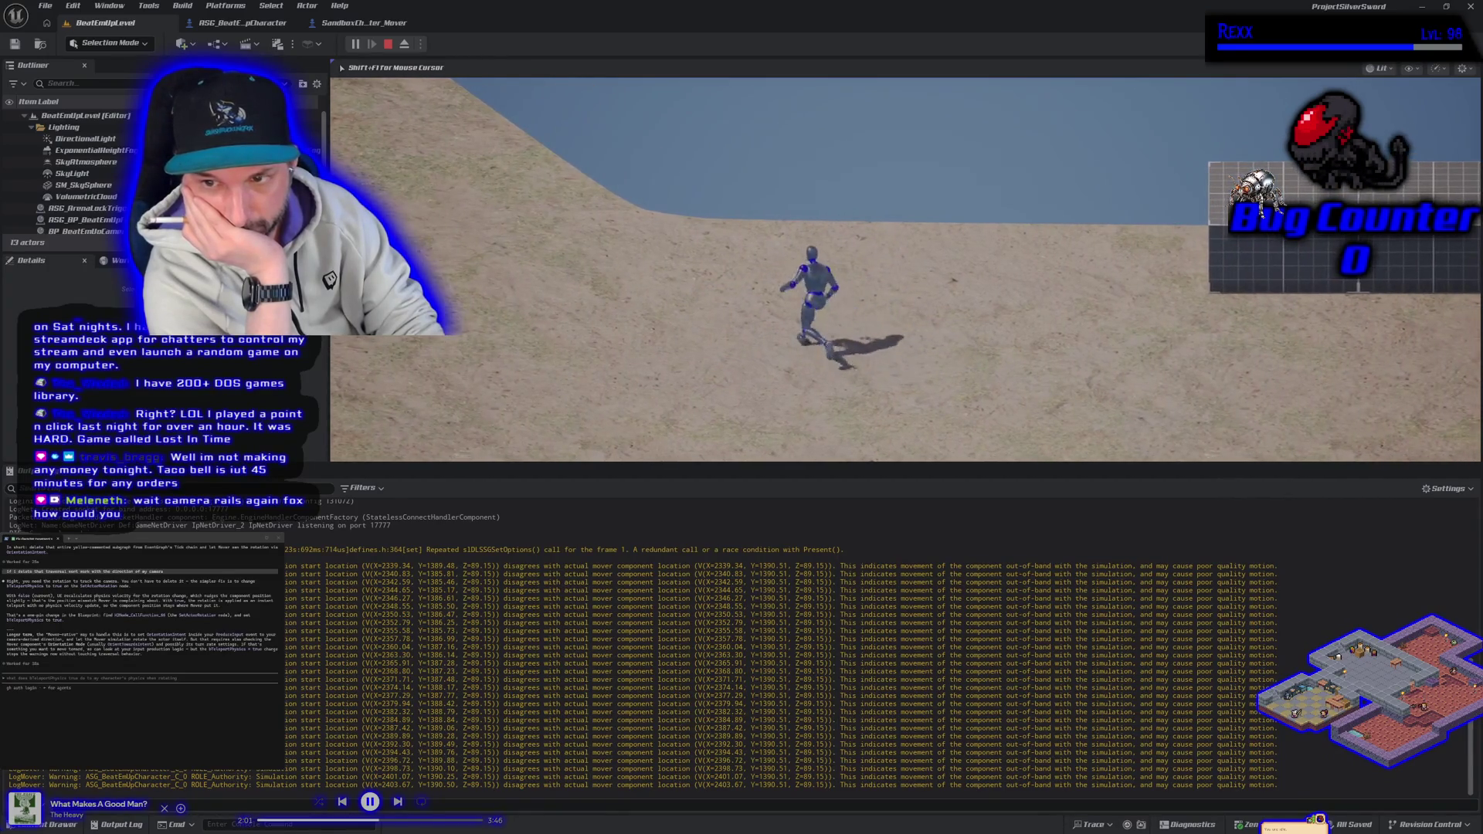
key("w")
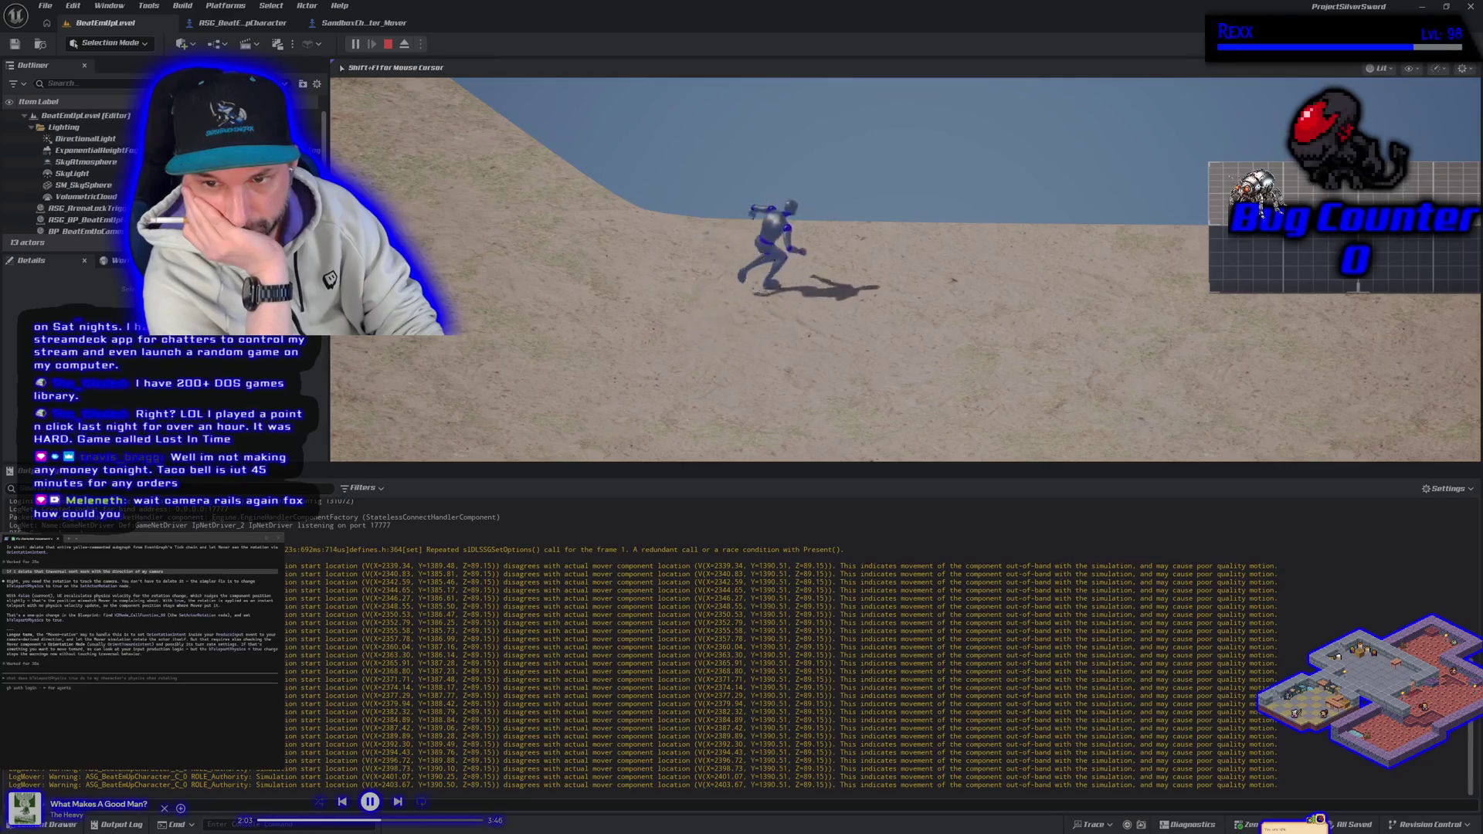
key("a")
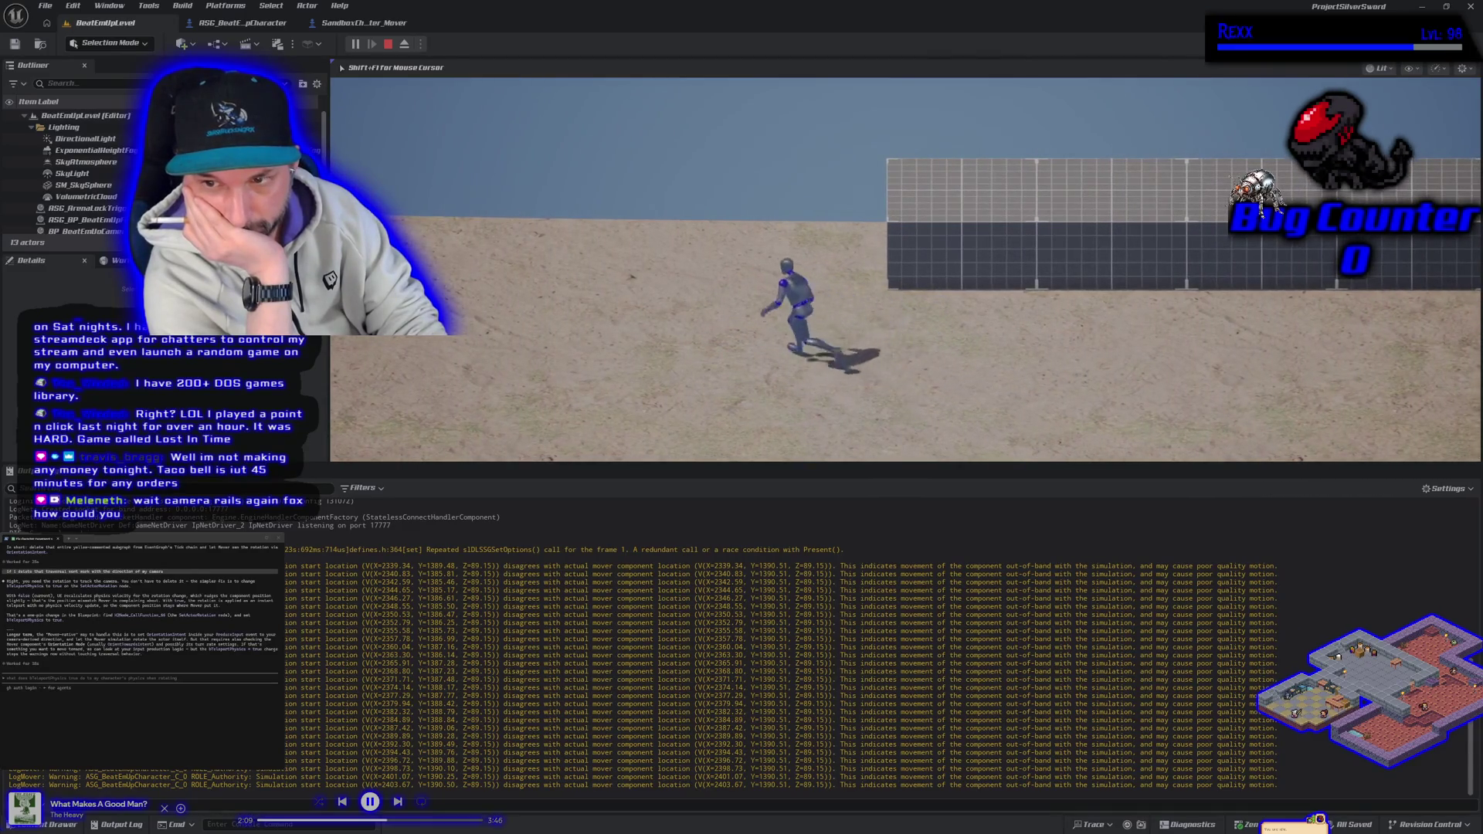
key("d")
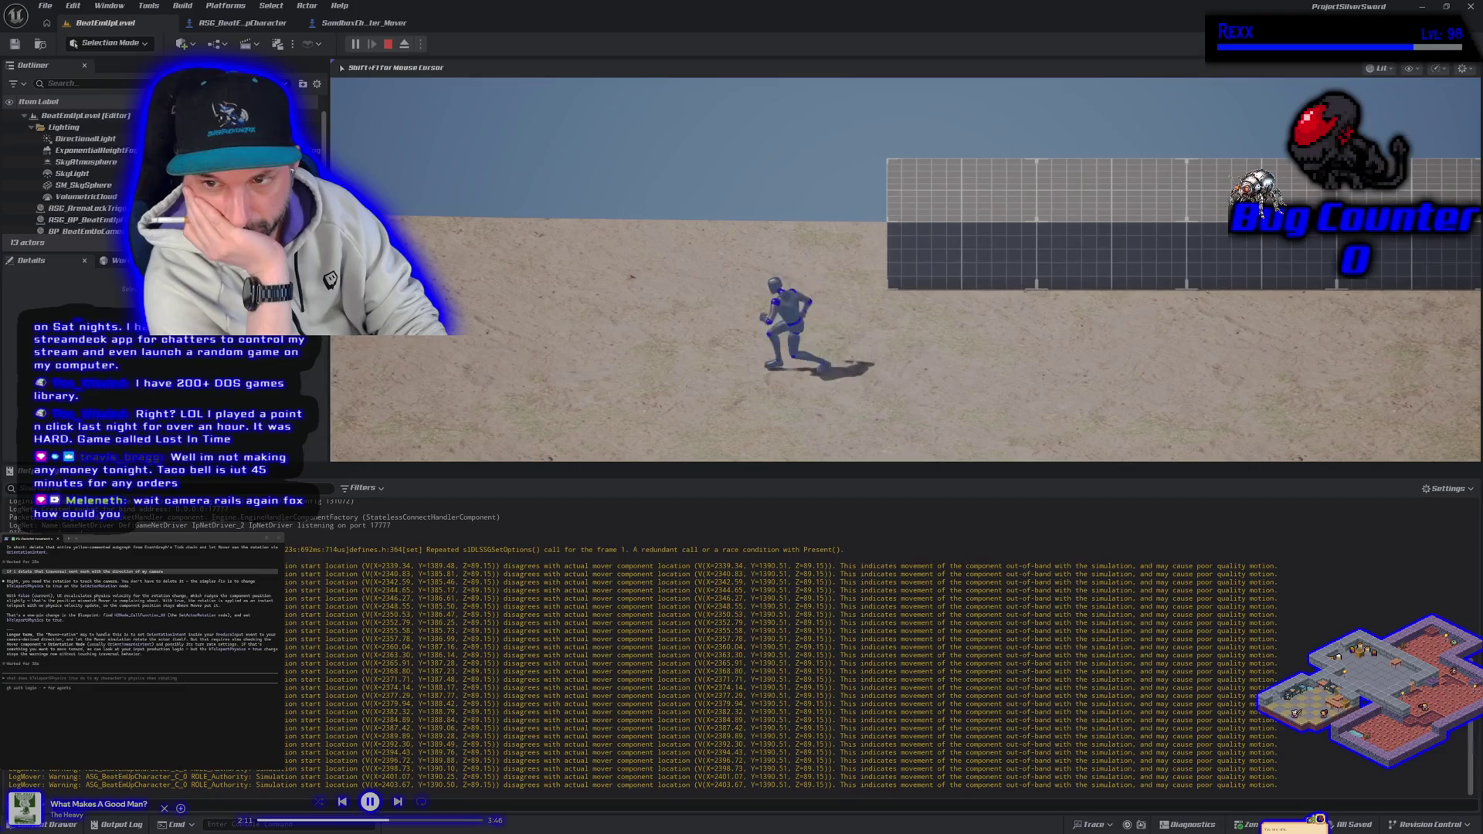
key("a")
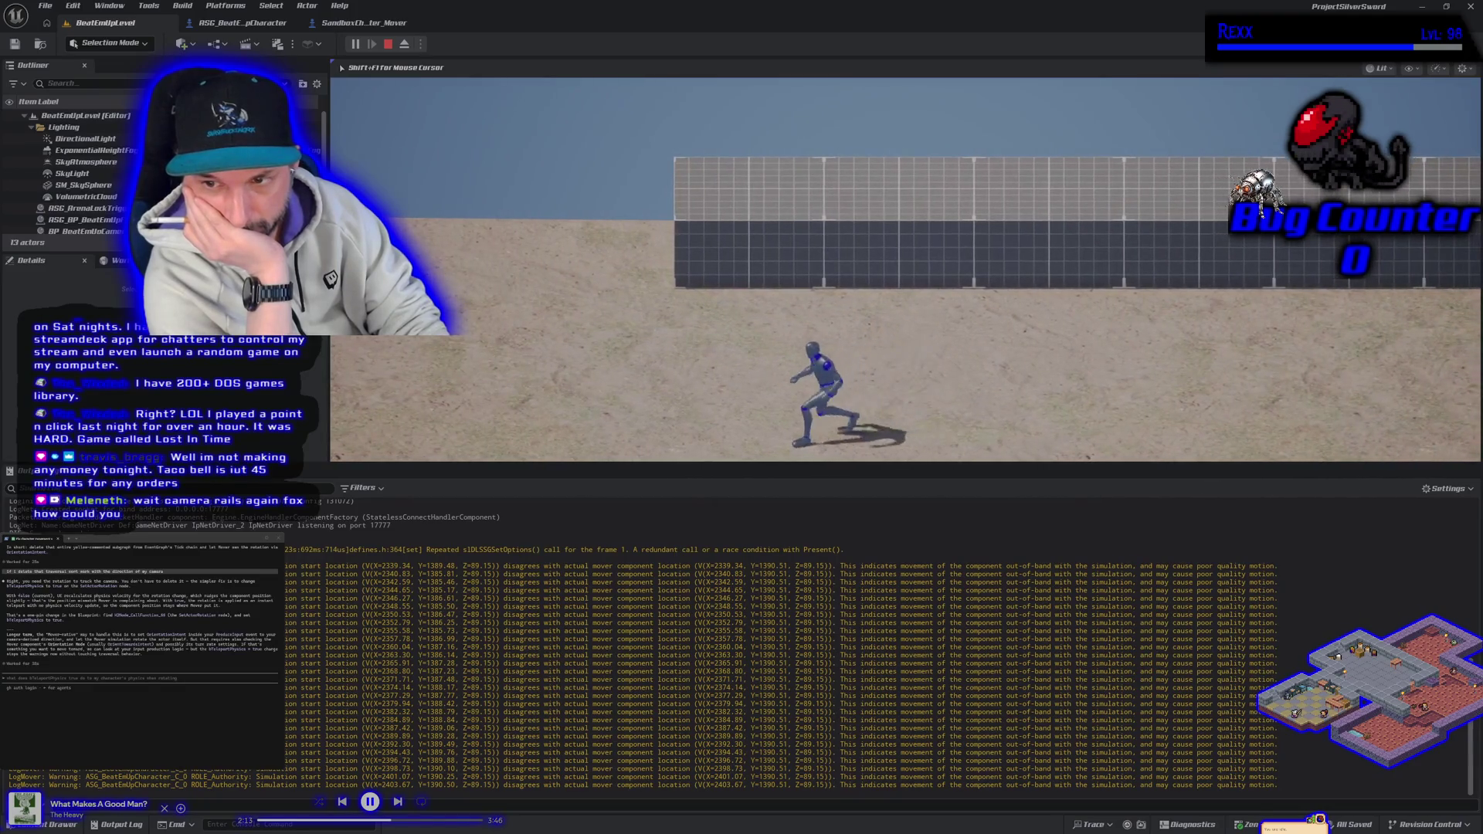
key("a")
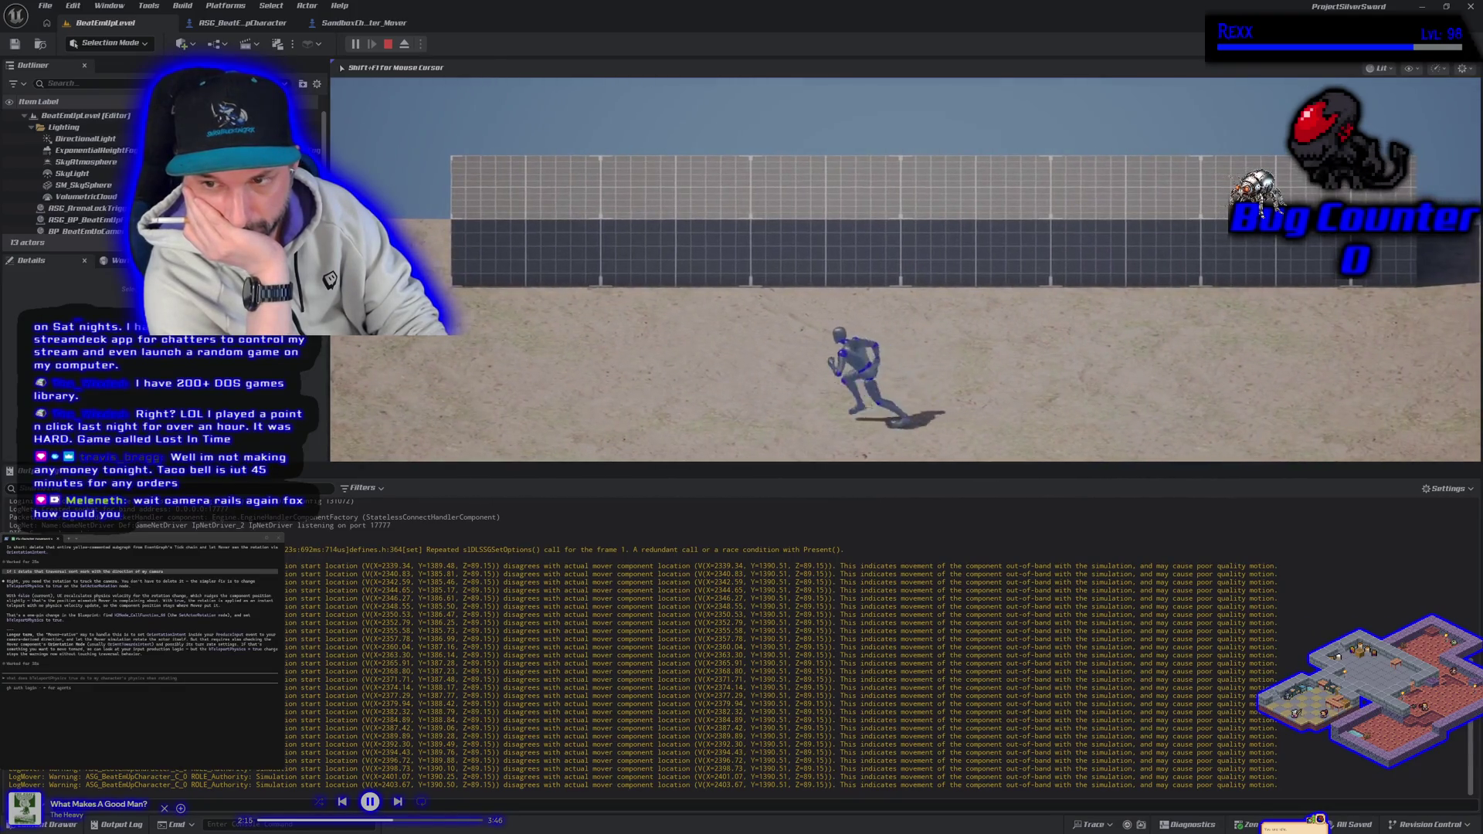
Jump onto the grid wall, test quick direction changes, then stop the Play-In-Editor session.
key("d")
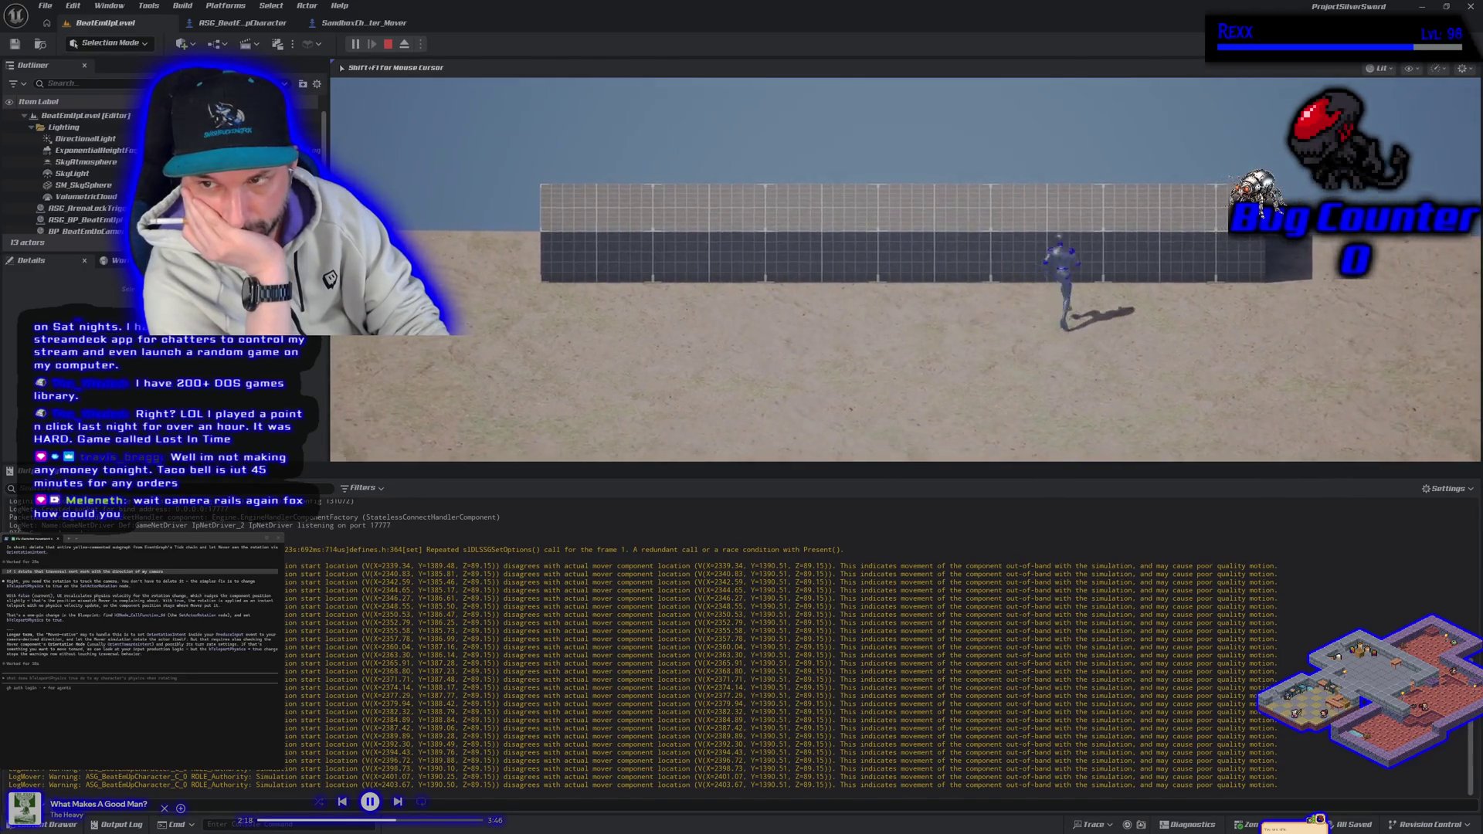
key("space")
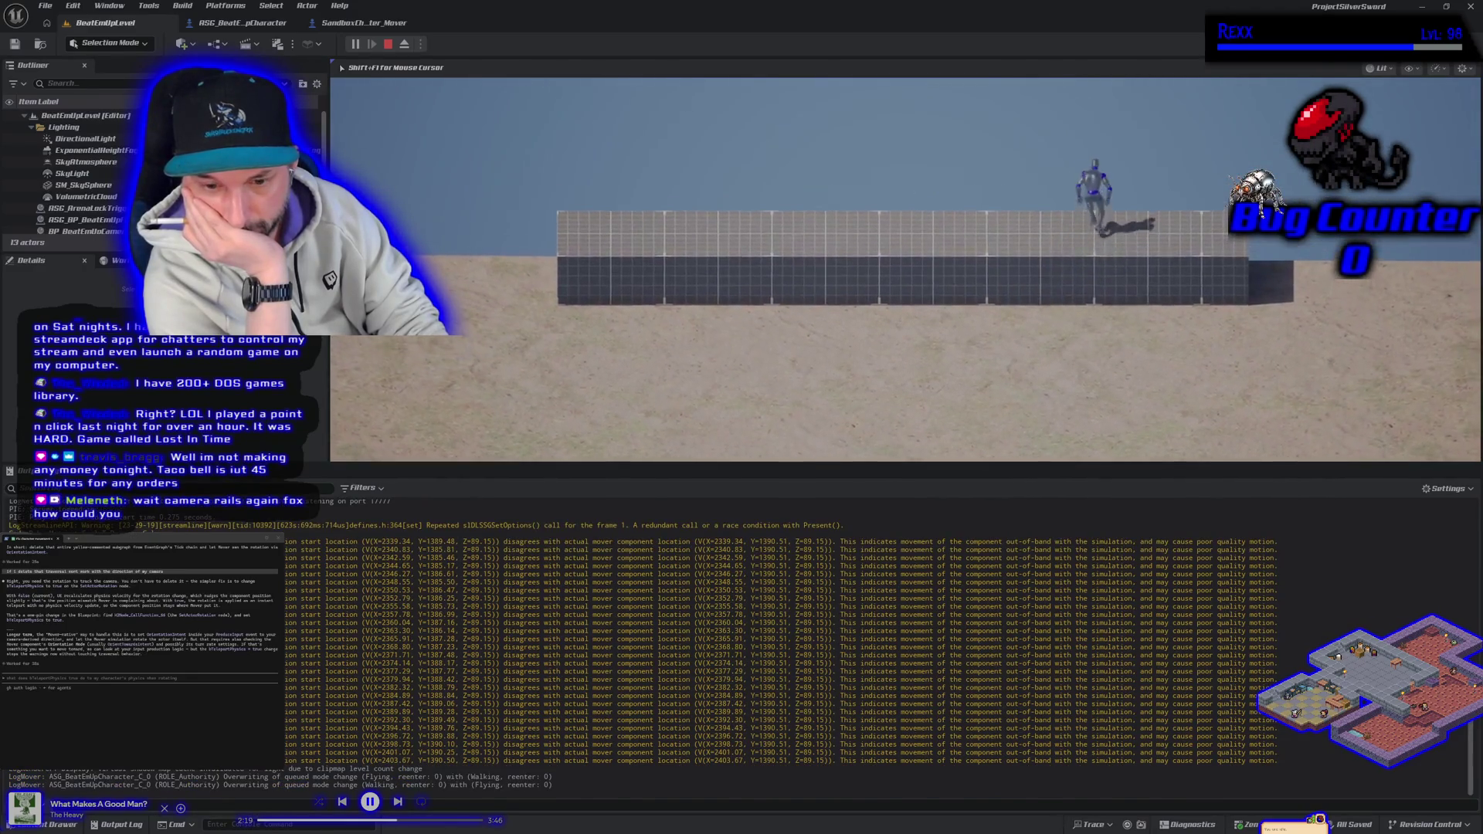
key("s")
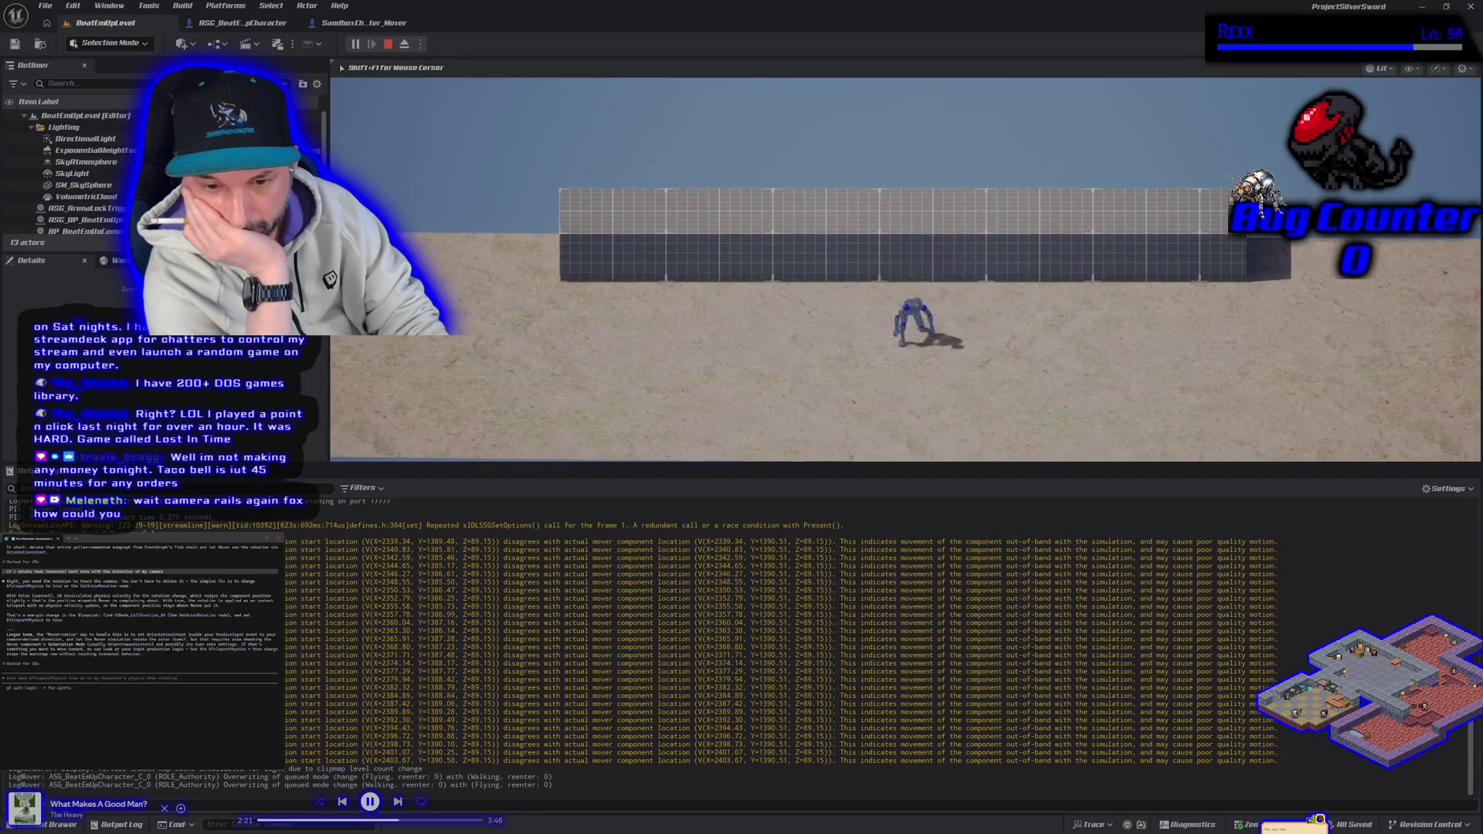
key("d")
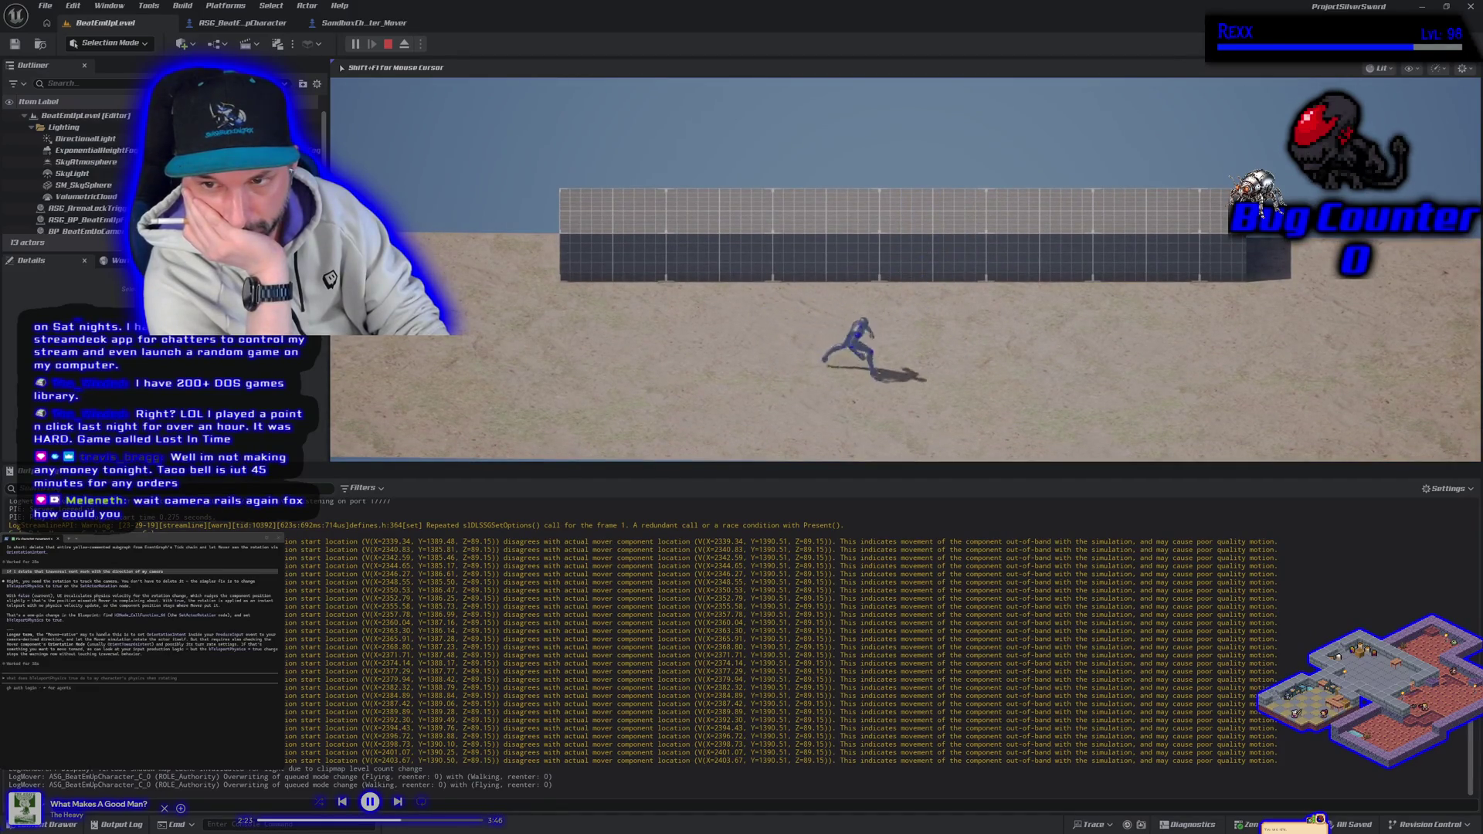
key("a")
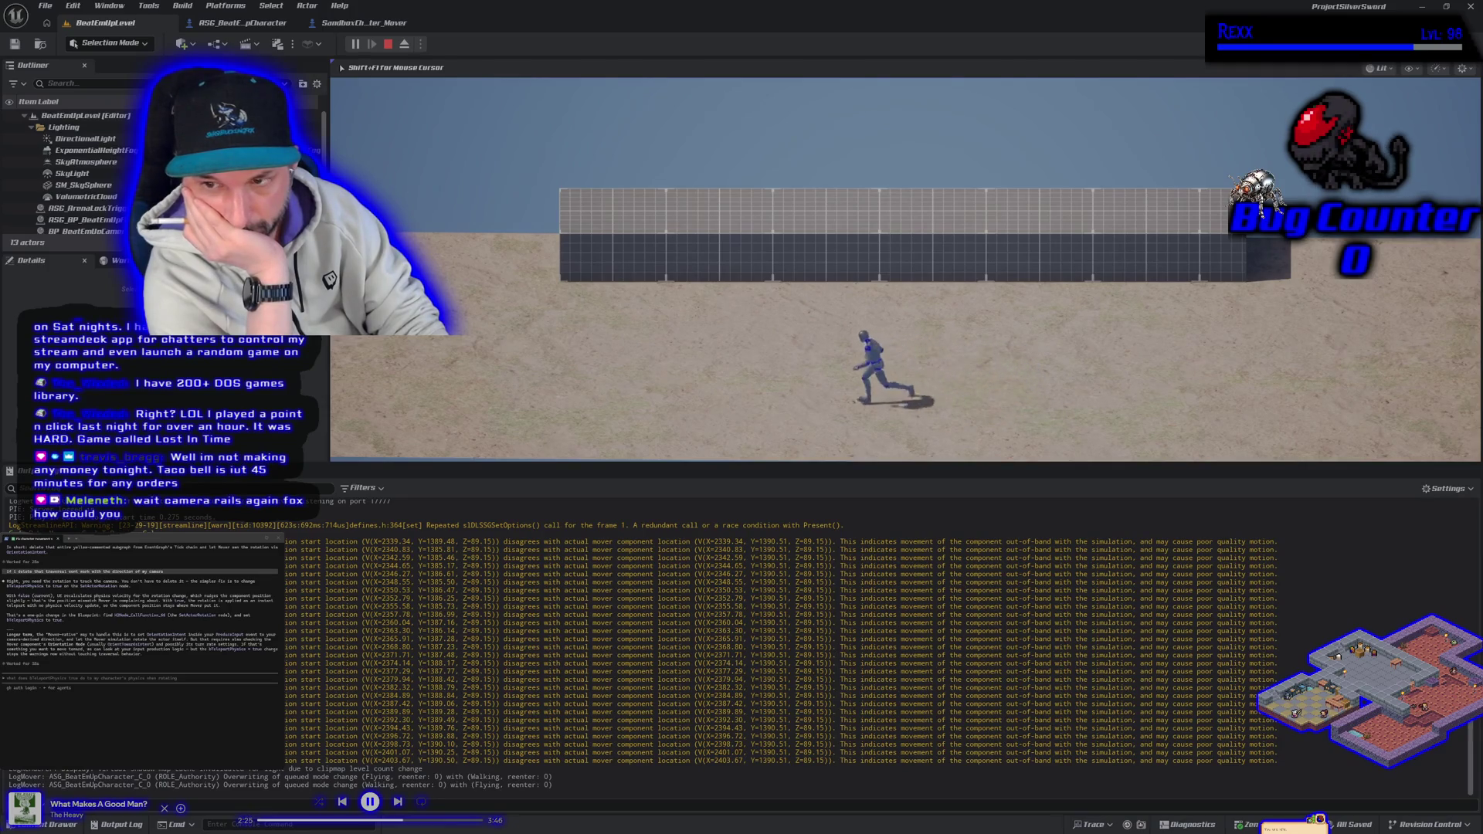
key("d")
key("a")
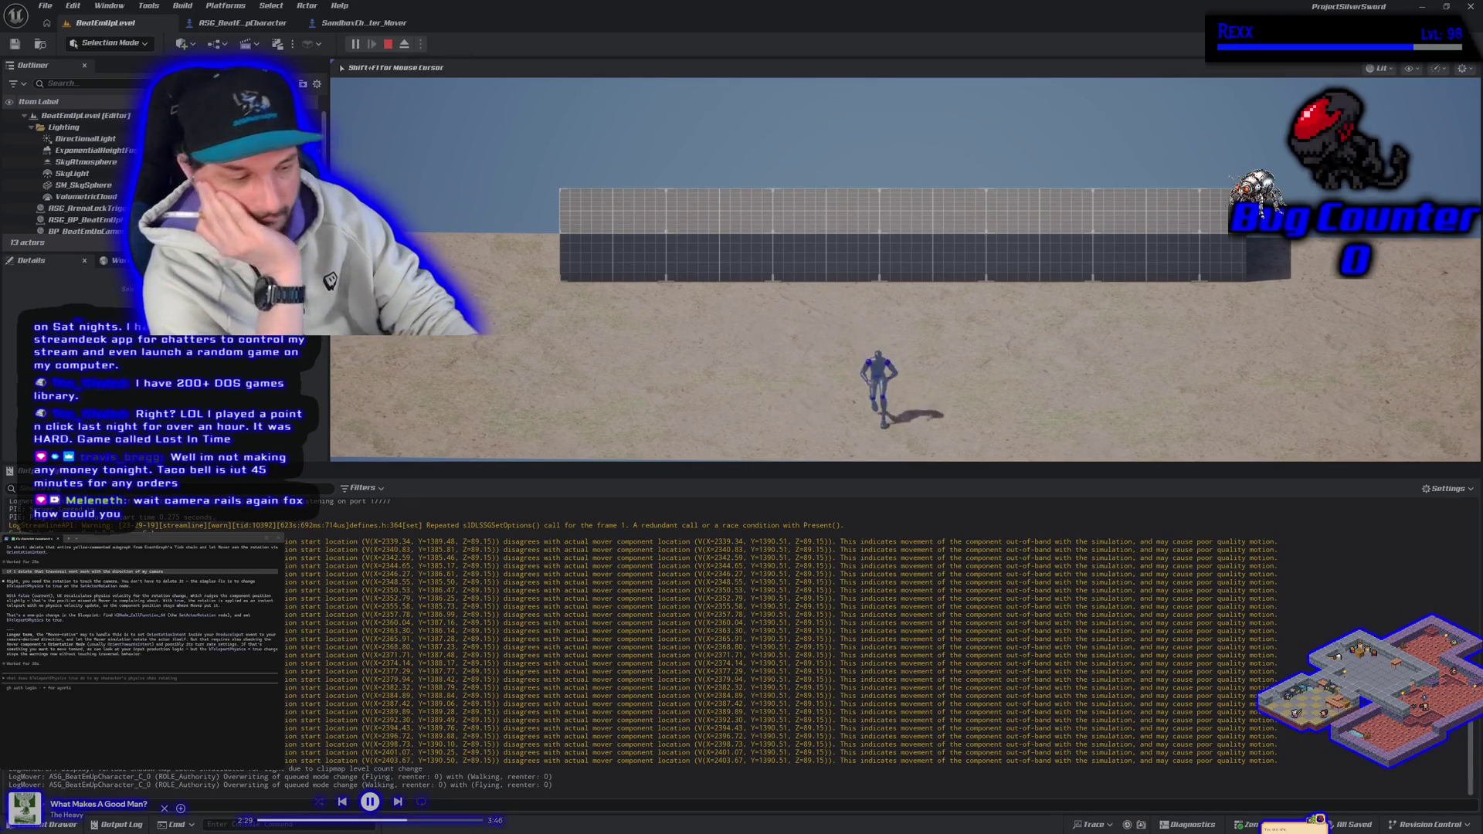
key("Escape")
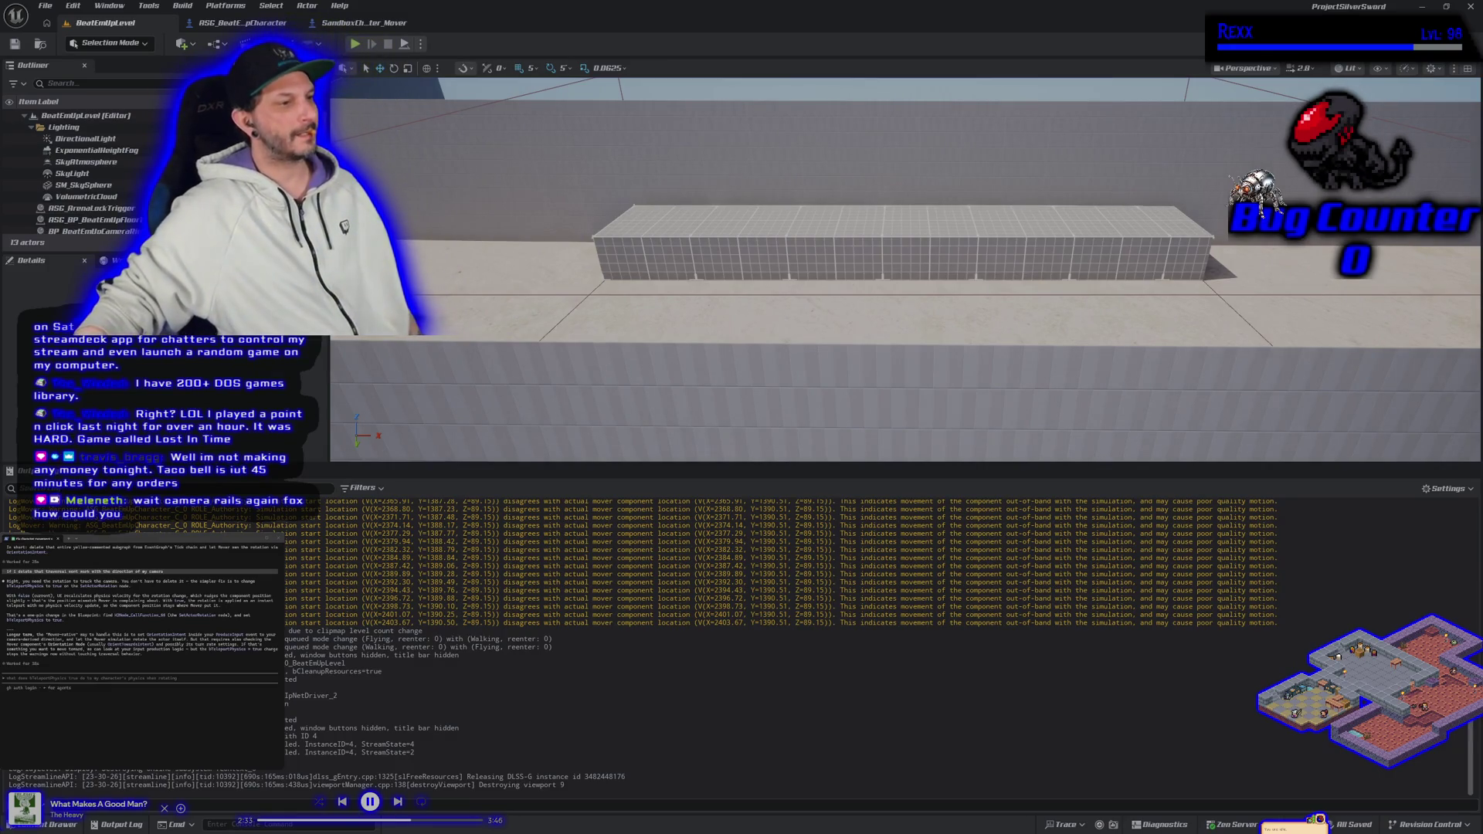
Send the assistant 'im still getting the error after checking the box' and review earlier log warnings.
type("im s")
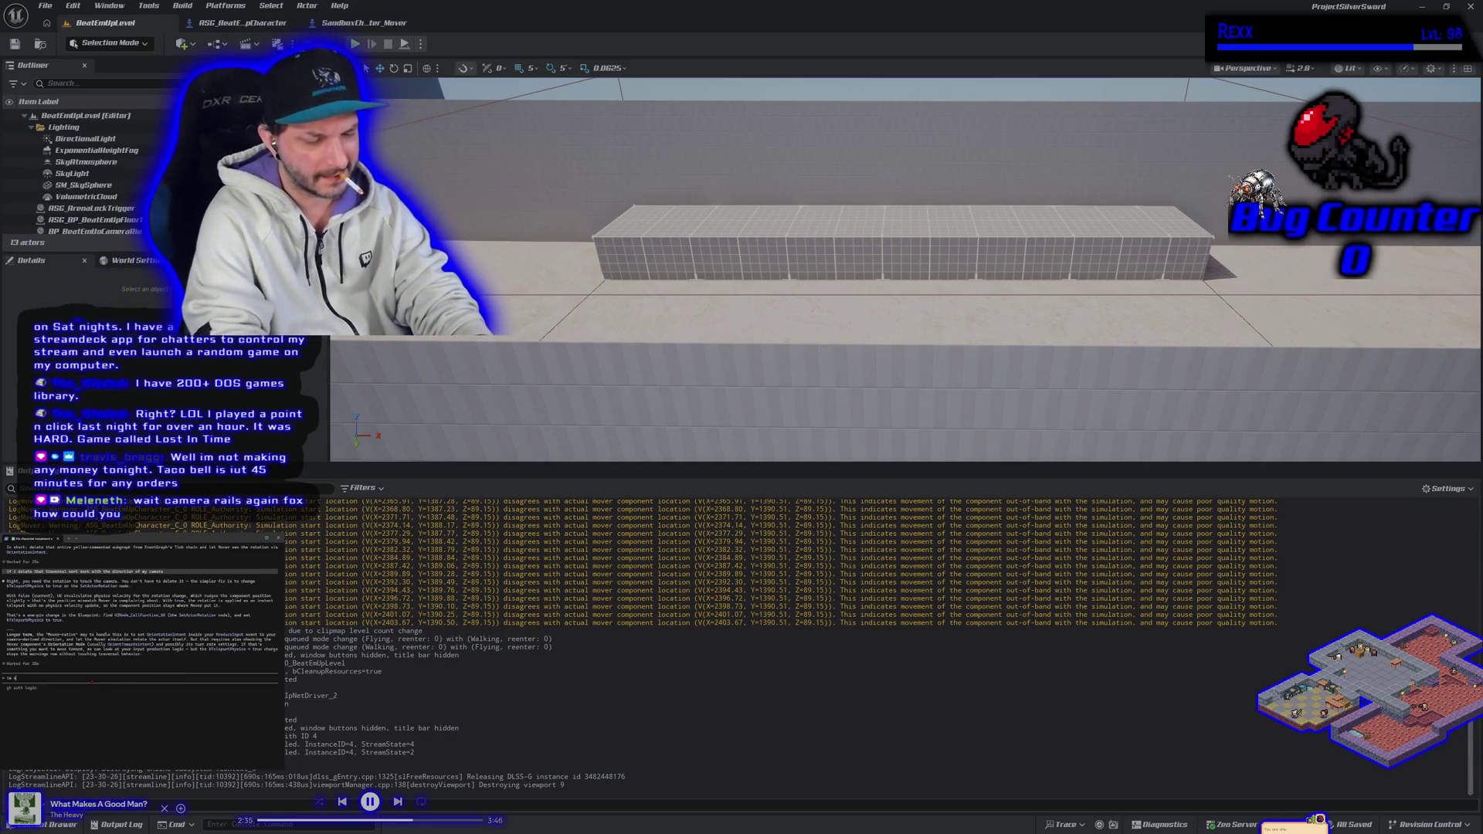
type("till getting")
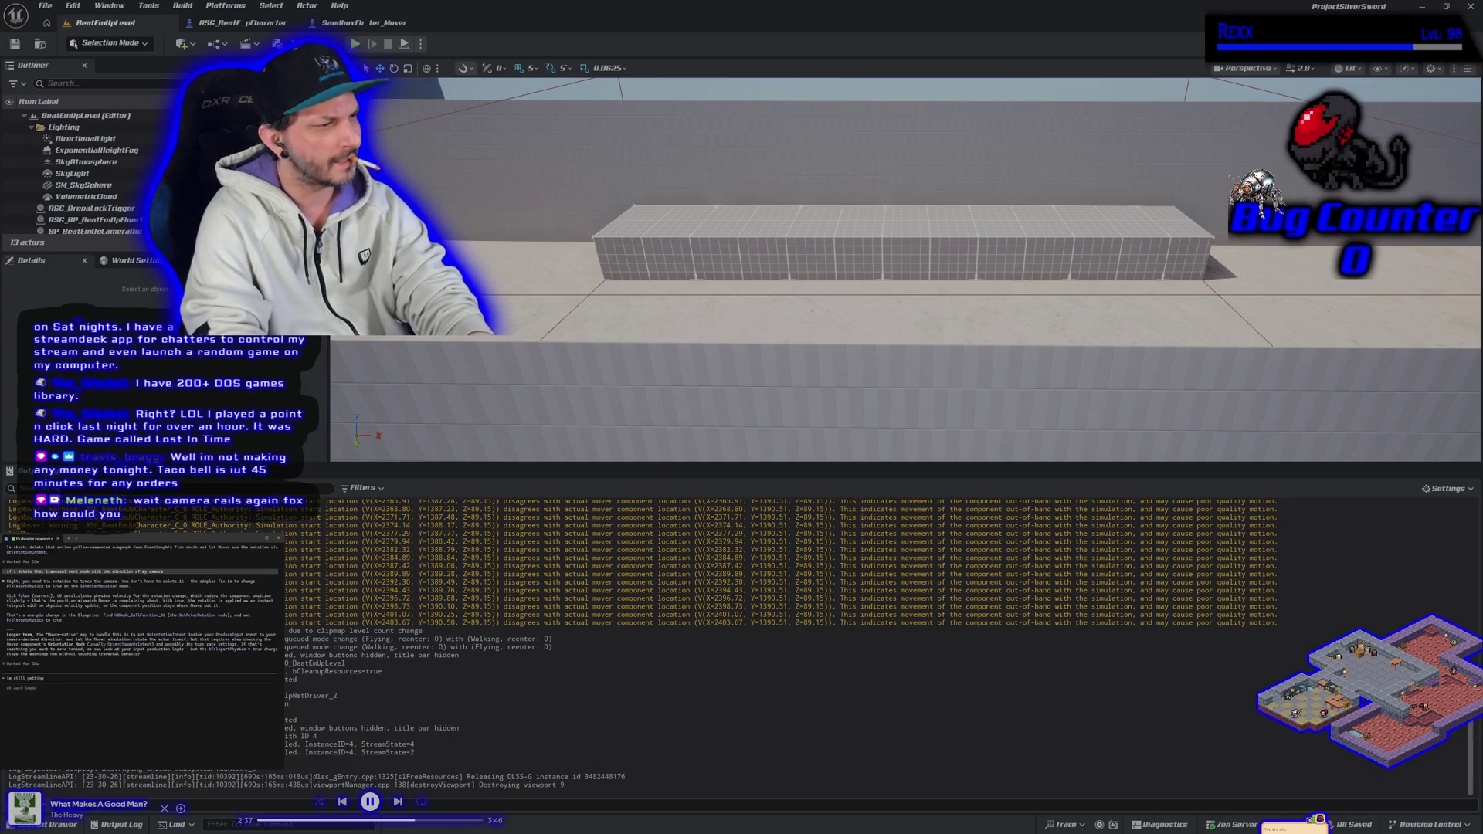
type(" the error")
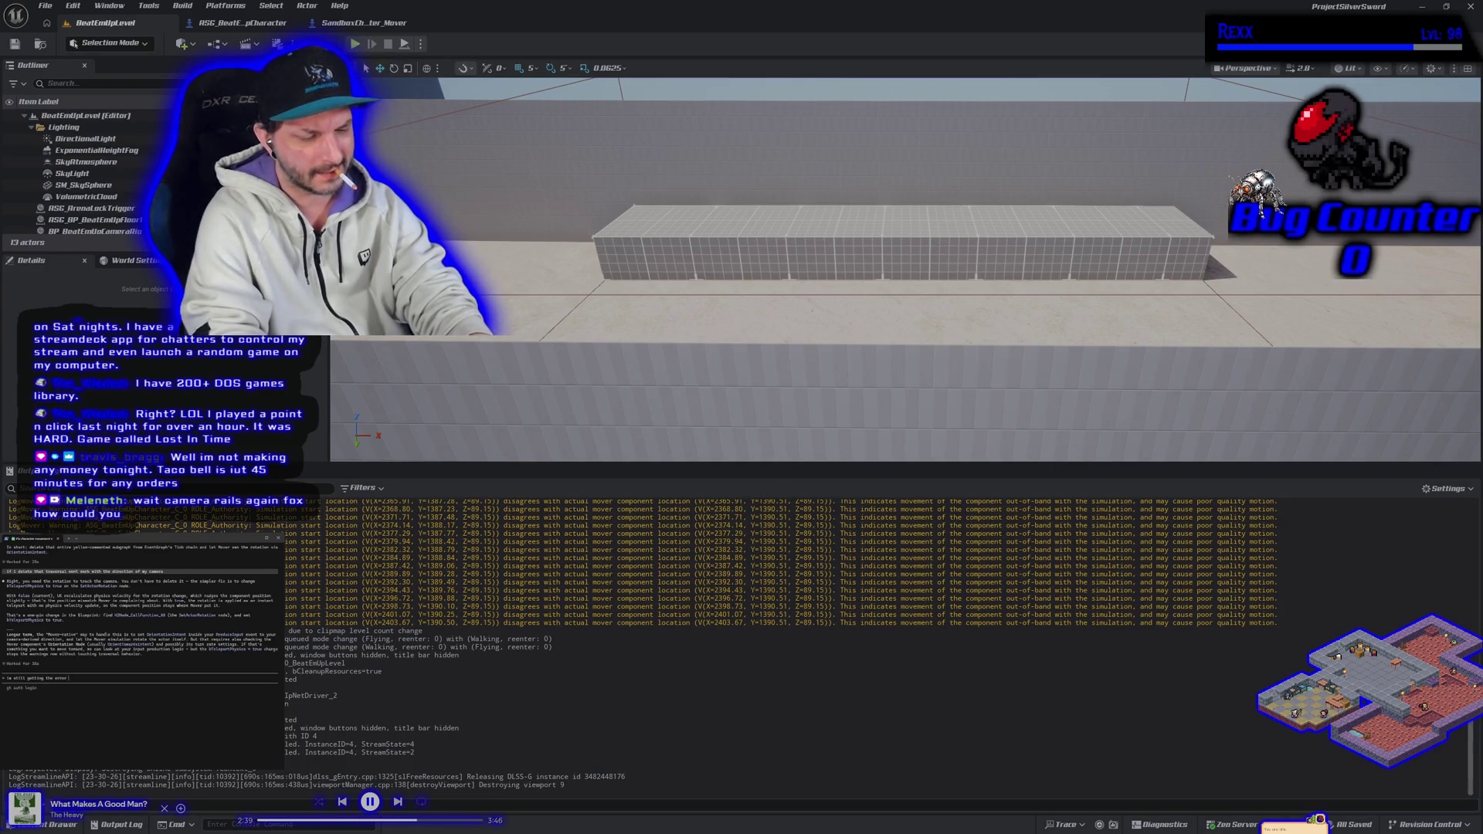
type(" after check")
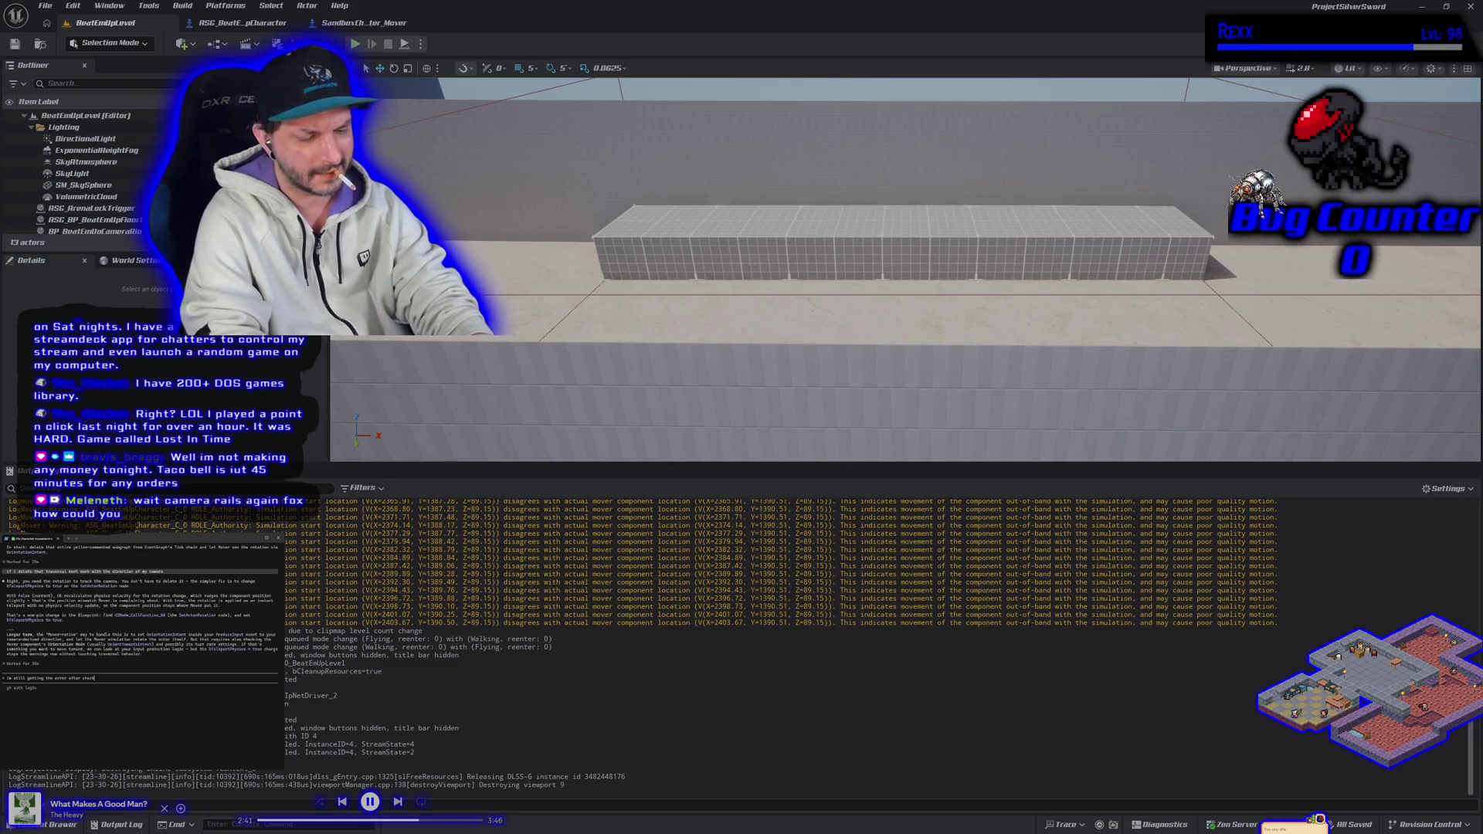
type("ing the b")
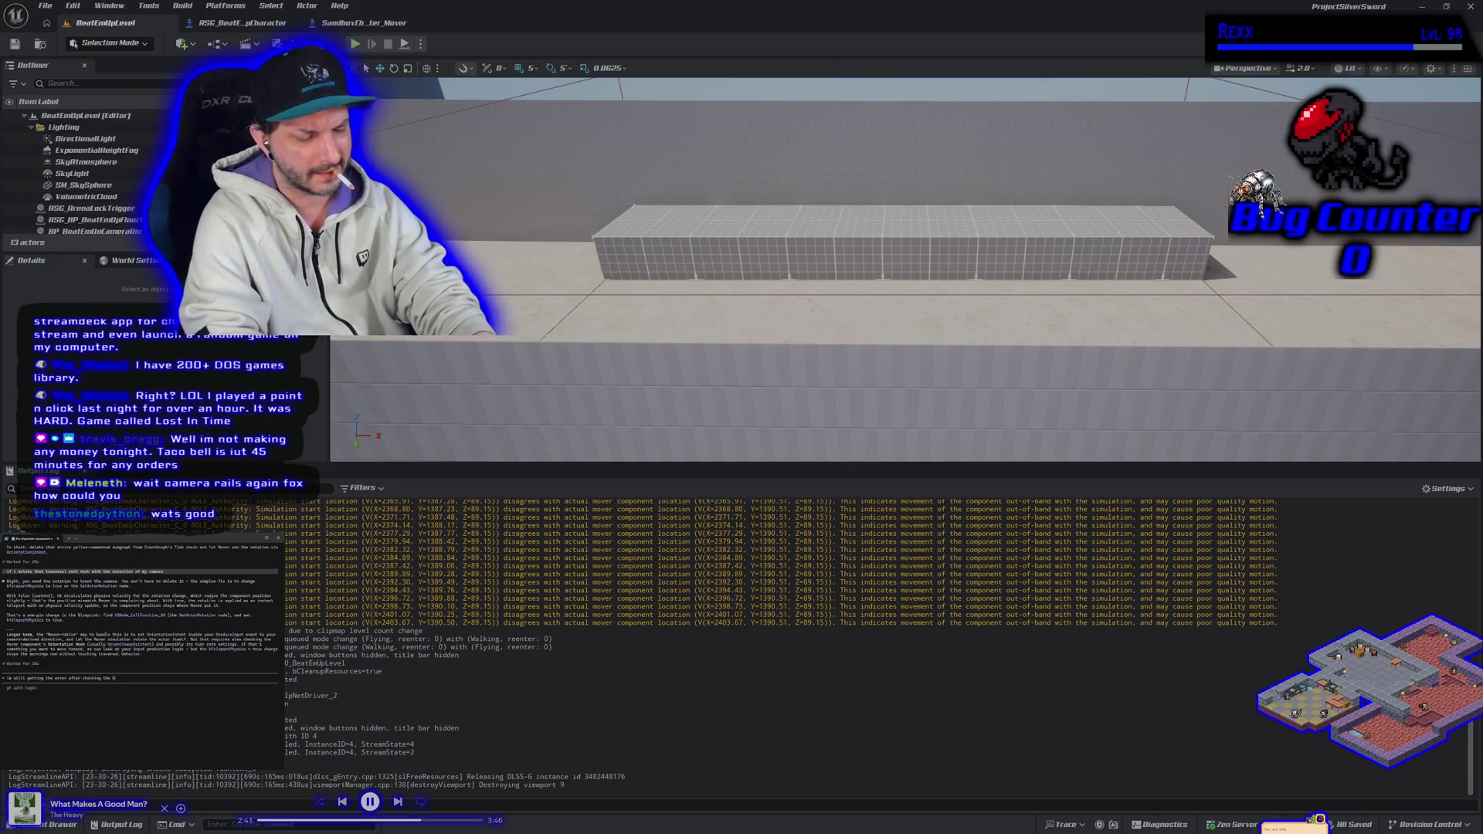
type("ox for bTeleportPhysics")
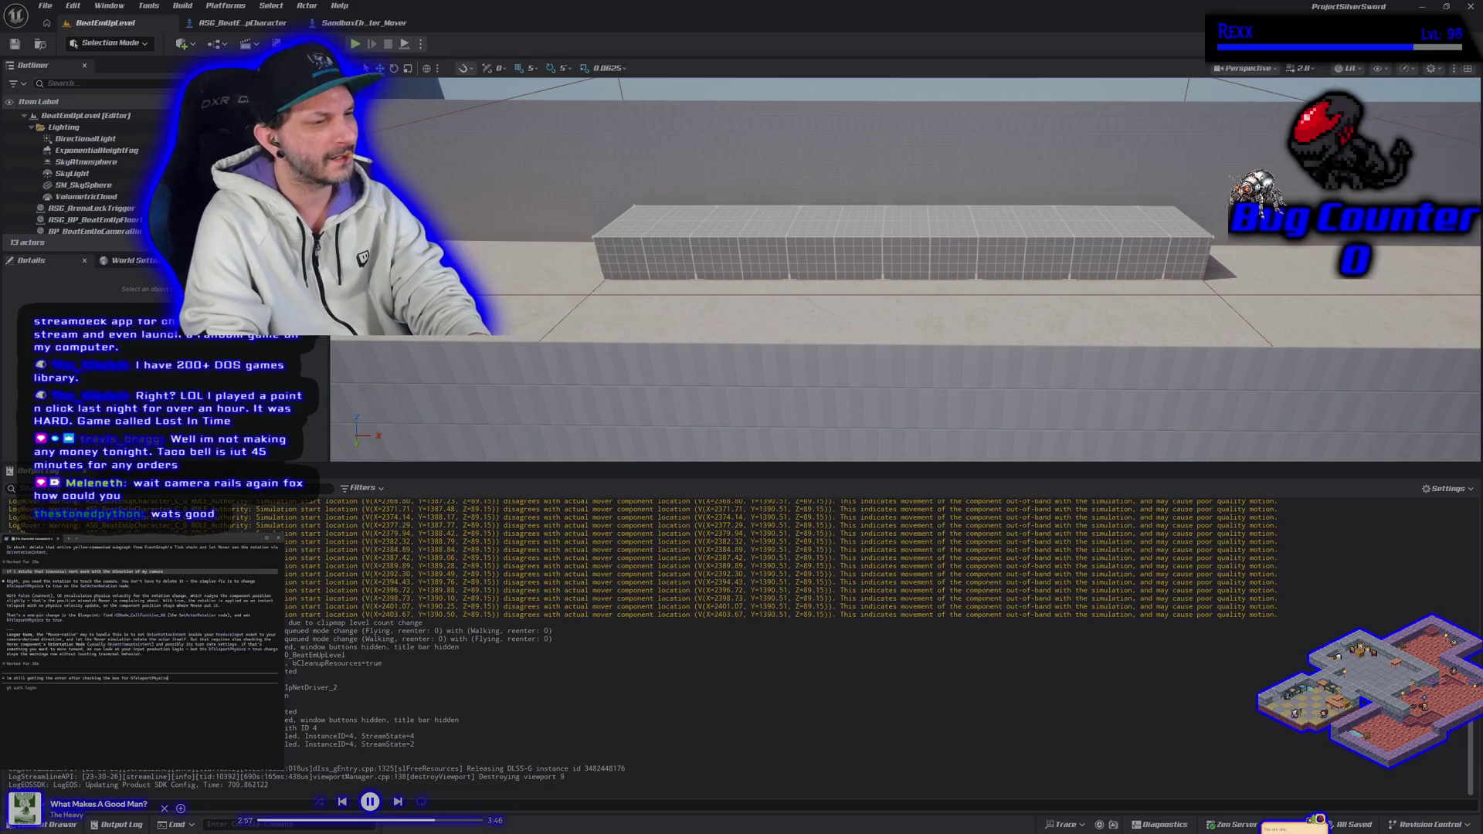
key("Return")
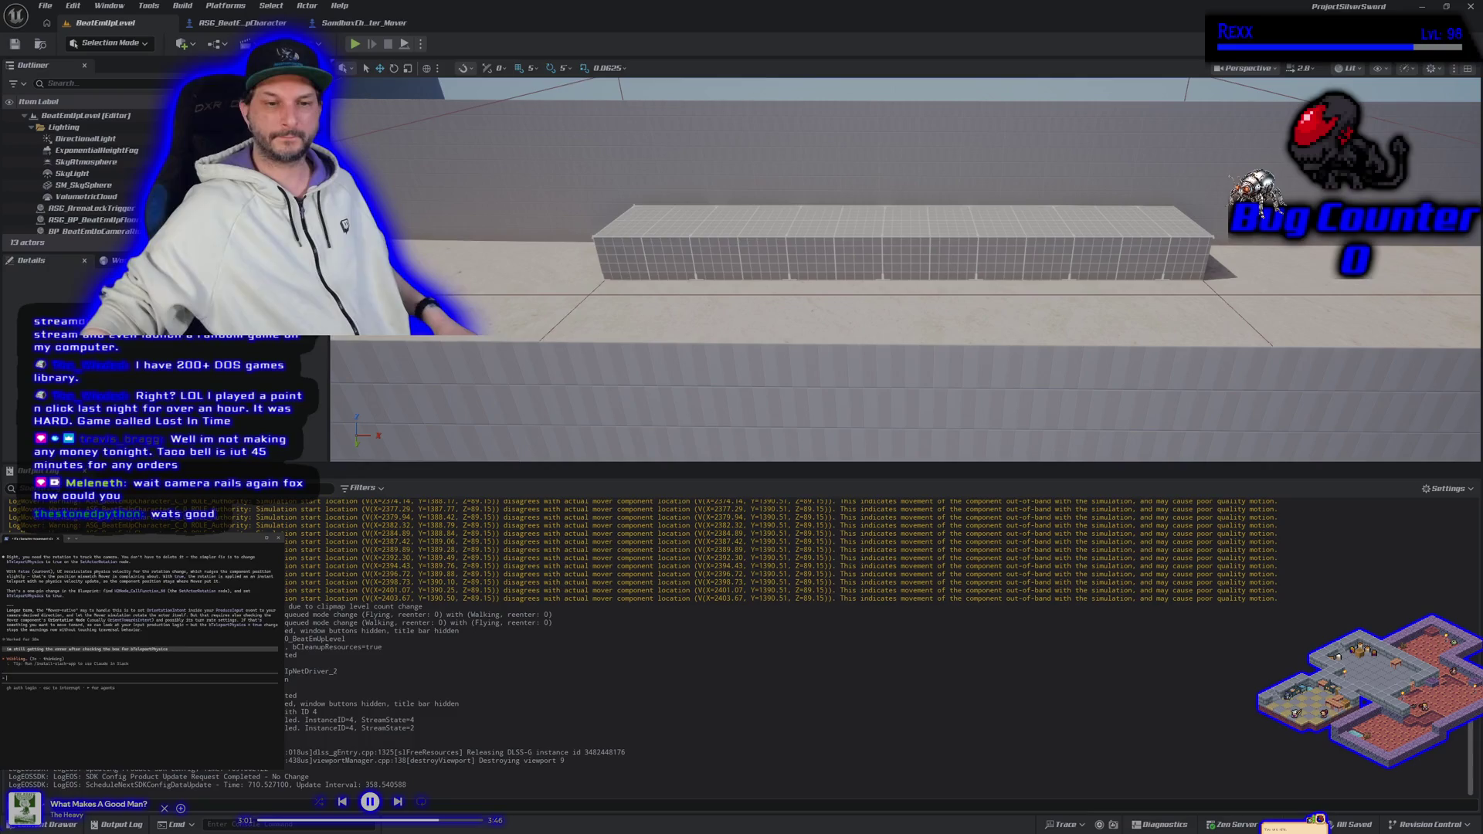
scroll(683, 675, "up", 5)
scroll(684, 674, "up", 5)
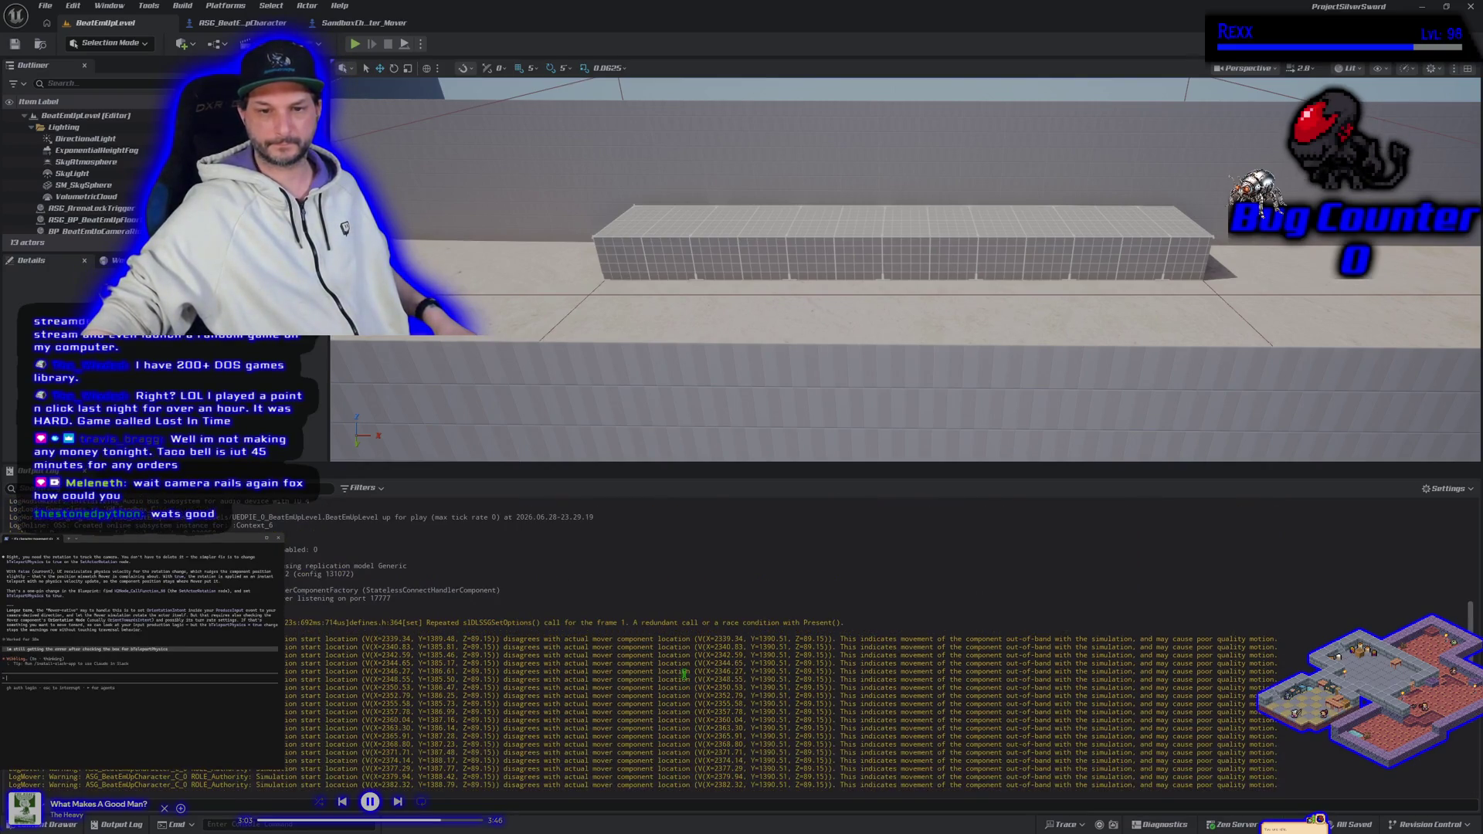
scroll(684, 675, "down", 5)
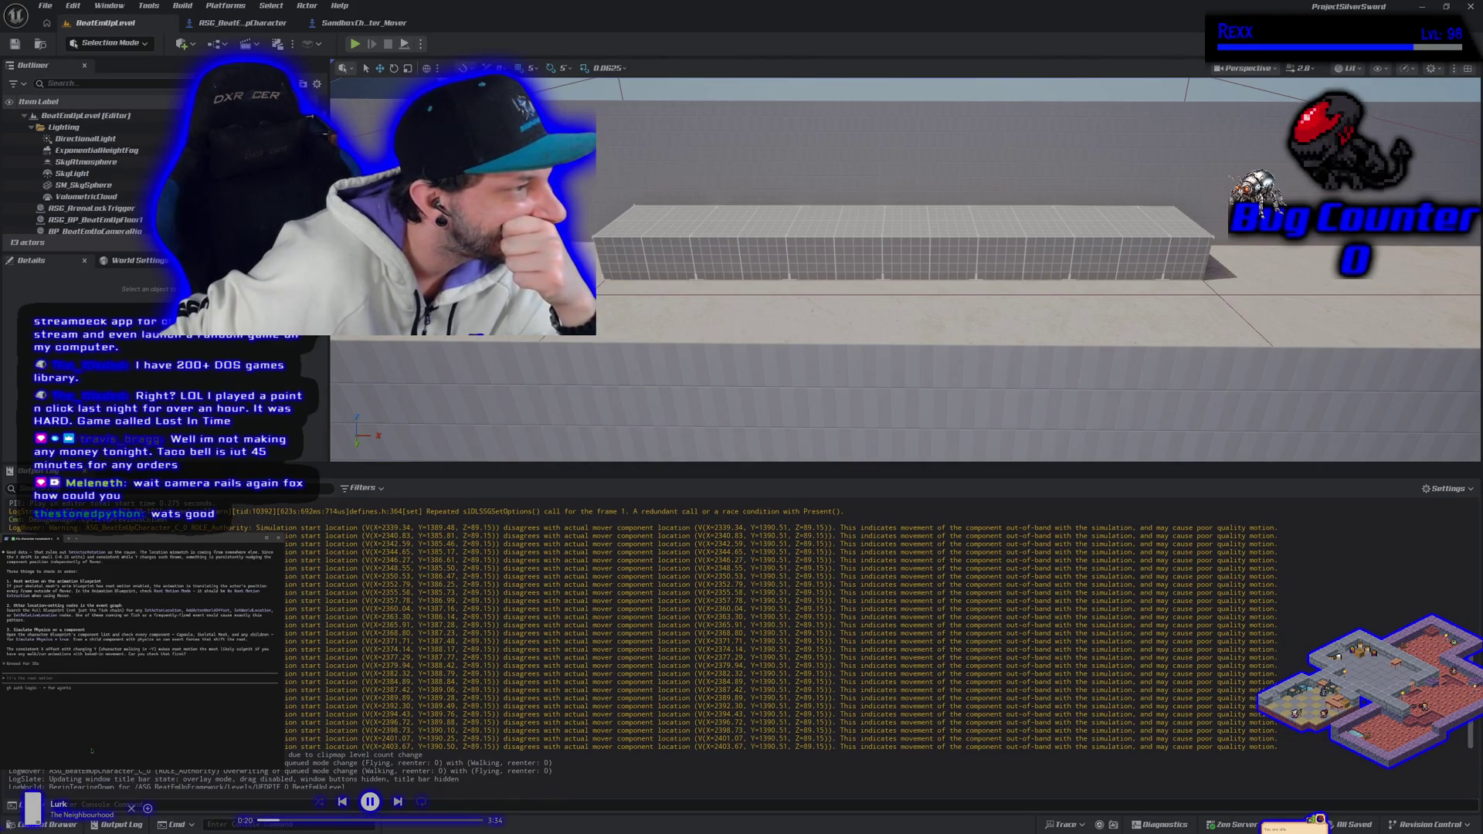
Tell the assistant the character is the UE5 gameplay animation sample converted to Mover with an updated capsule.
type("Im using btw g")
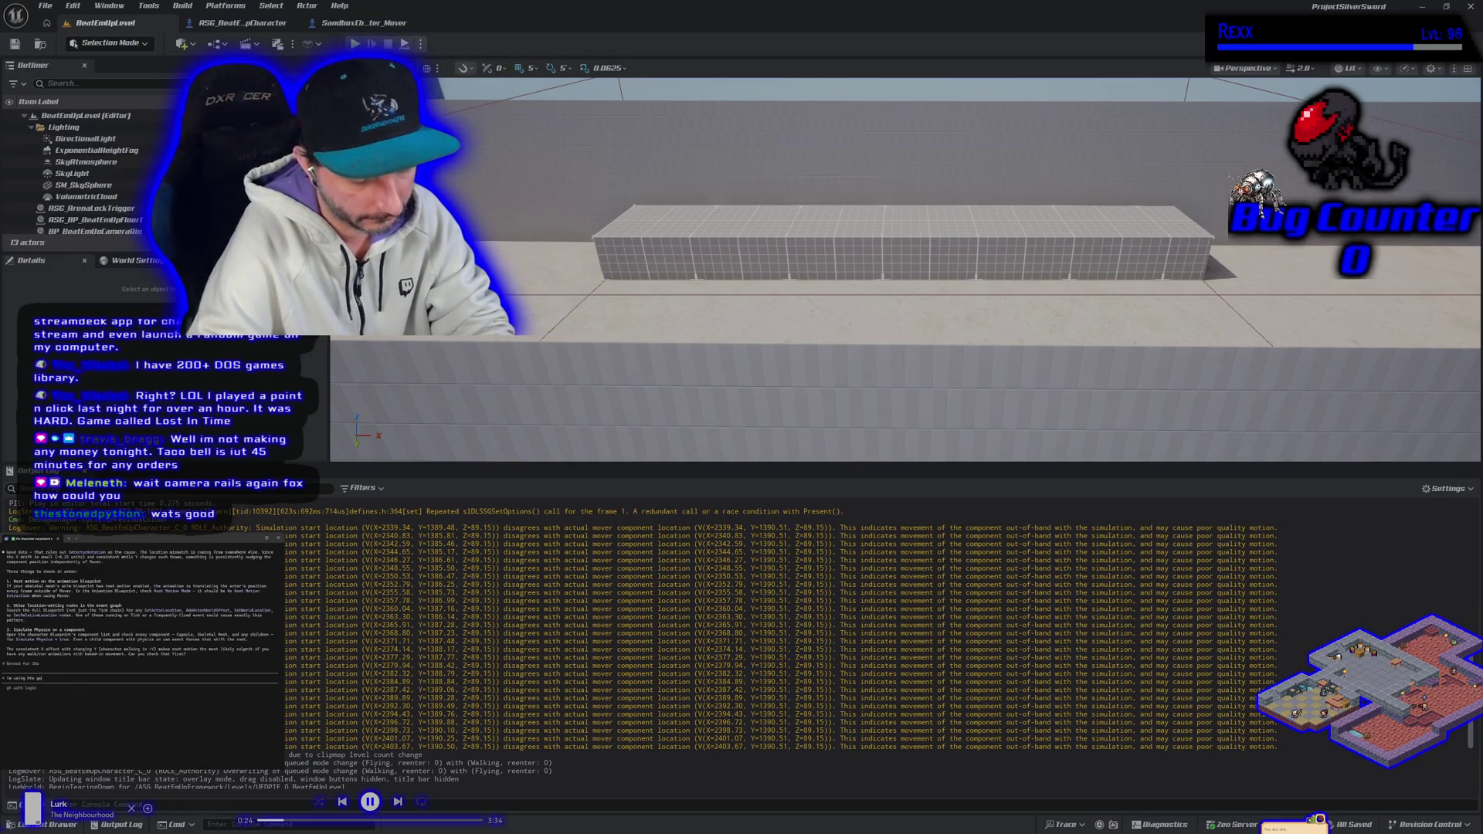
type("ameplay ab")
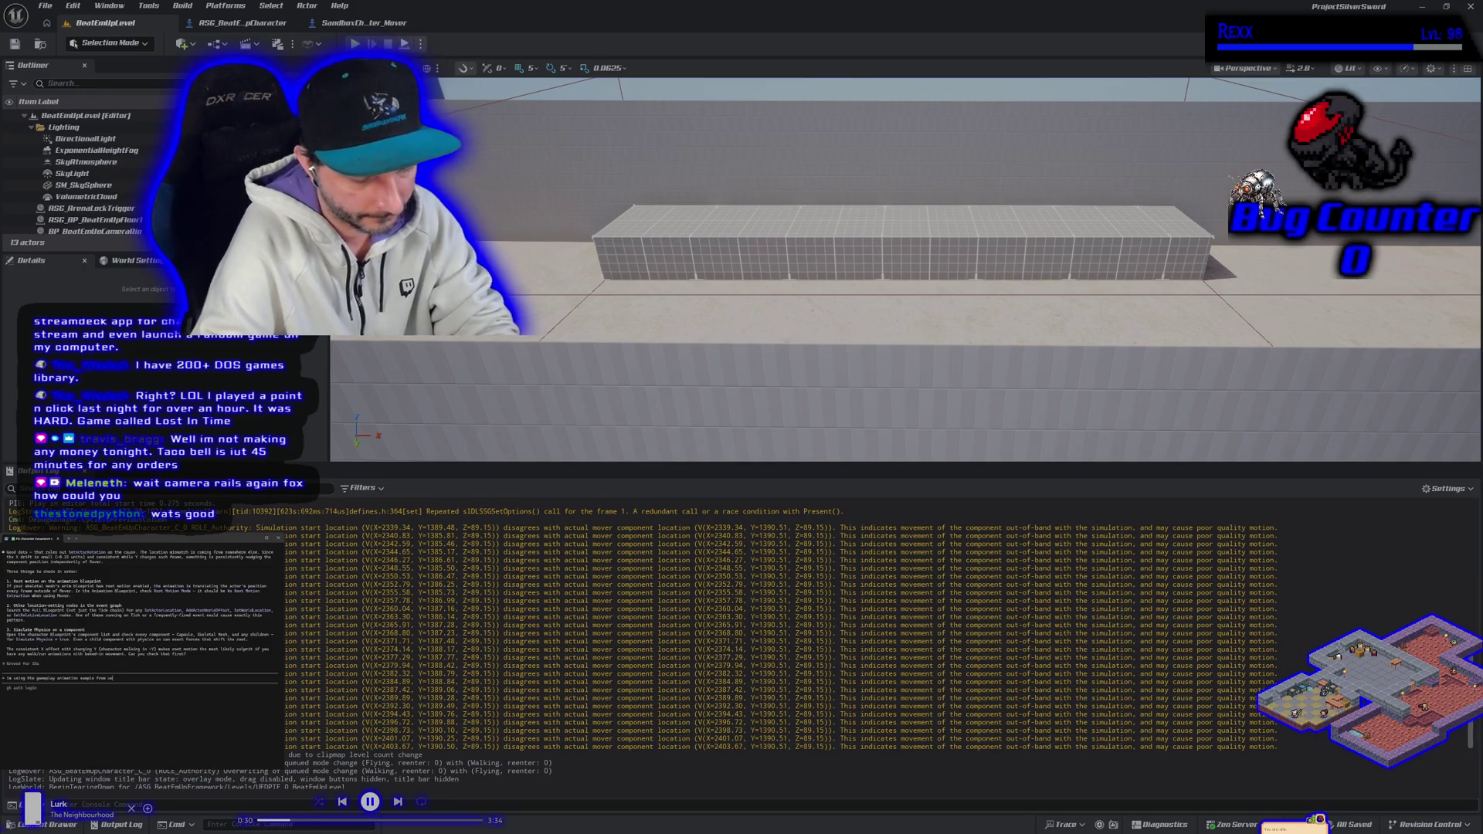
type("5.")
type(" I chang")
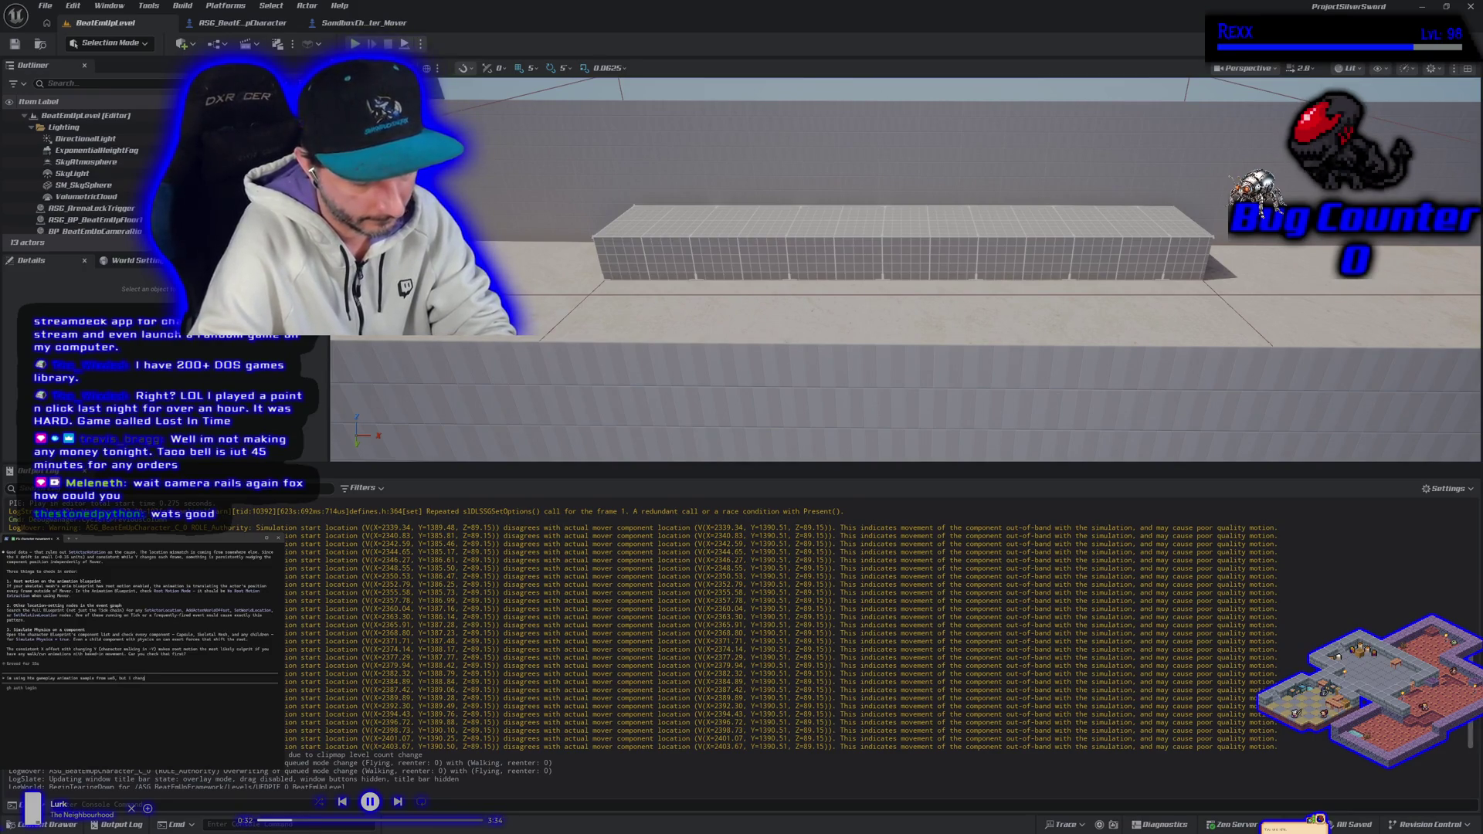
type(" to mod")
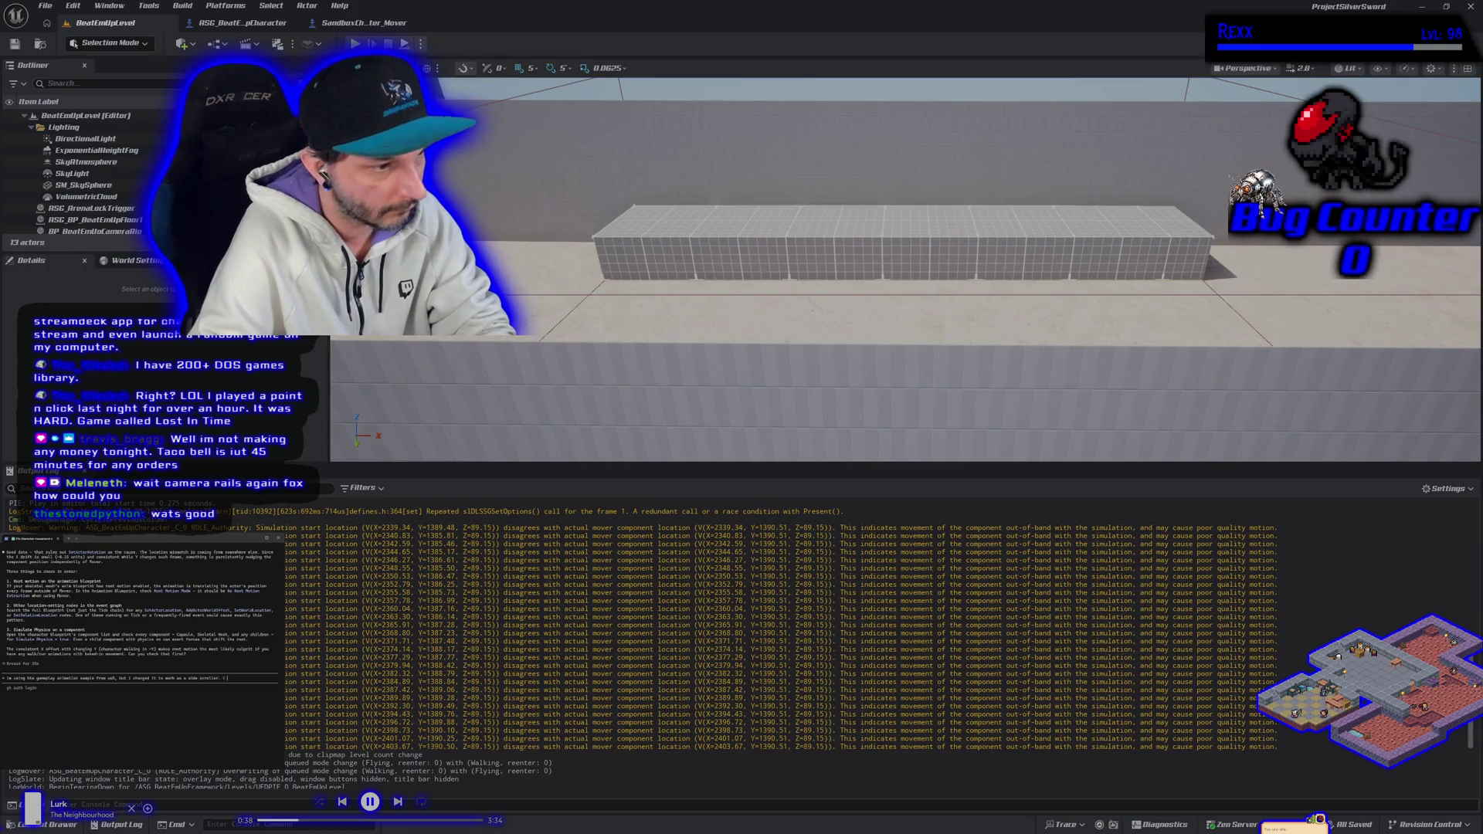
type("o")
type("onned")
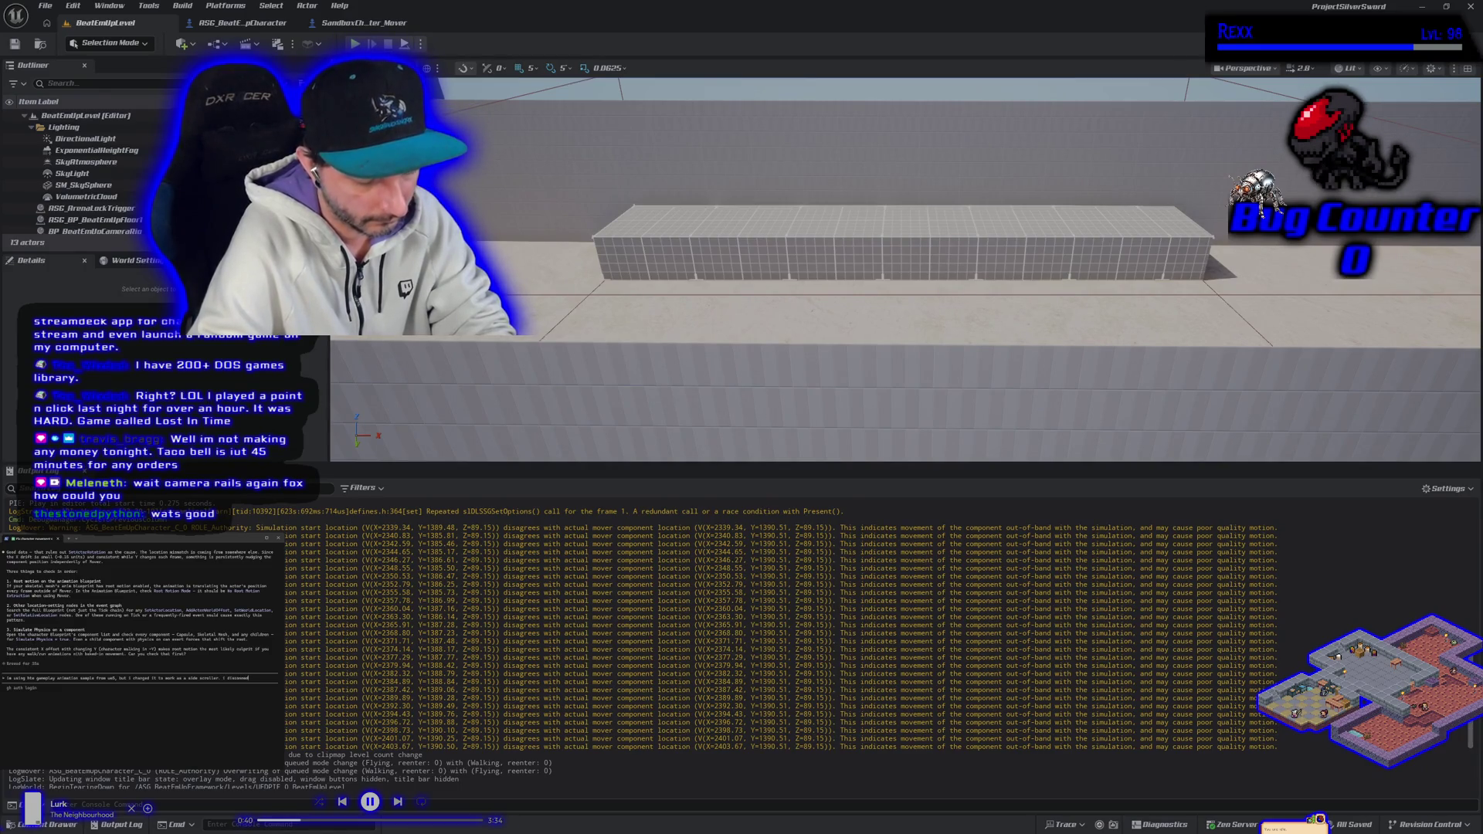
type("a d")
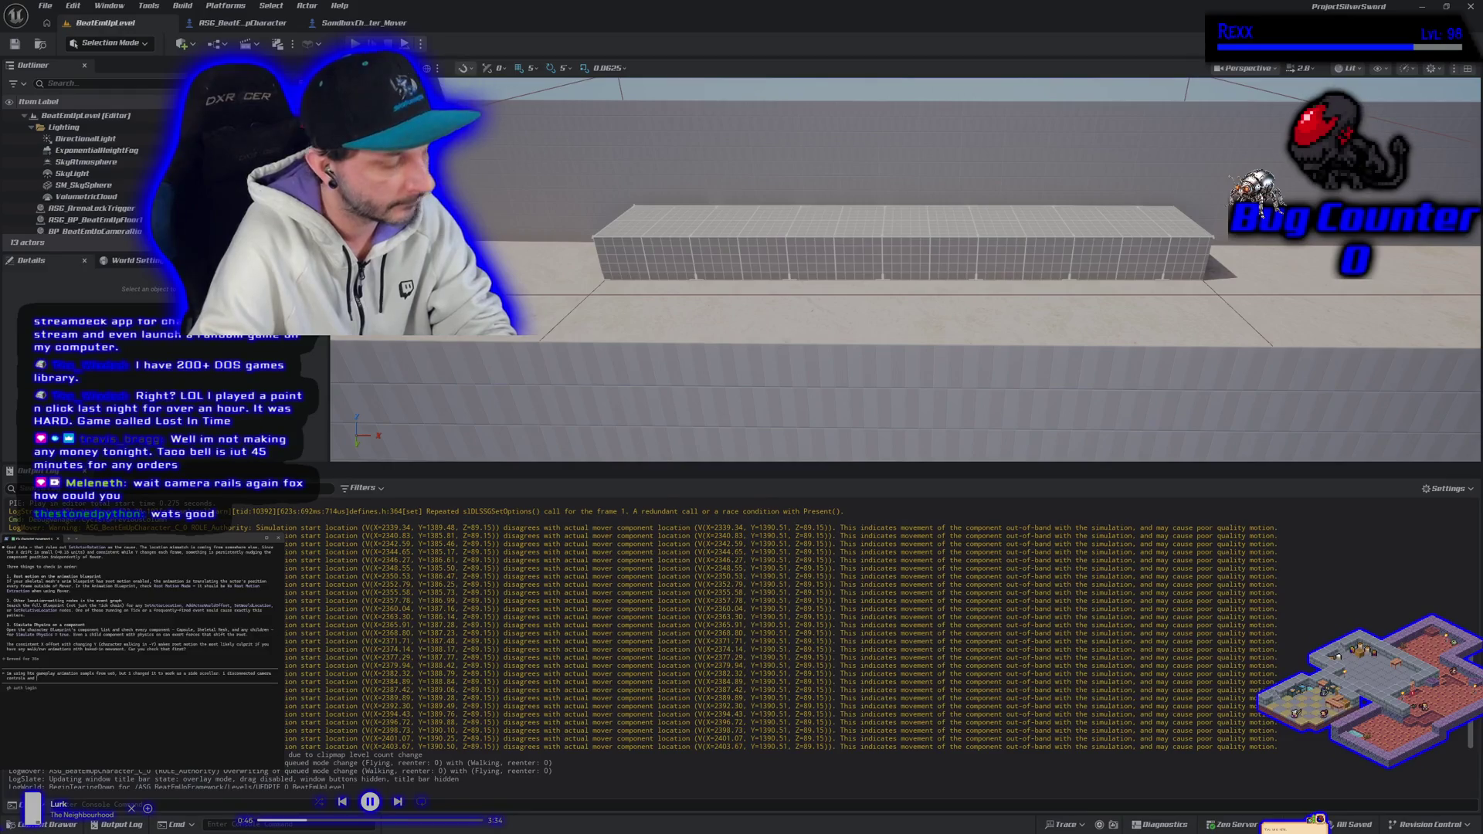
type("ing that tick function to update th")
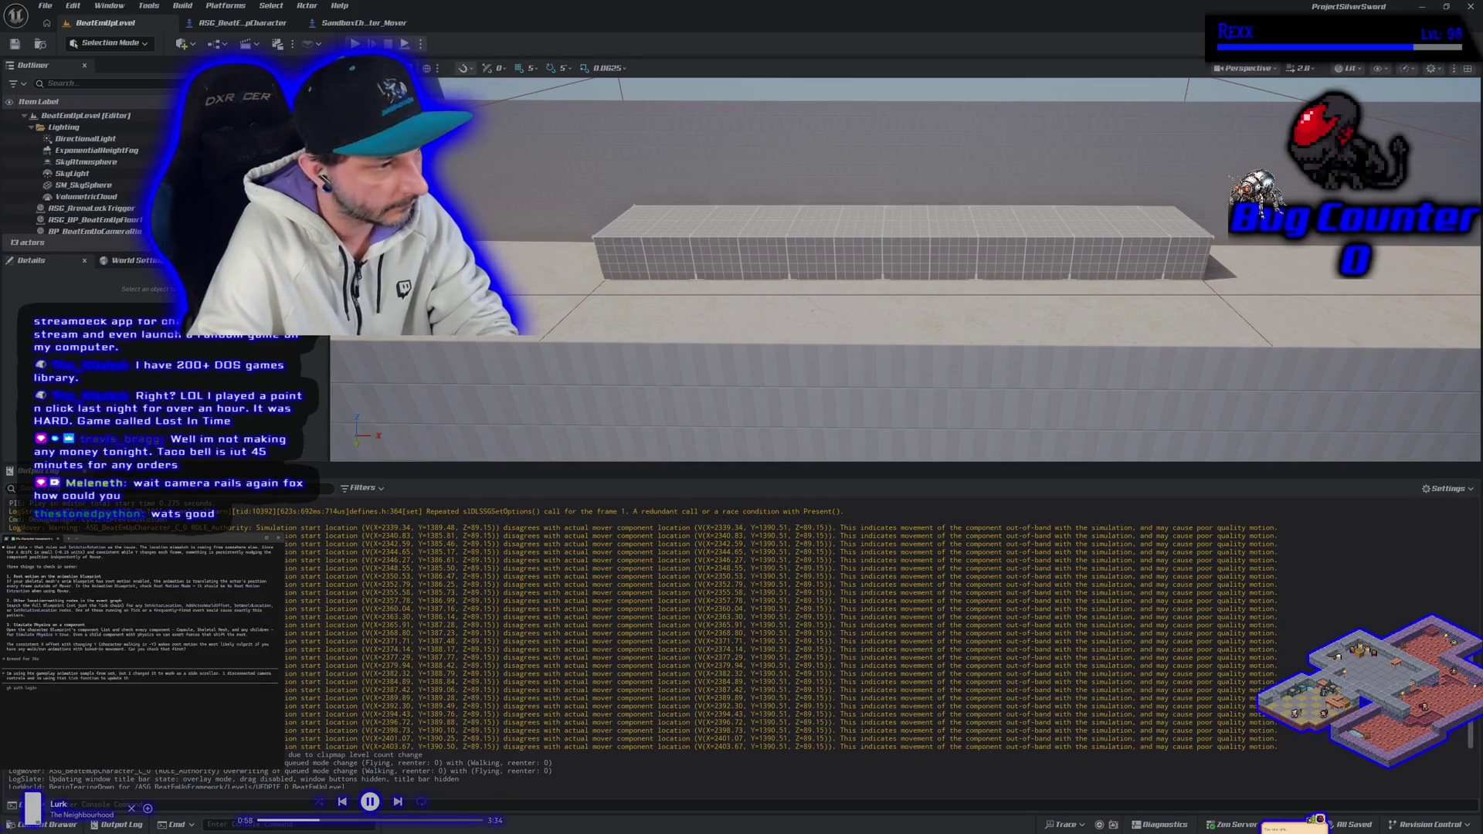
type("e capsule to match the rotation of the character")
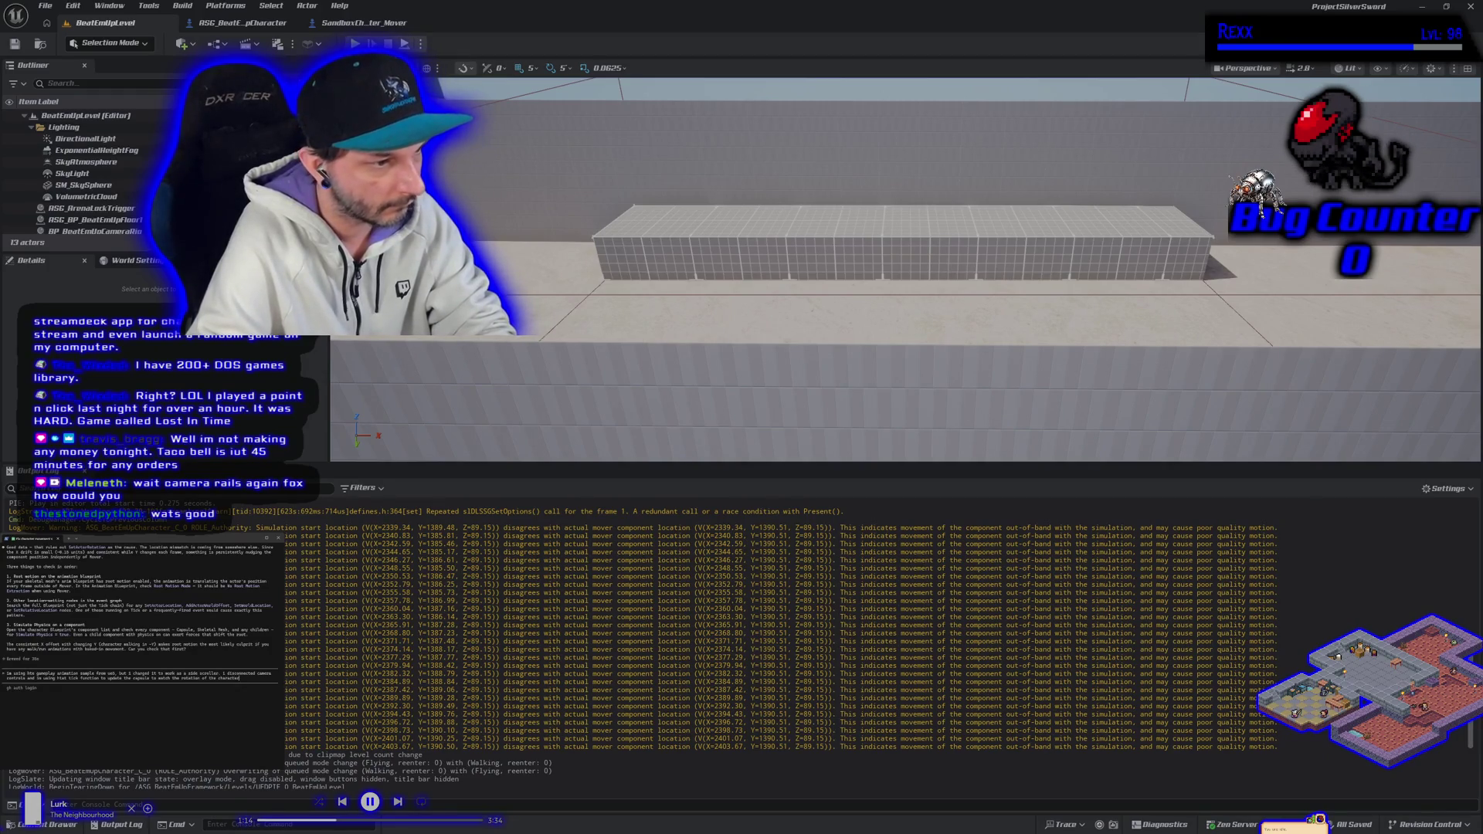
key("Return")
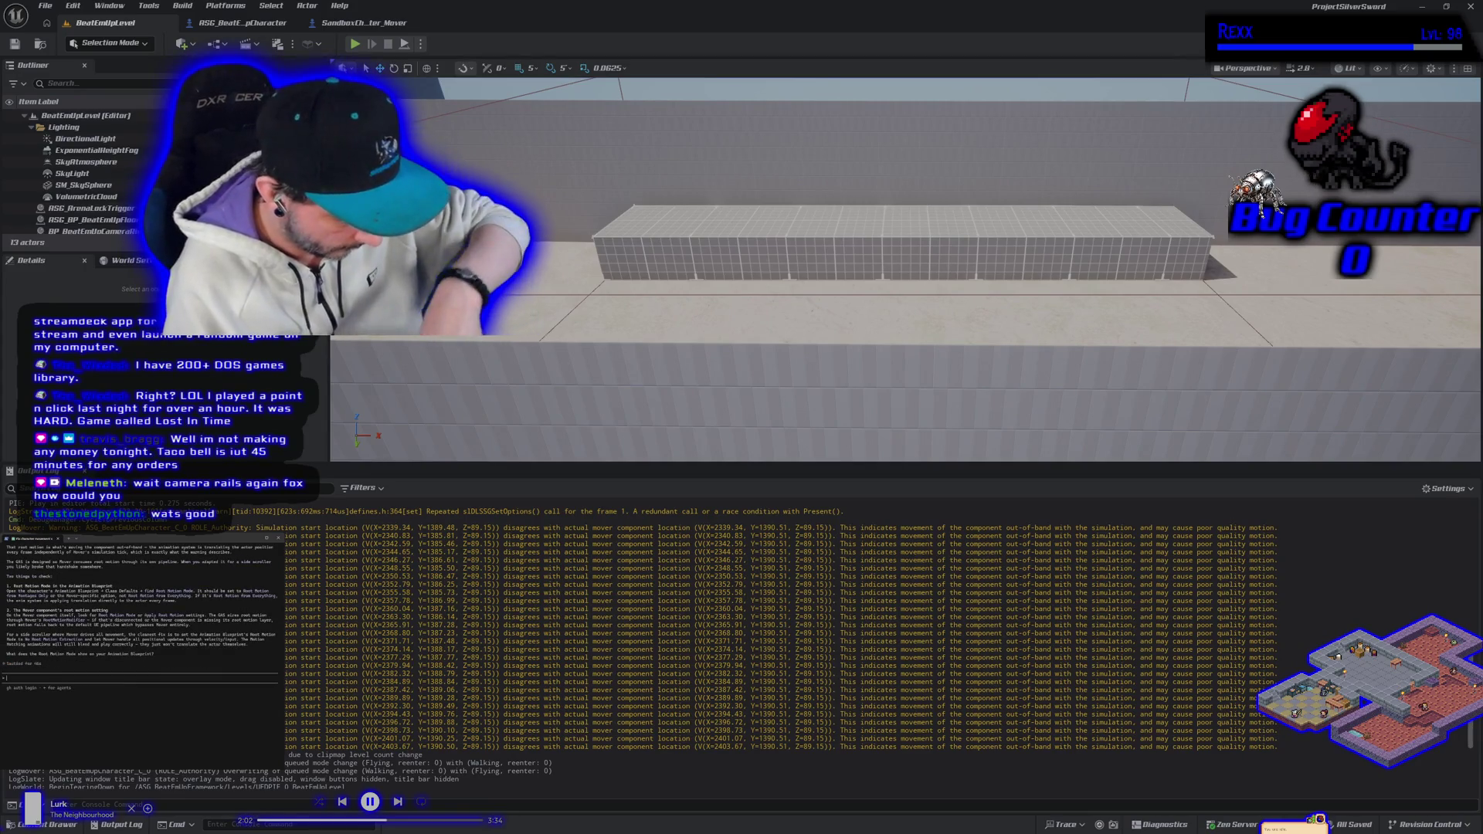
Write the reply 'Its set to no root motion extraction already' in the assistant's prompt.
type("Its set to no root motion extraction already")
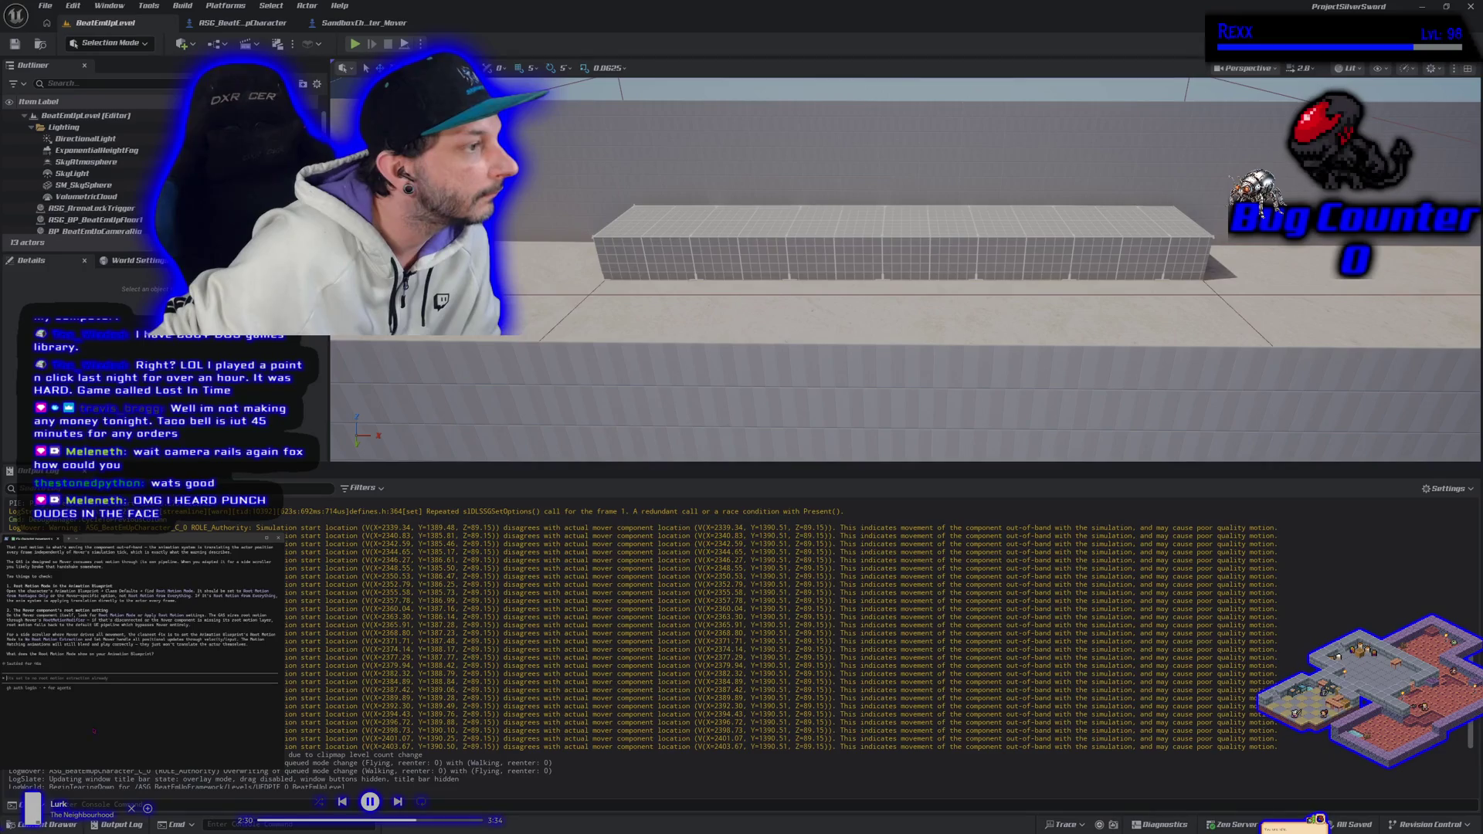
scroll(139, 610, "up", 3)
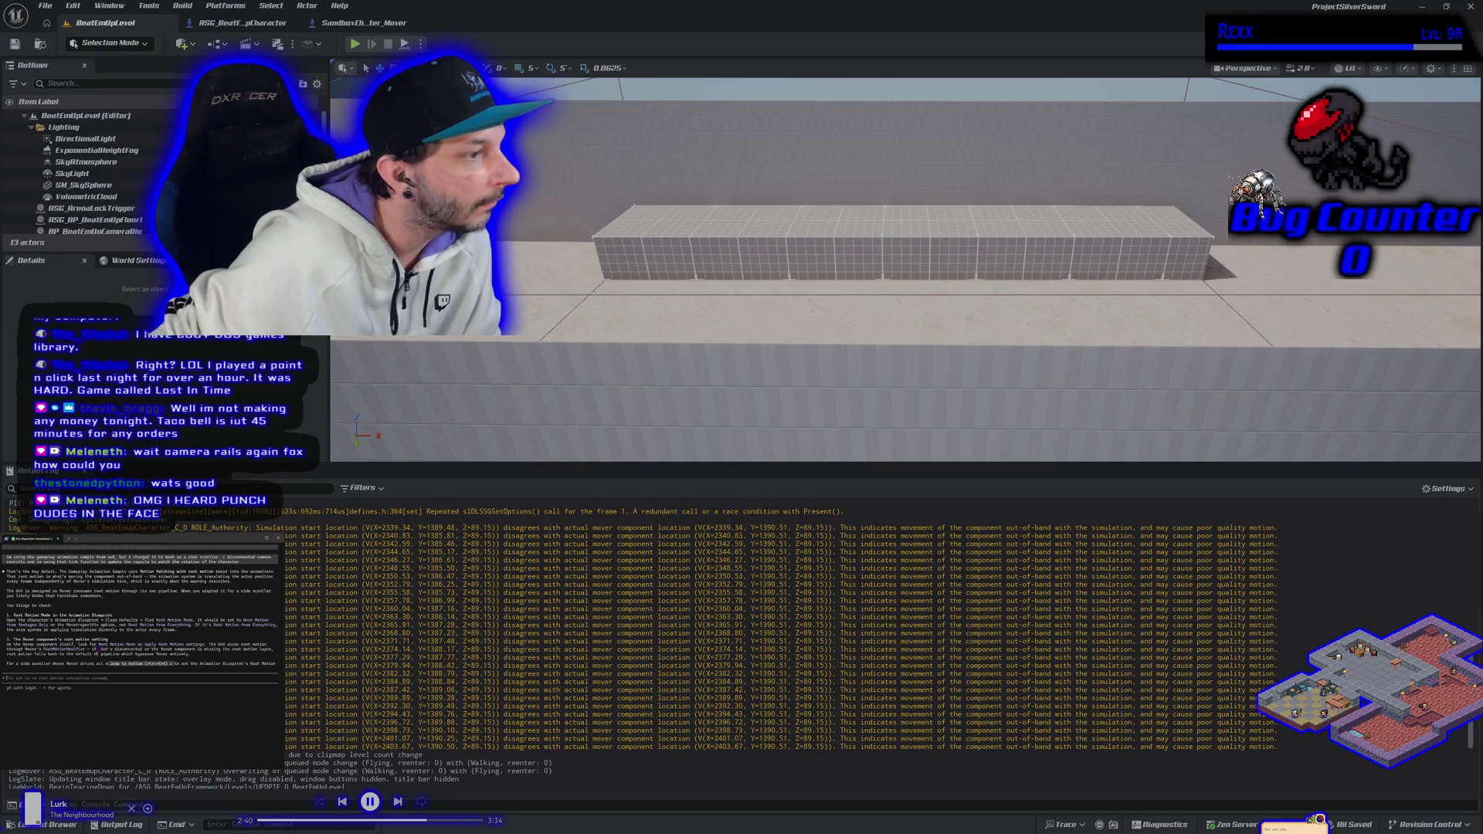
scroll(98, 650, "down", 1)
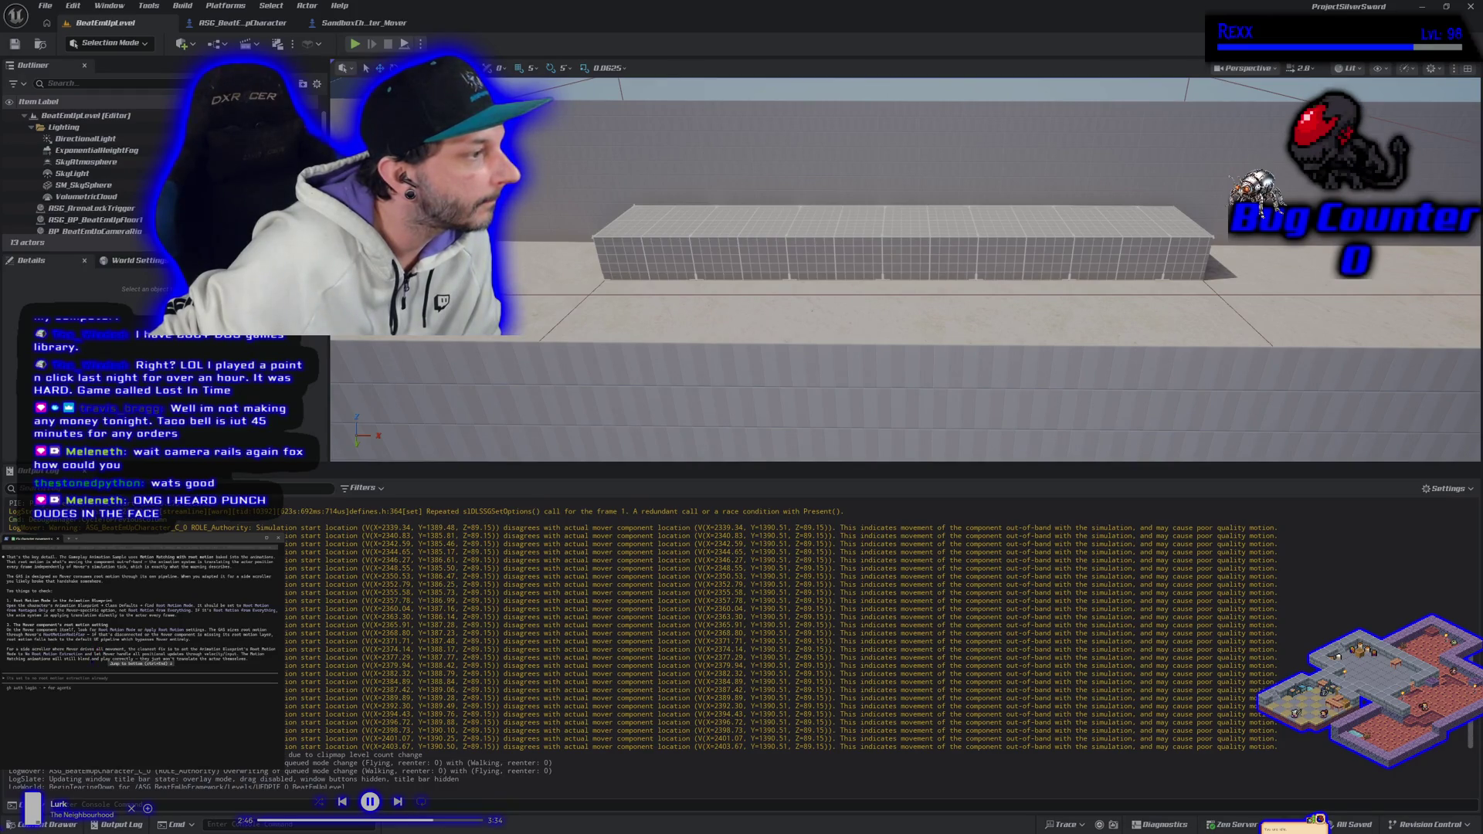
scroll(76, 663, "down", 1)
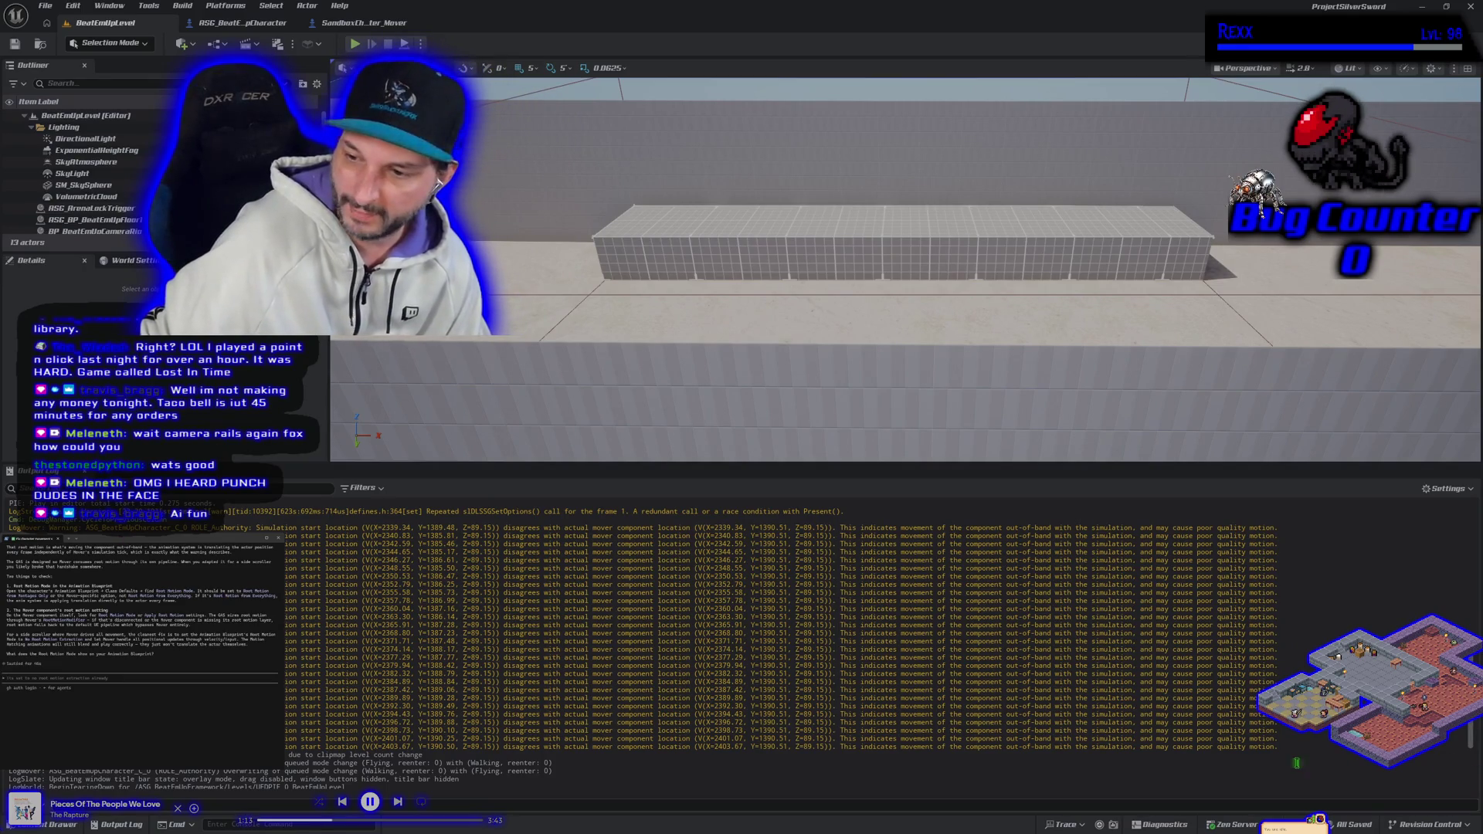
Select the Mover warning lines in the Output Log, then switch to the SandboxCharacter_Mover Blueprint graph.
mouse_move(1275, 747)
left_mouse_down()
mouse_move(750, 662)
mouse_move(463, 532)
mouse_move(10, 528)
left_mouse_up()
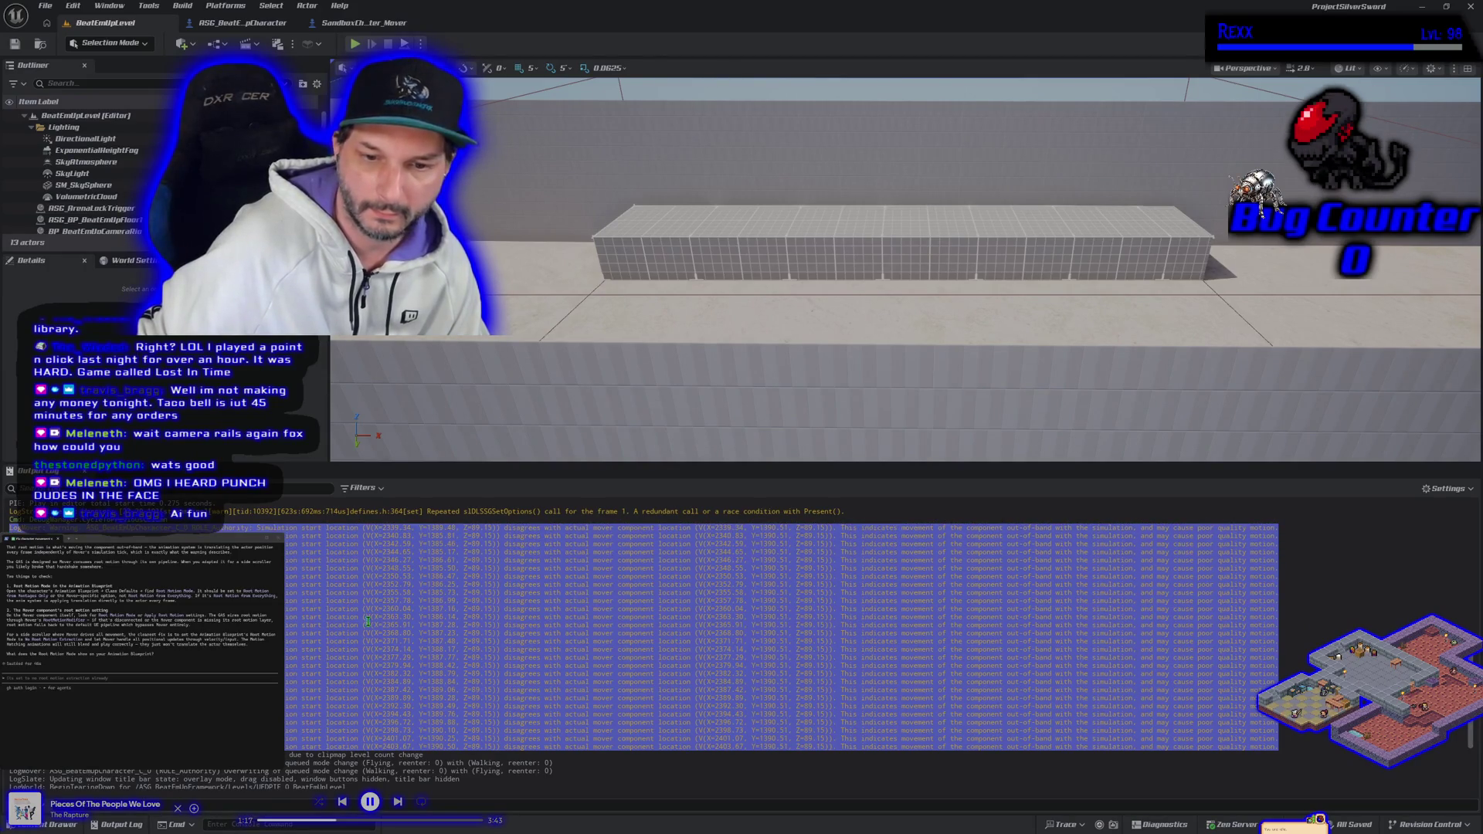
left_click(331, 26)
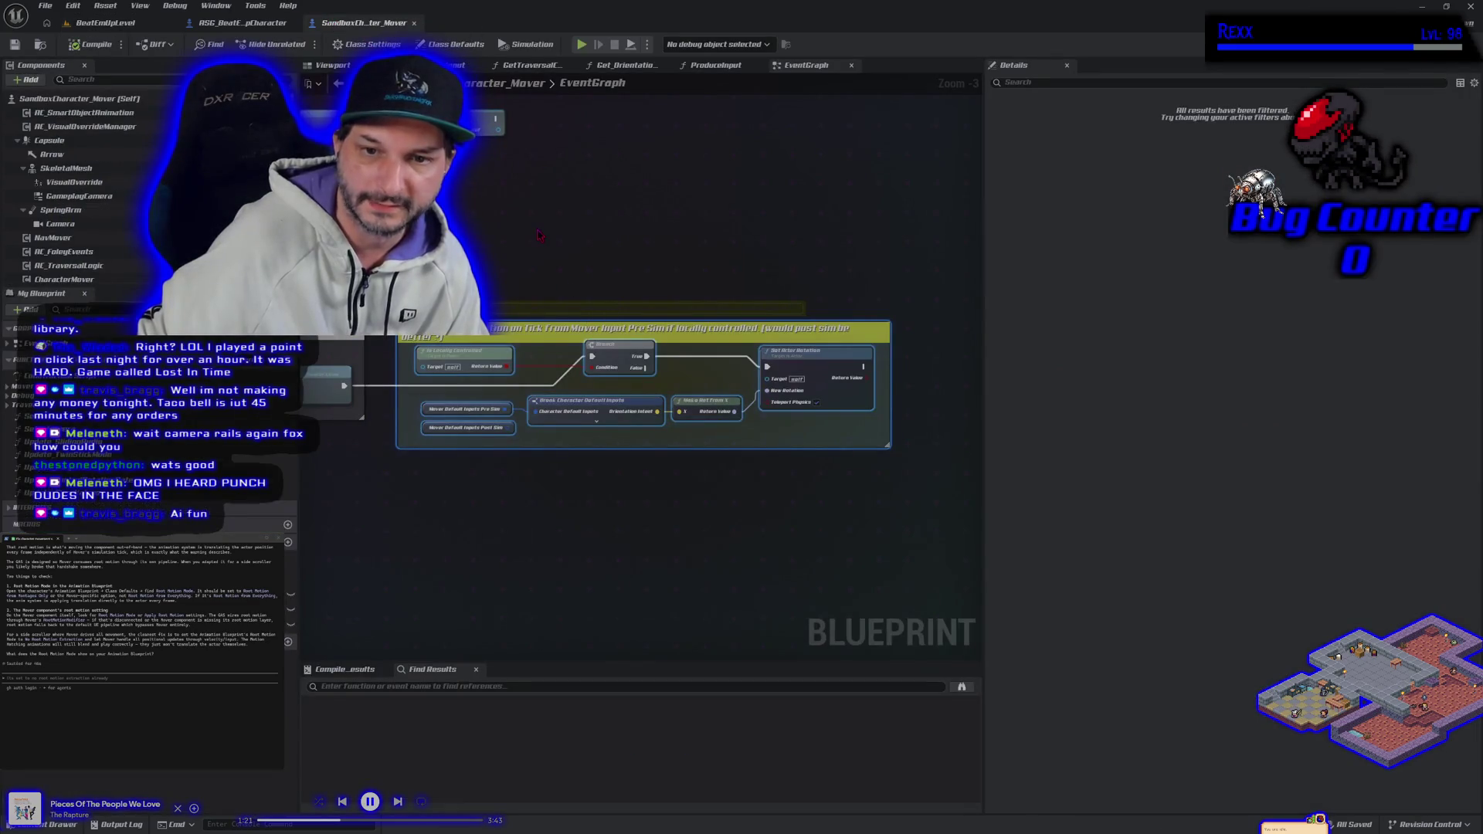
Select the commented input node group, clear the selection, and return to BeatEmUpLevel.
mouse_move(392, 307)
left_mouse_down()
mouse_move(556, 432)
mouse_move(894, 481)
mouse_move(916, 508)
left_mouse_up()
mouse_move(385, 244)
left_mouse_down()
mouse_move(864, 500)
mouse_move(900, 496)
left_mouse_up()
left_click(912, 498)
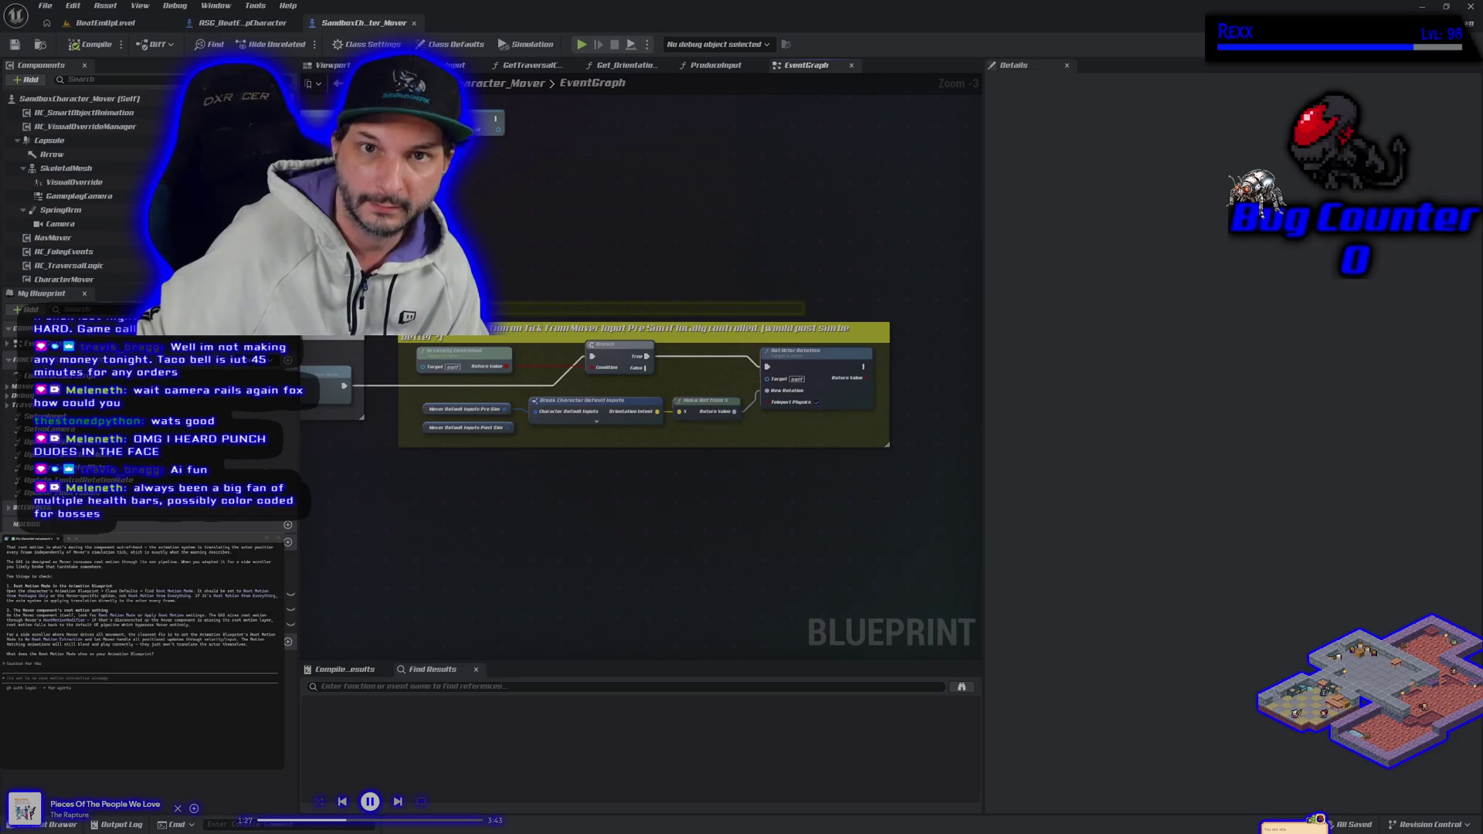
left_click(104, 22)
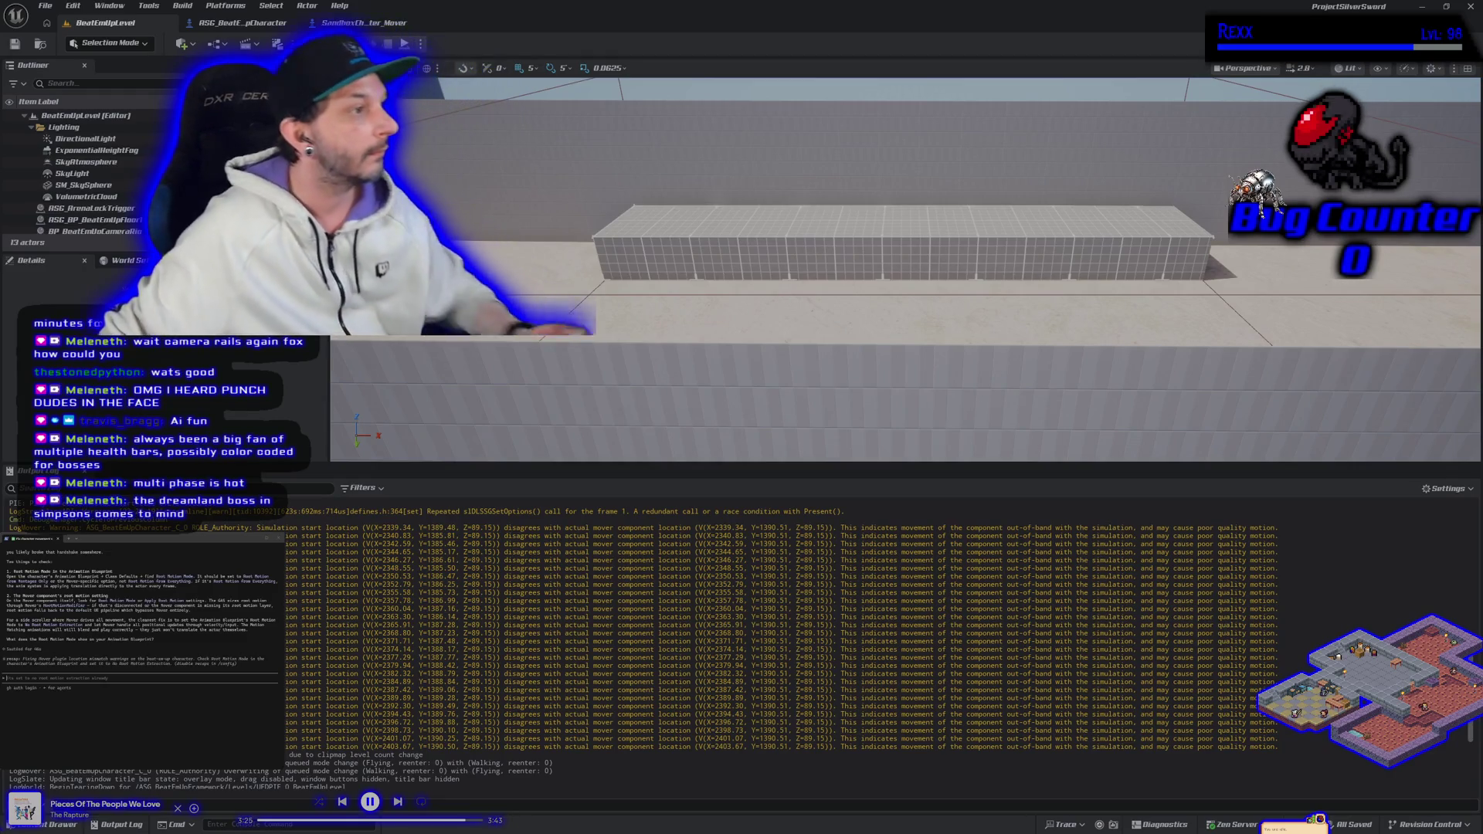
Switch to the Chrome window showing the 'simpsons dreamland boss' Google search.
key("alt+Tab")
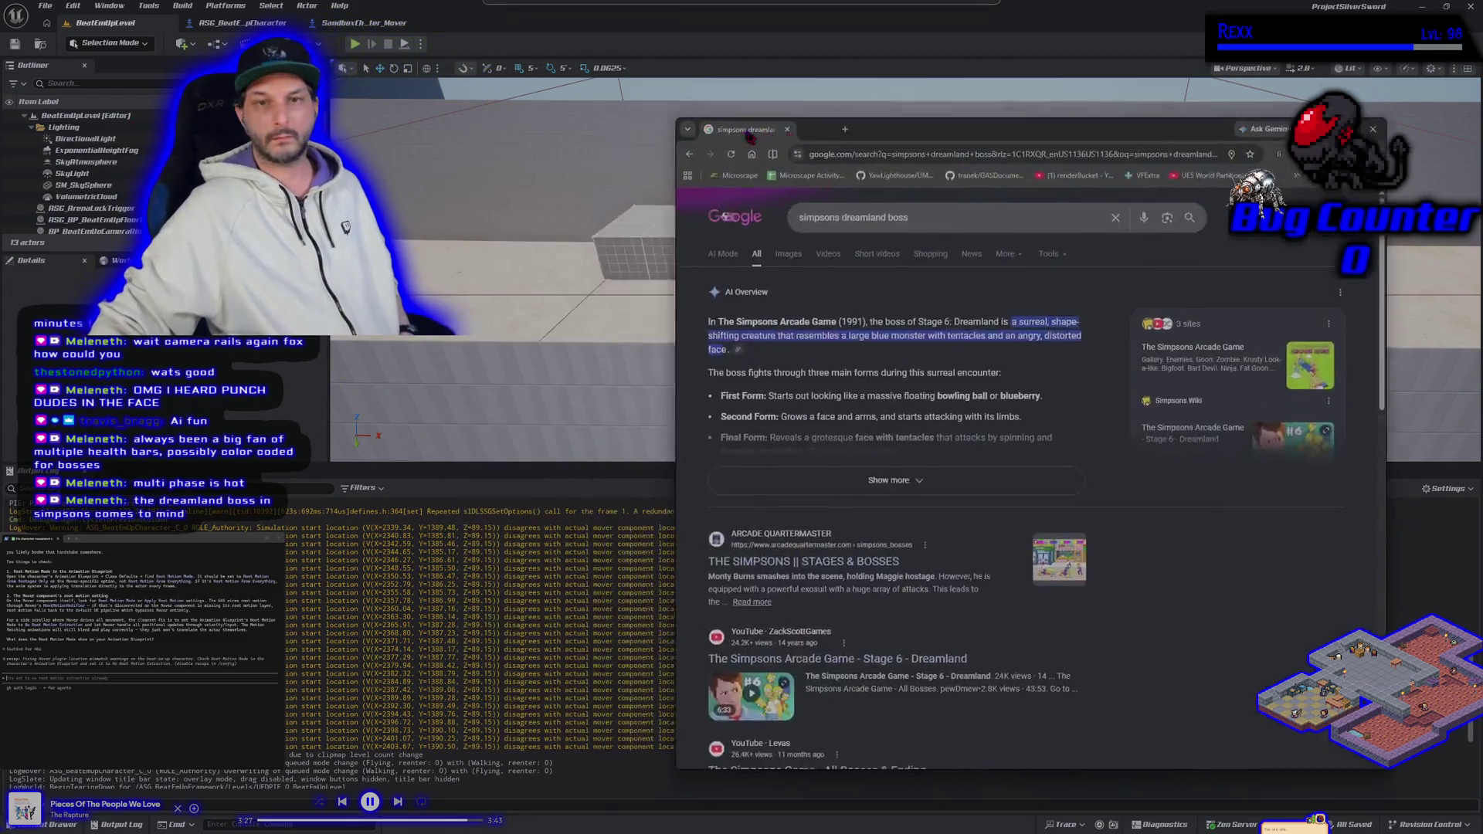
Filter the results to Videos and play 'The Simpsons Arcade Game - Stage 6 - Dreamland'.
left_click(640, 237)
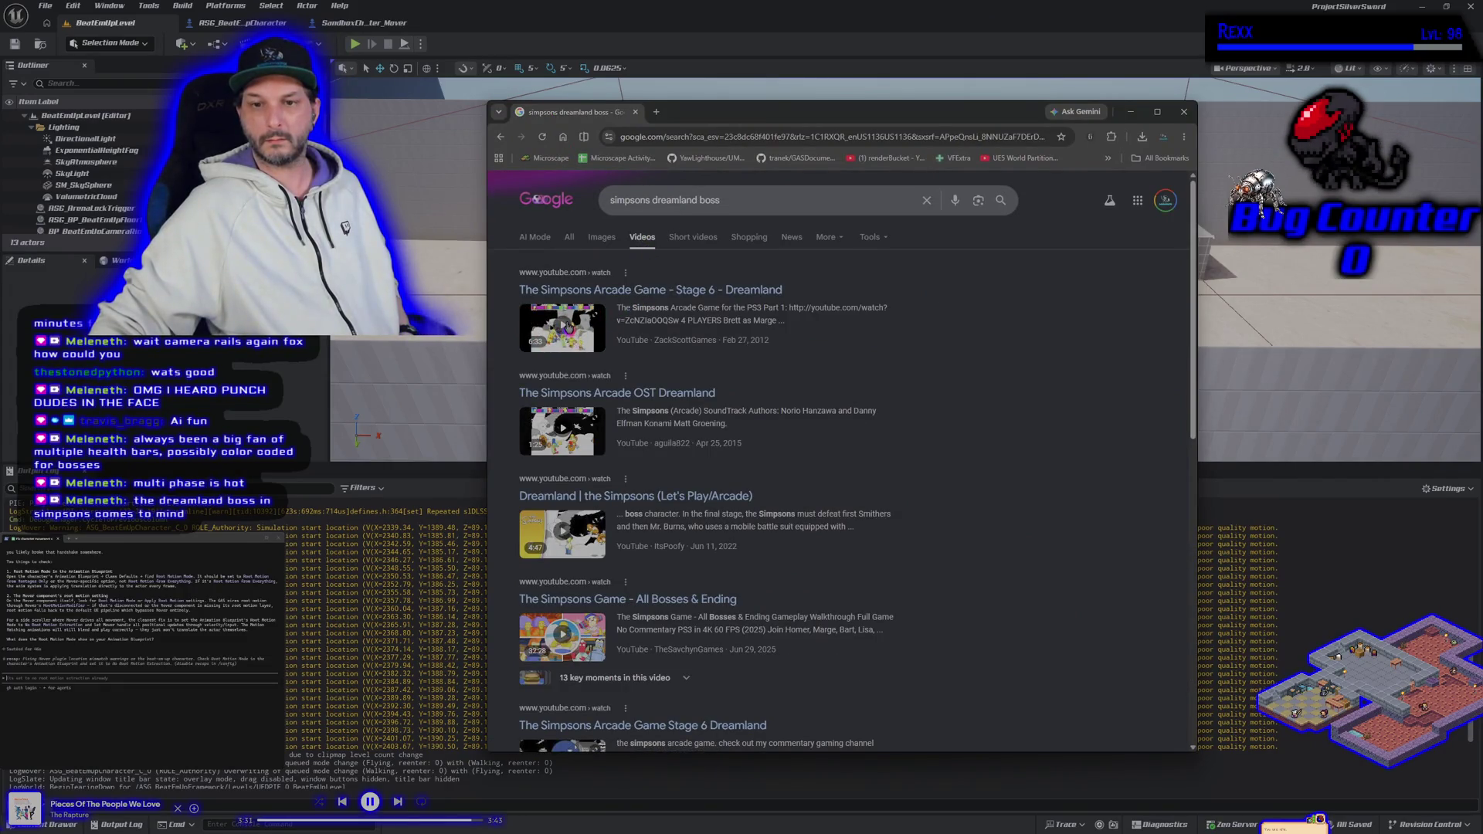
left_click(568, 325)
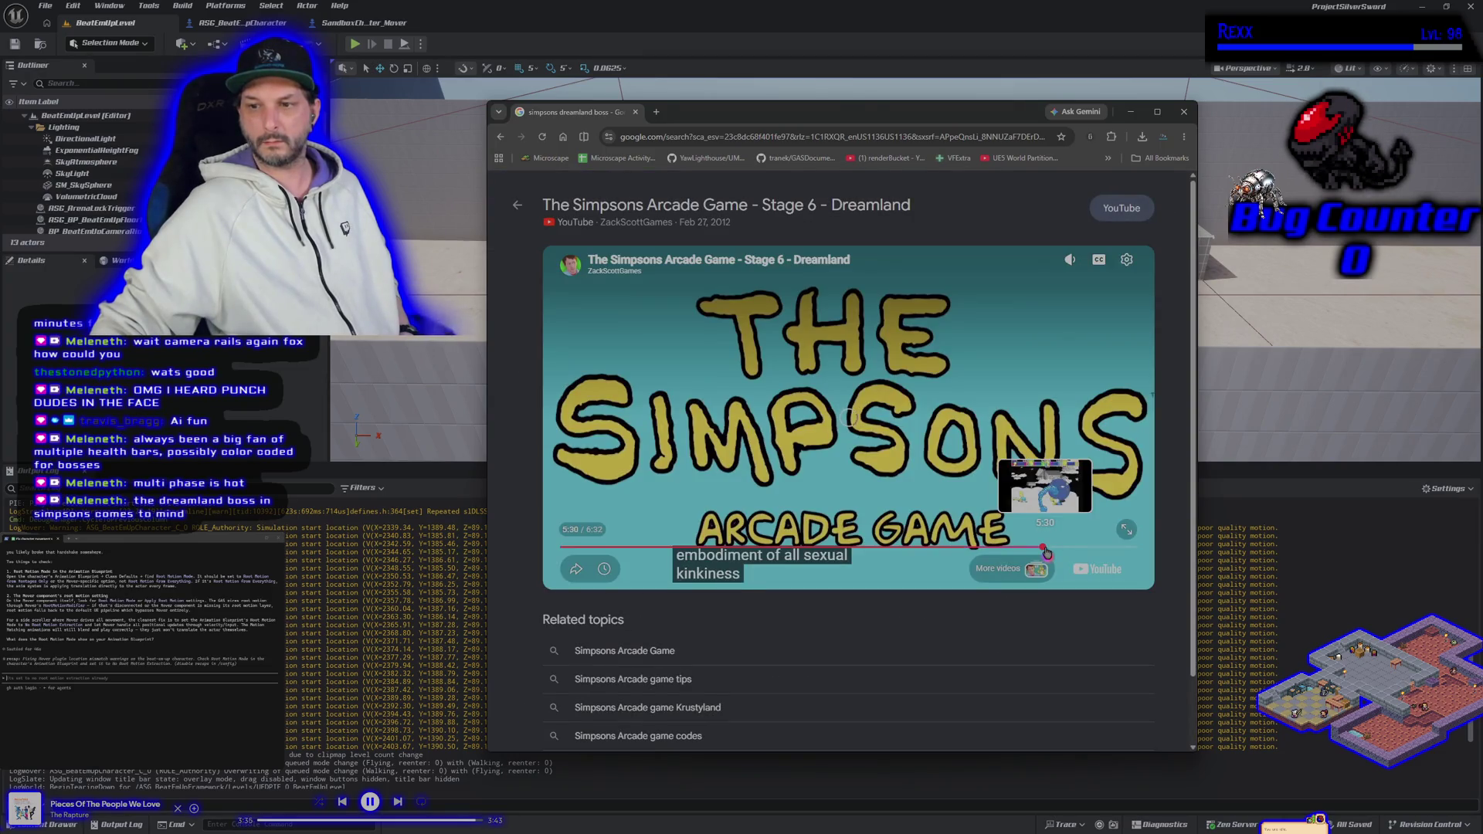
Seek through the Dreamland video to the boss fight, watch fullscreen, and skip to the bonus results.
left_click(1044, 547)
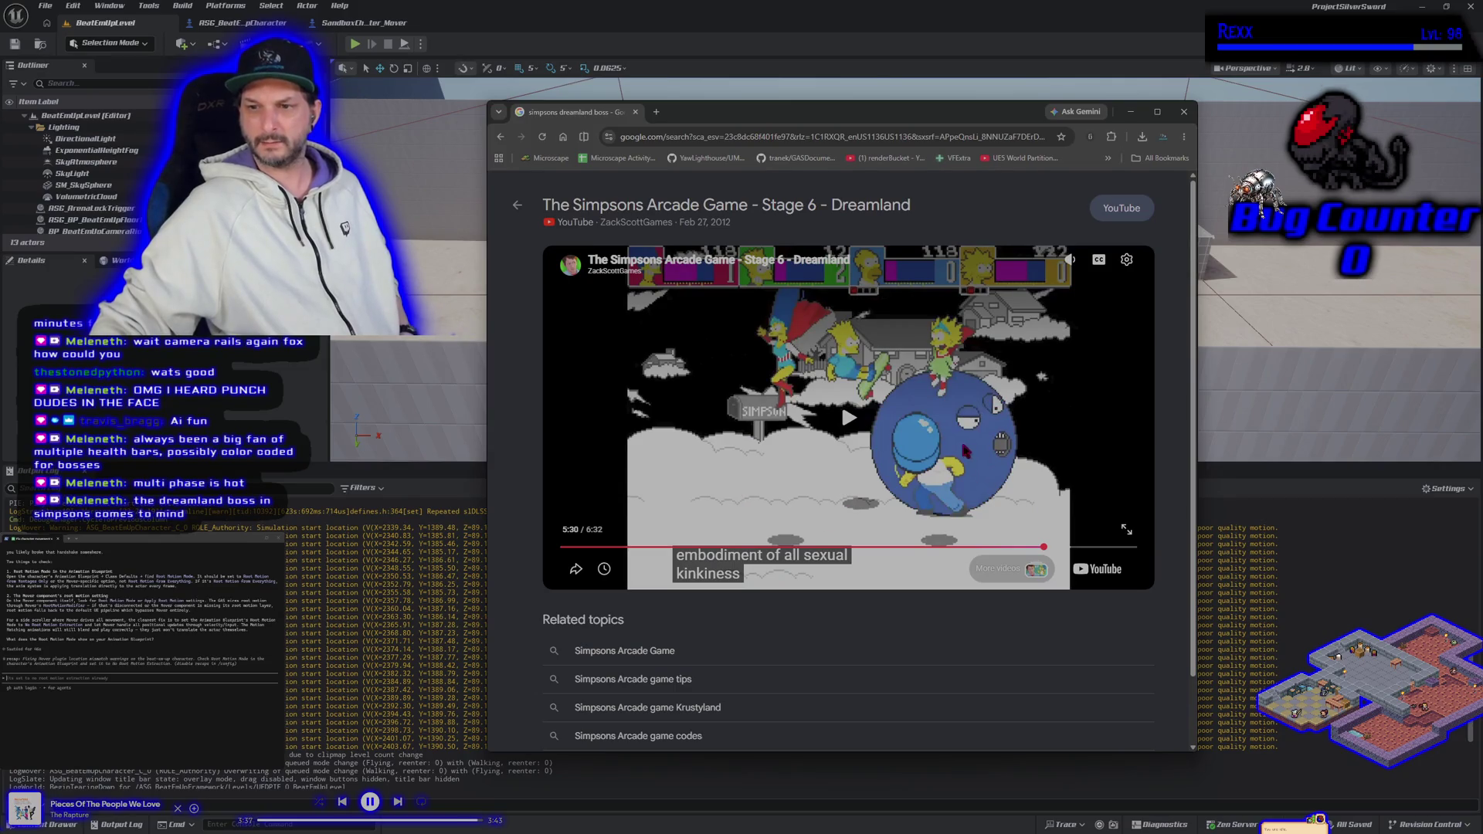
left_click(909, 547)
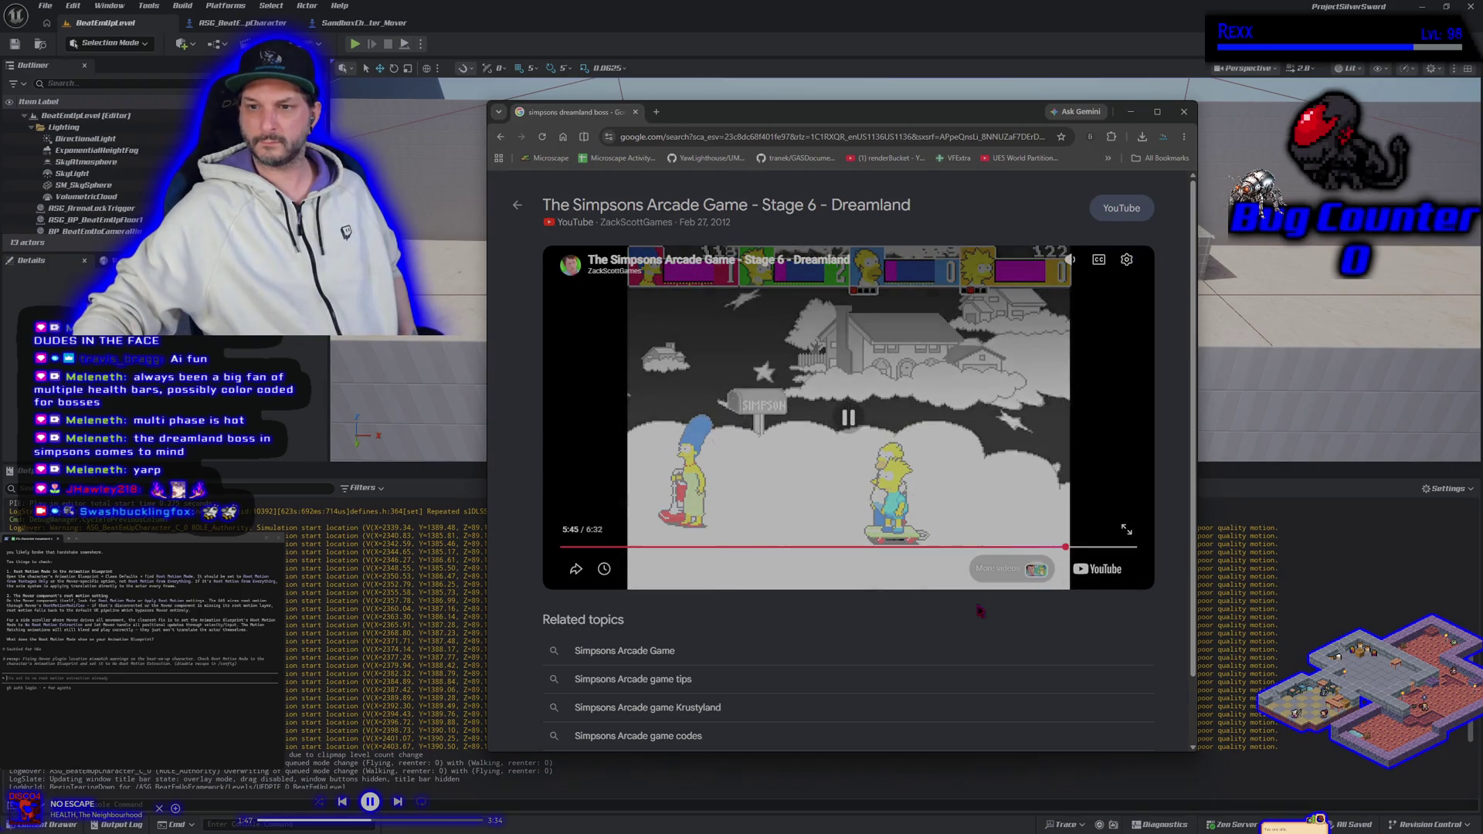
left_click(940, 494)
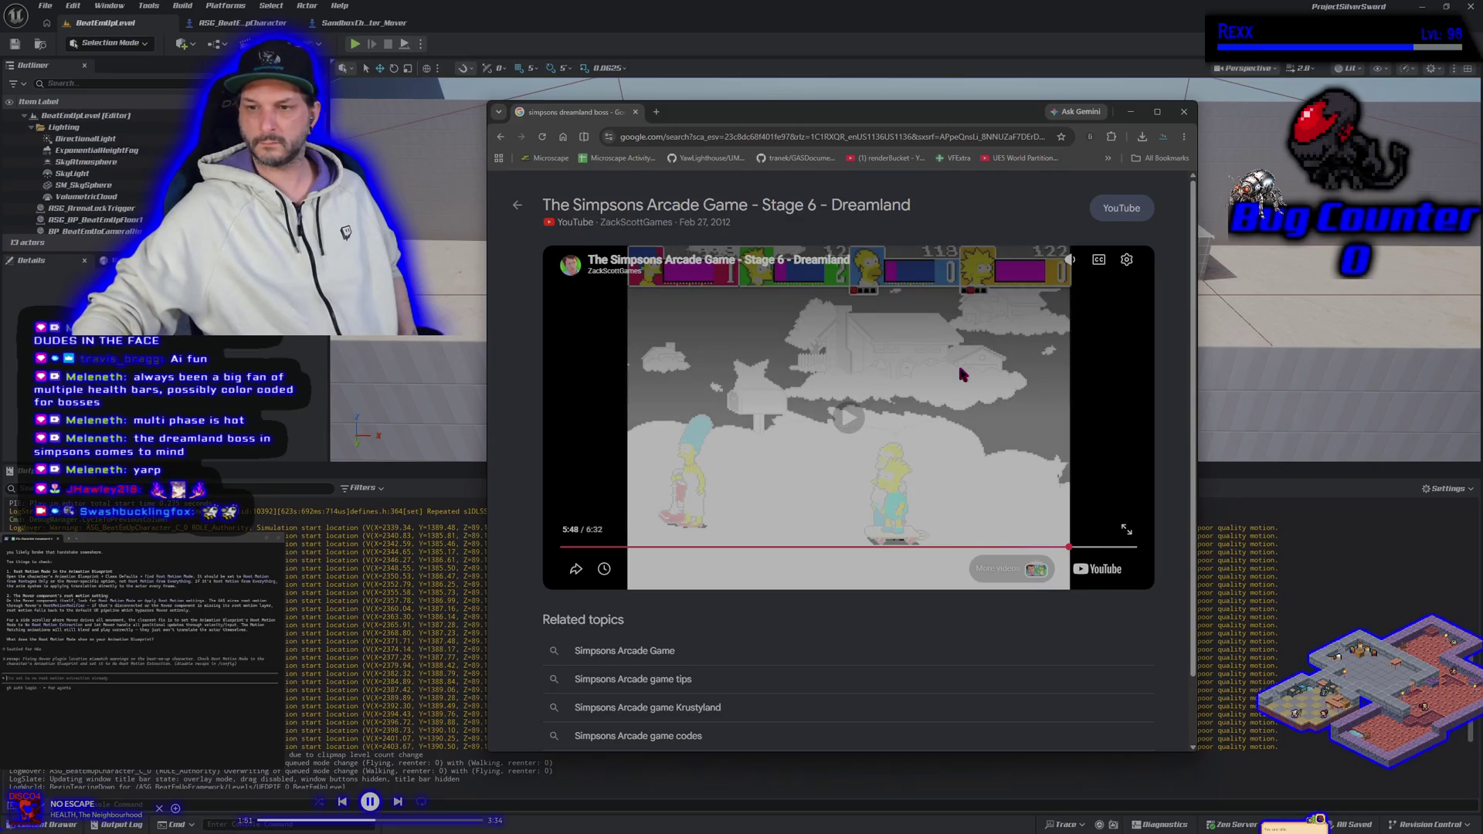
left_click(1074, 546)
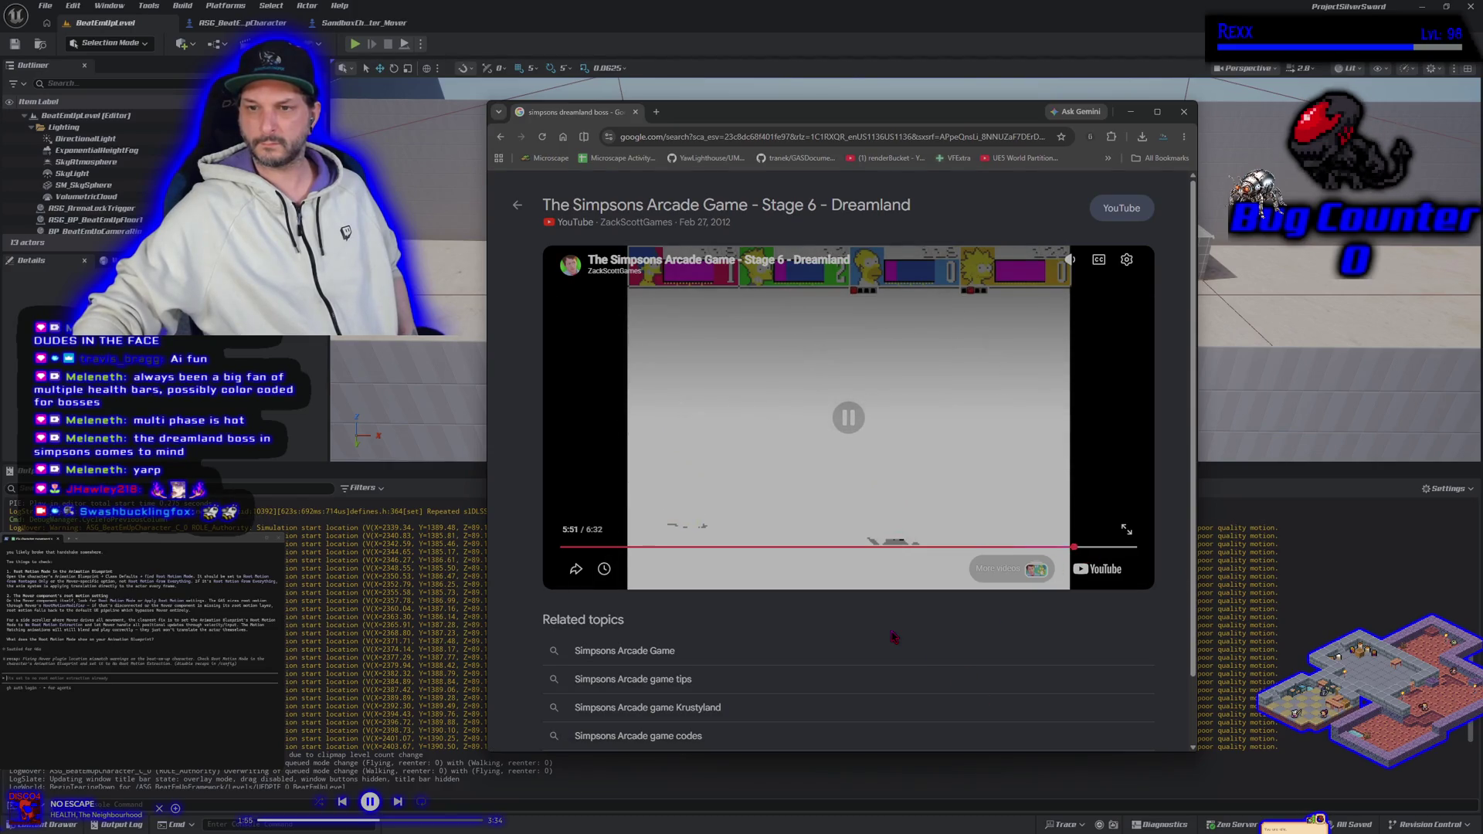
left_click(1125, 530)
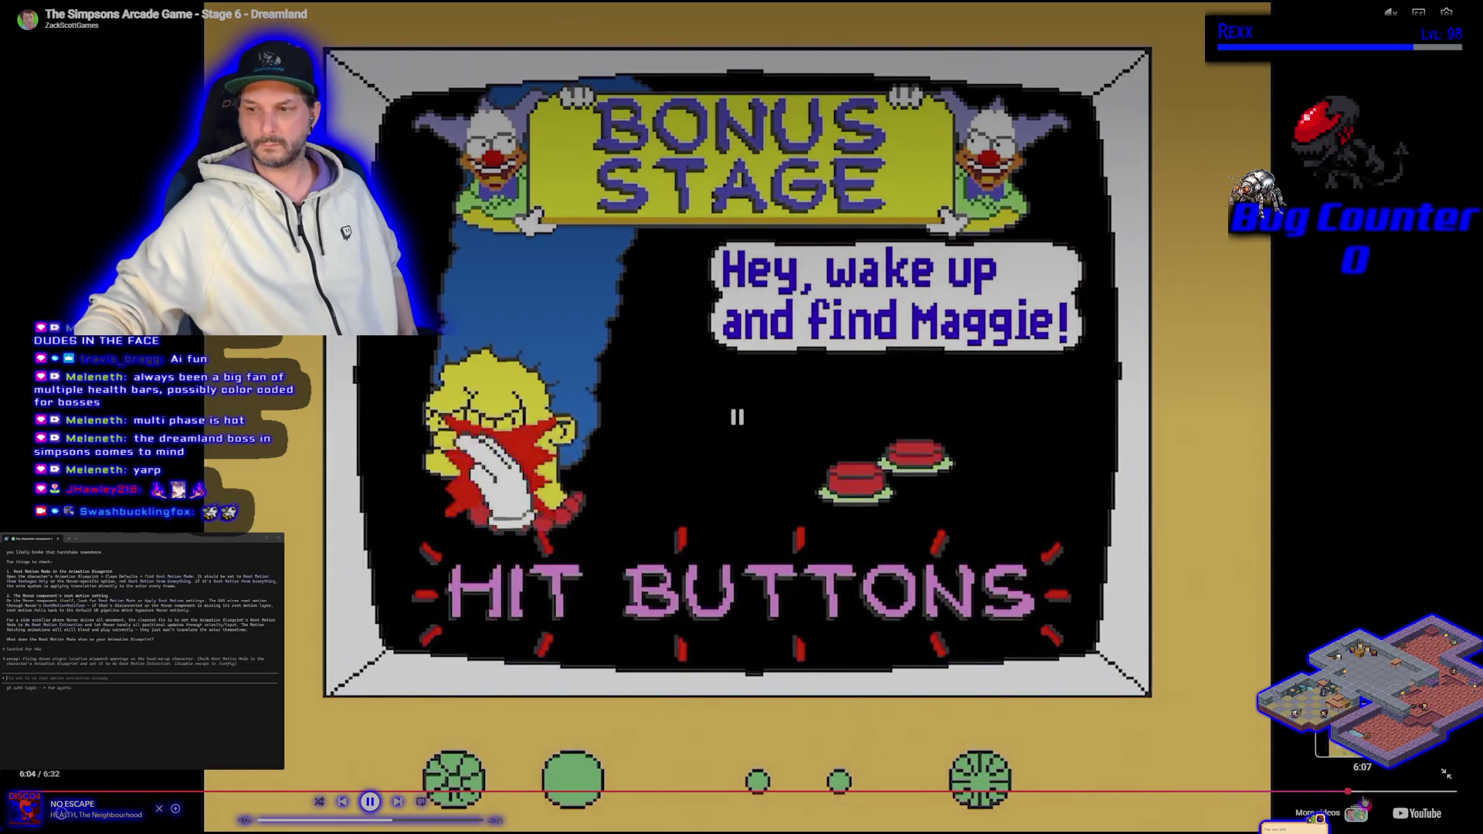
left_click(1402, 794)
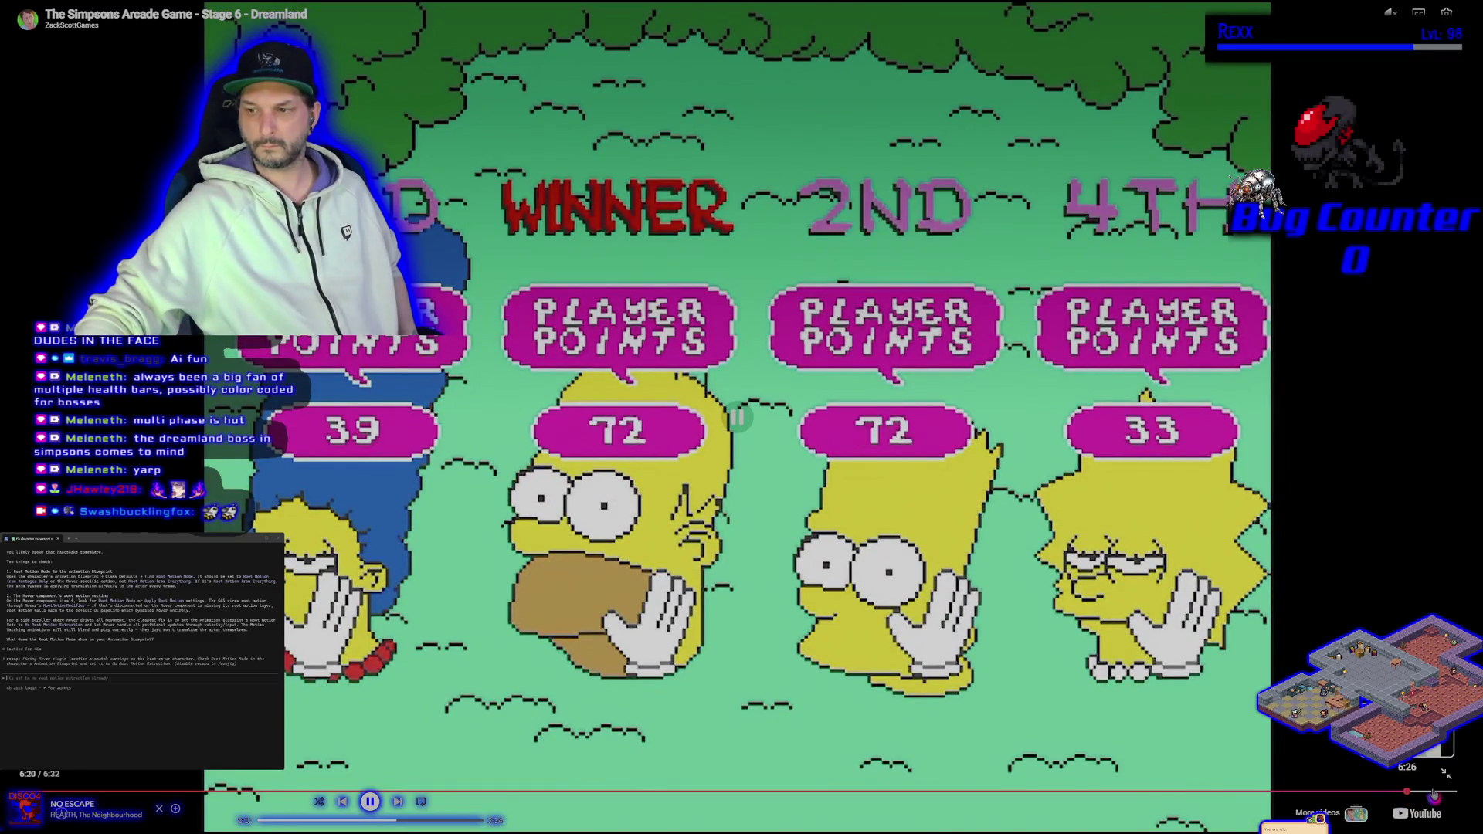
left_click(1433, 794)
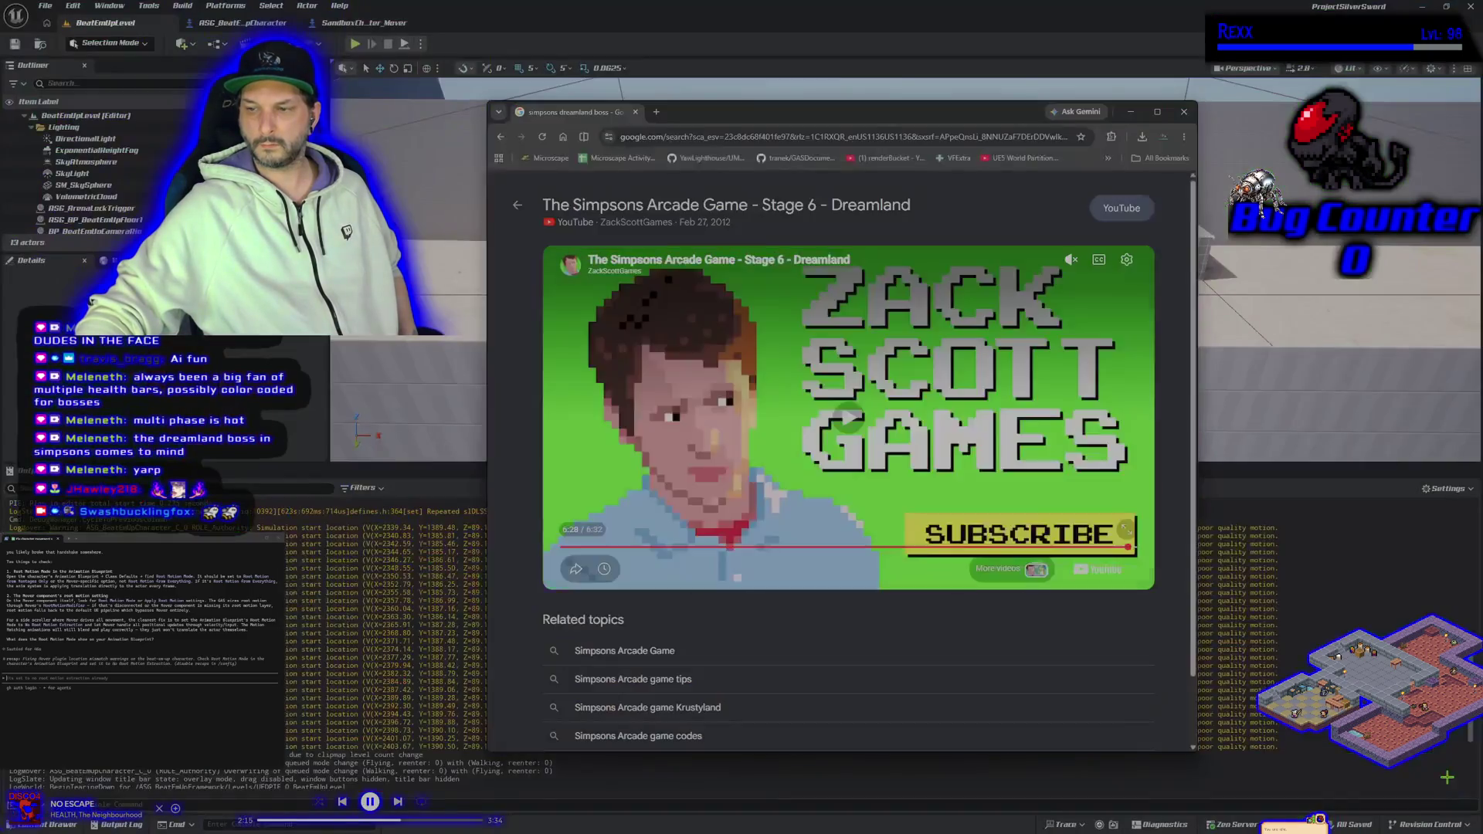
Exit fullscreen, rewind to the start of the boss fight, pause, and close the browser window.
left_click(1446, 774)
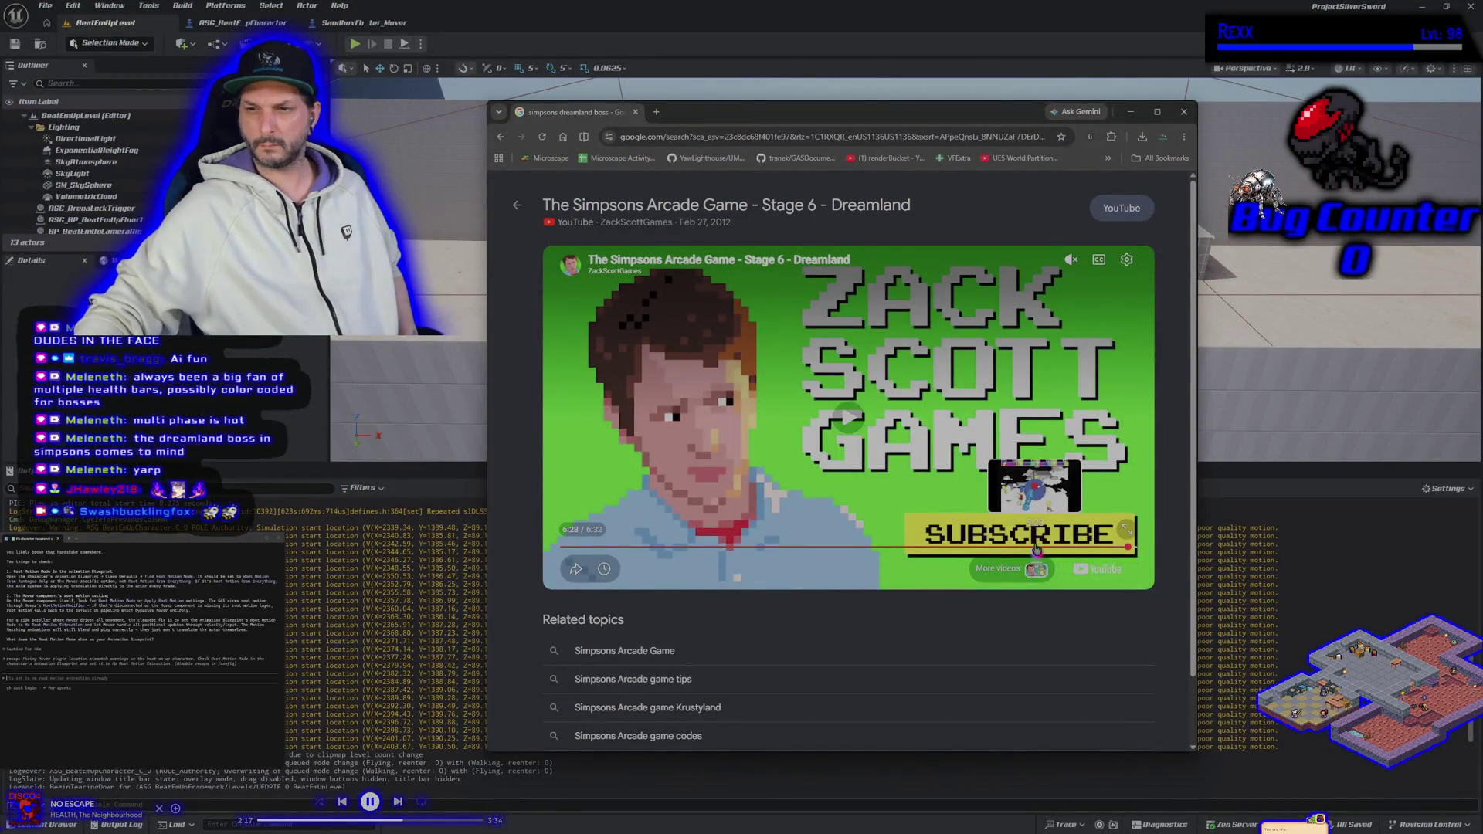
left_click(1036, 548)
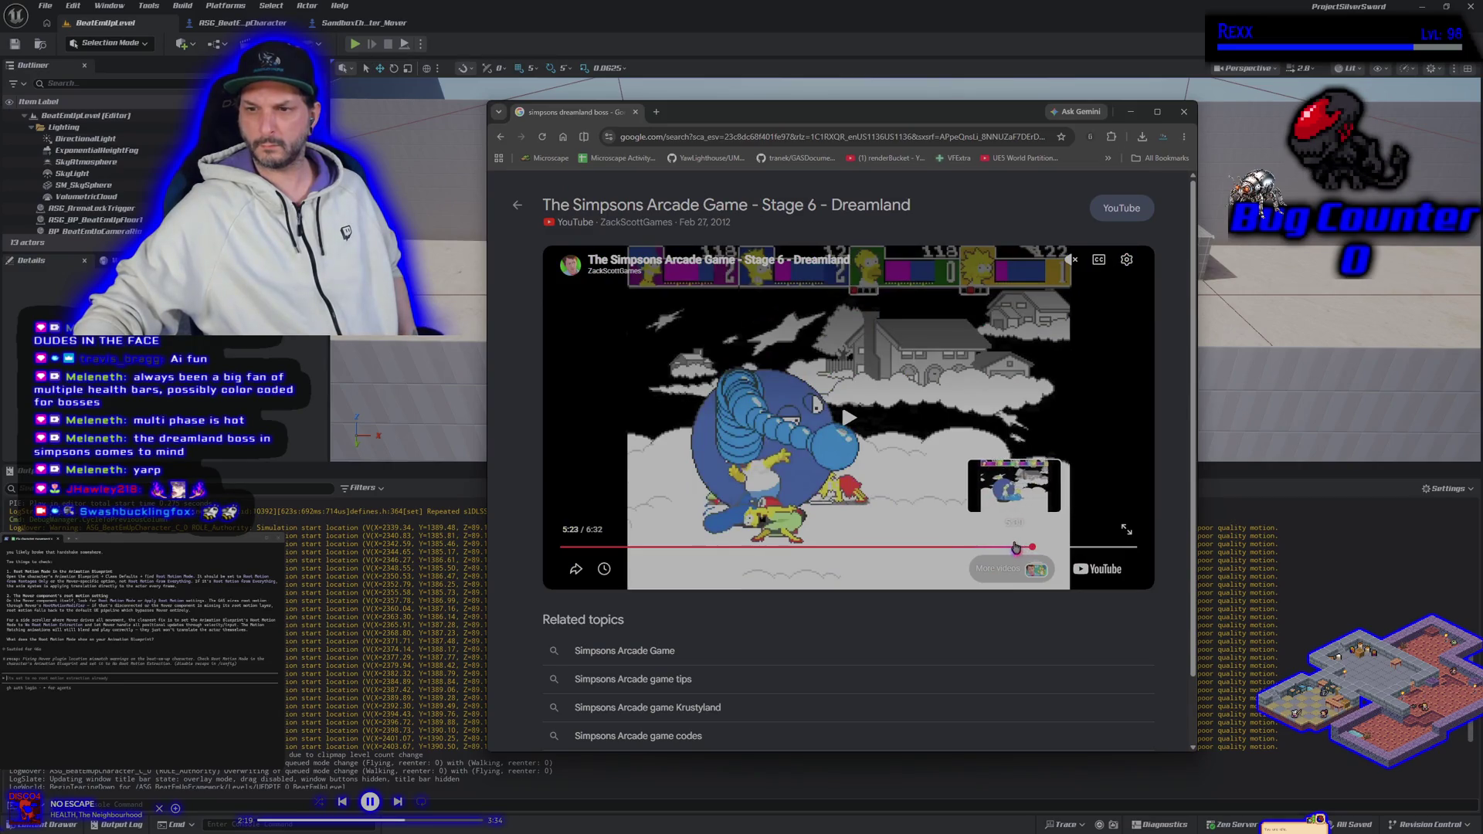
left_click(928, 549)
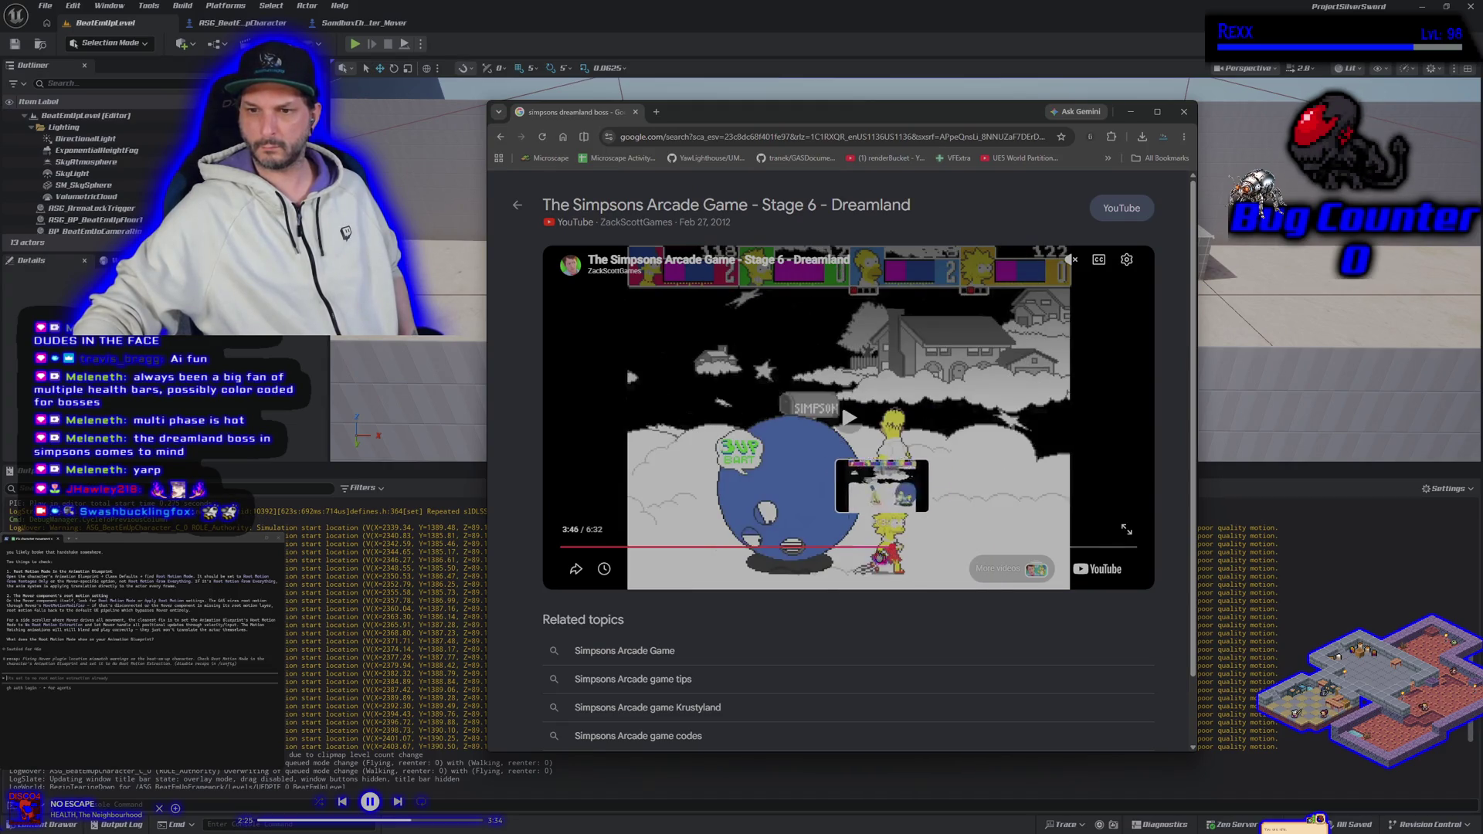
left_click(894, 549)
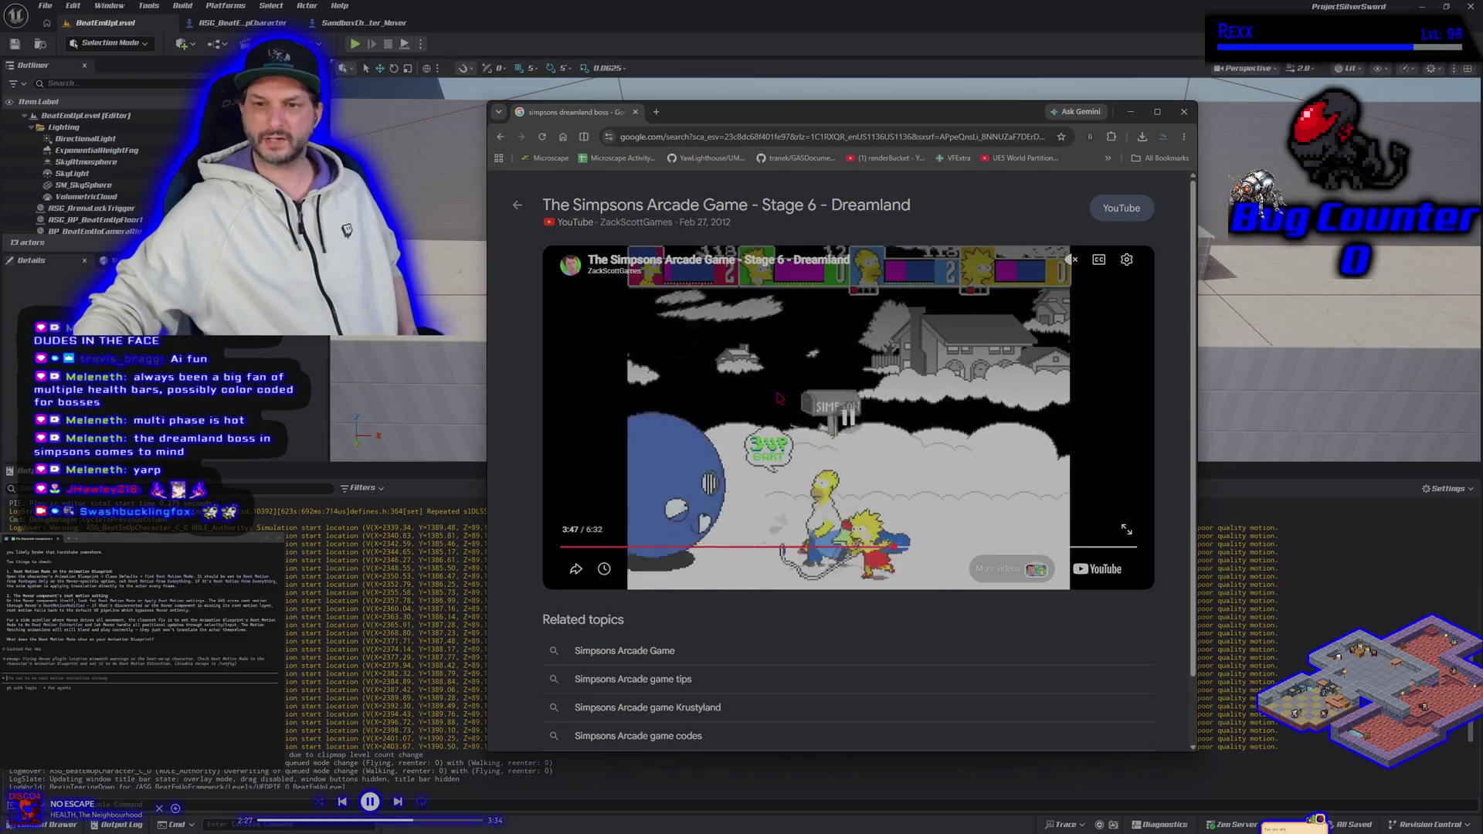
left_click(789, 418)
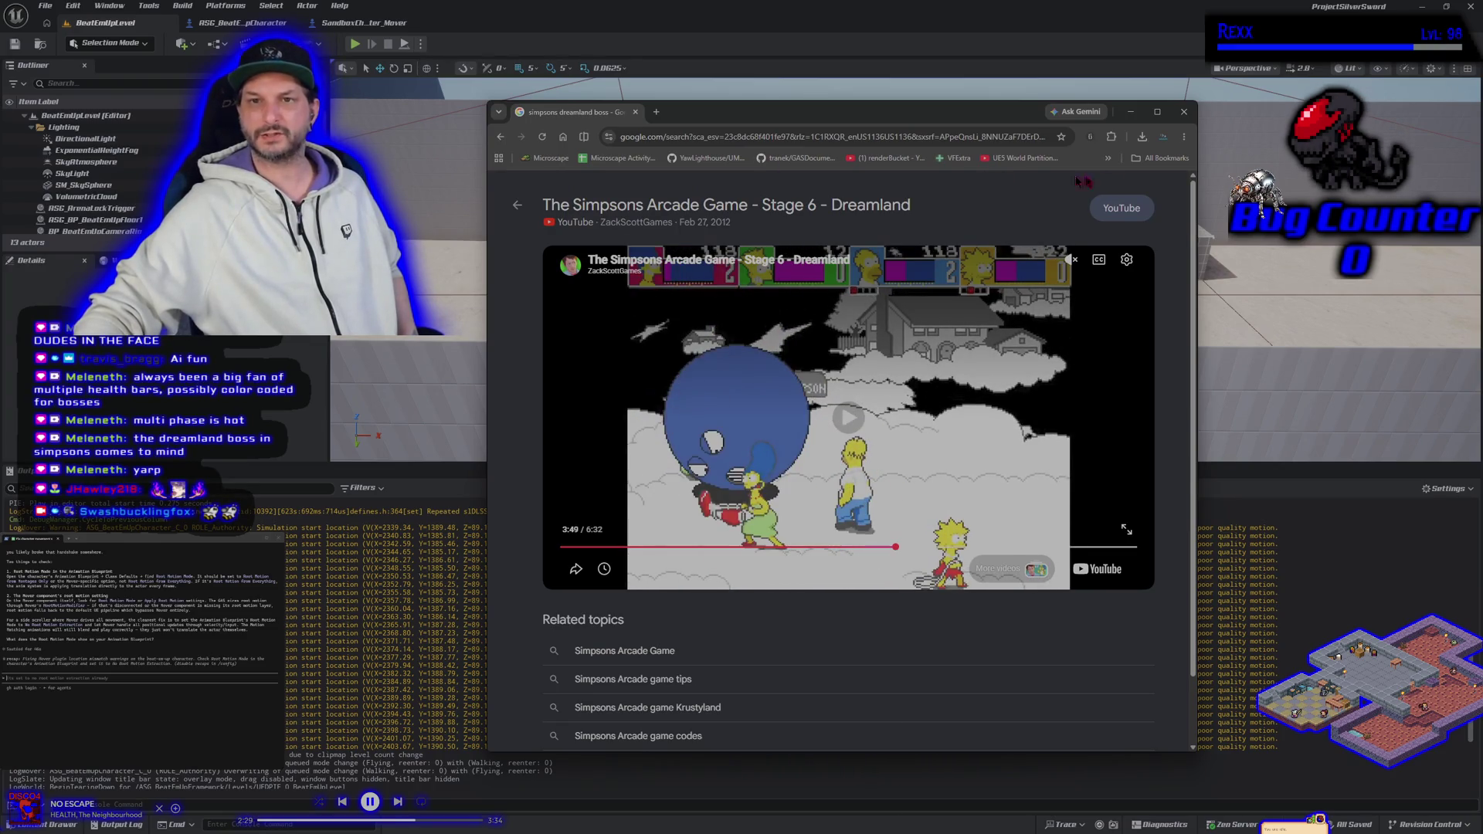
left_click(1184, 112)
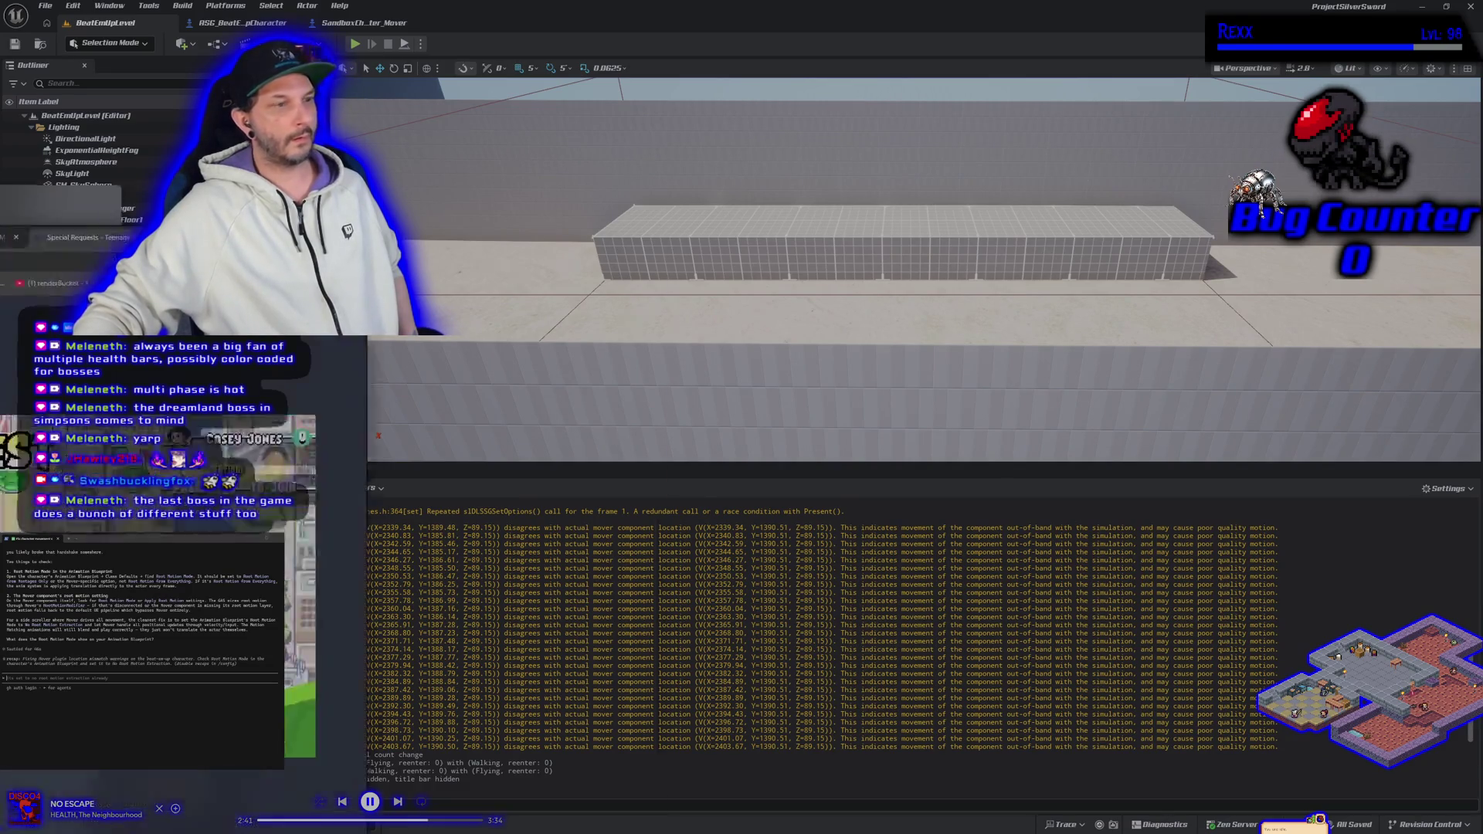
Bring the TMNT Special Requests map page forward and snap it to the left half of the screen.
key("alt+Tab")
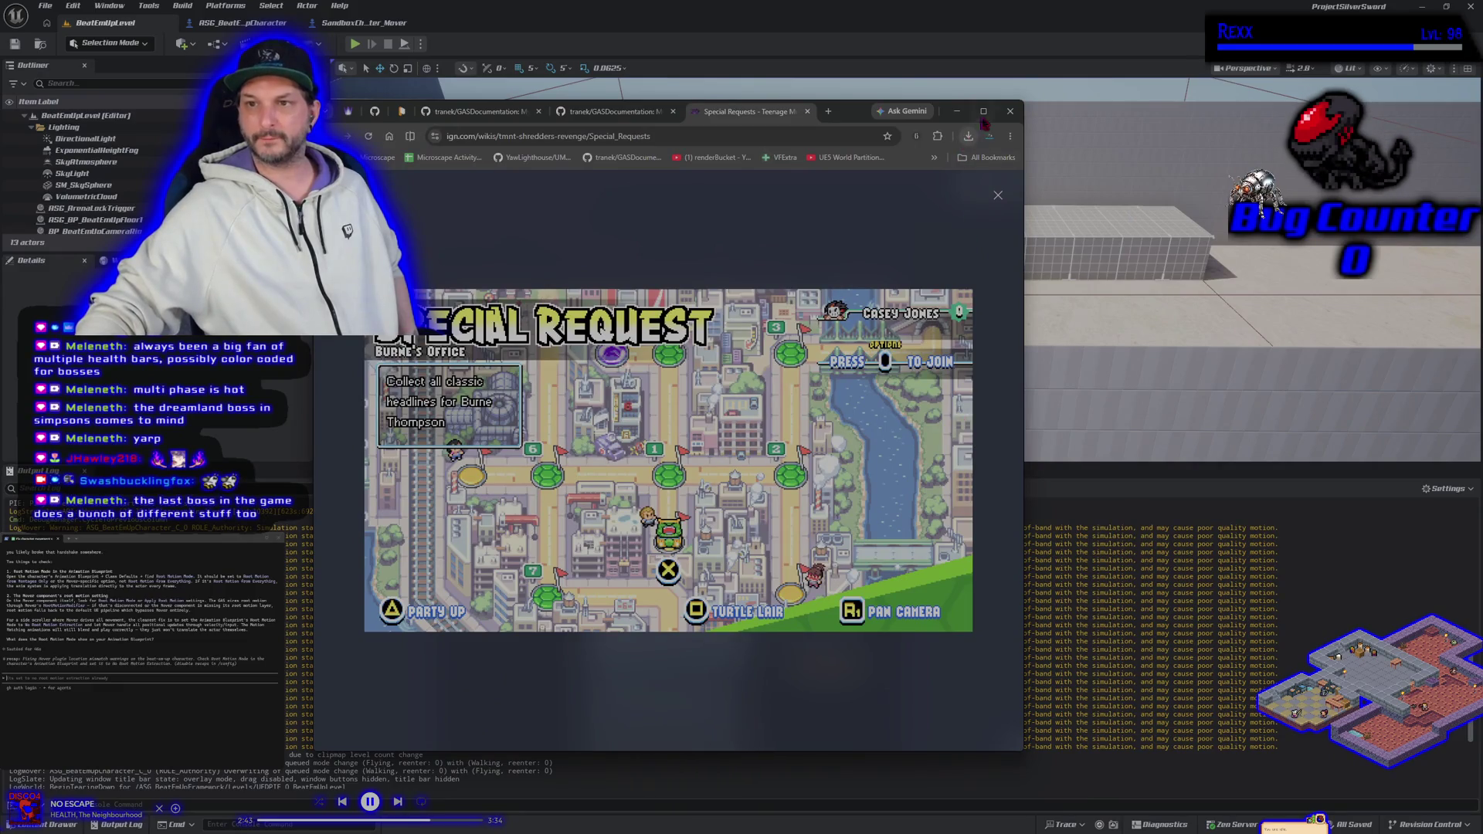
left_click(983, 112)
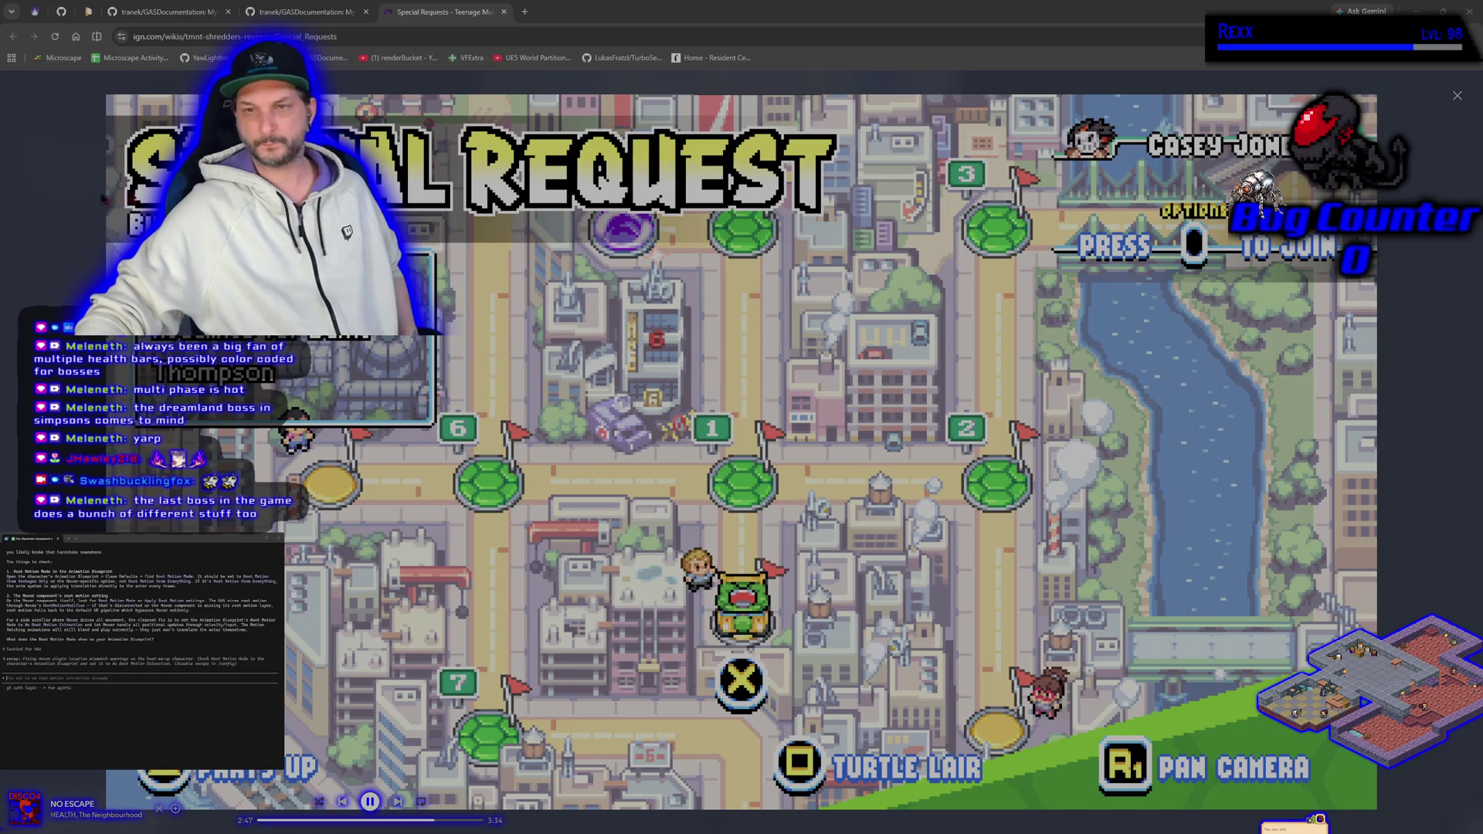
key("super+Down")
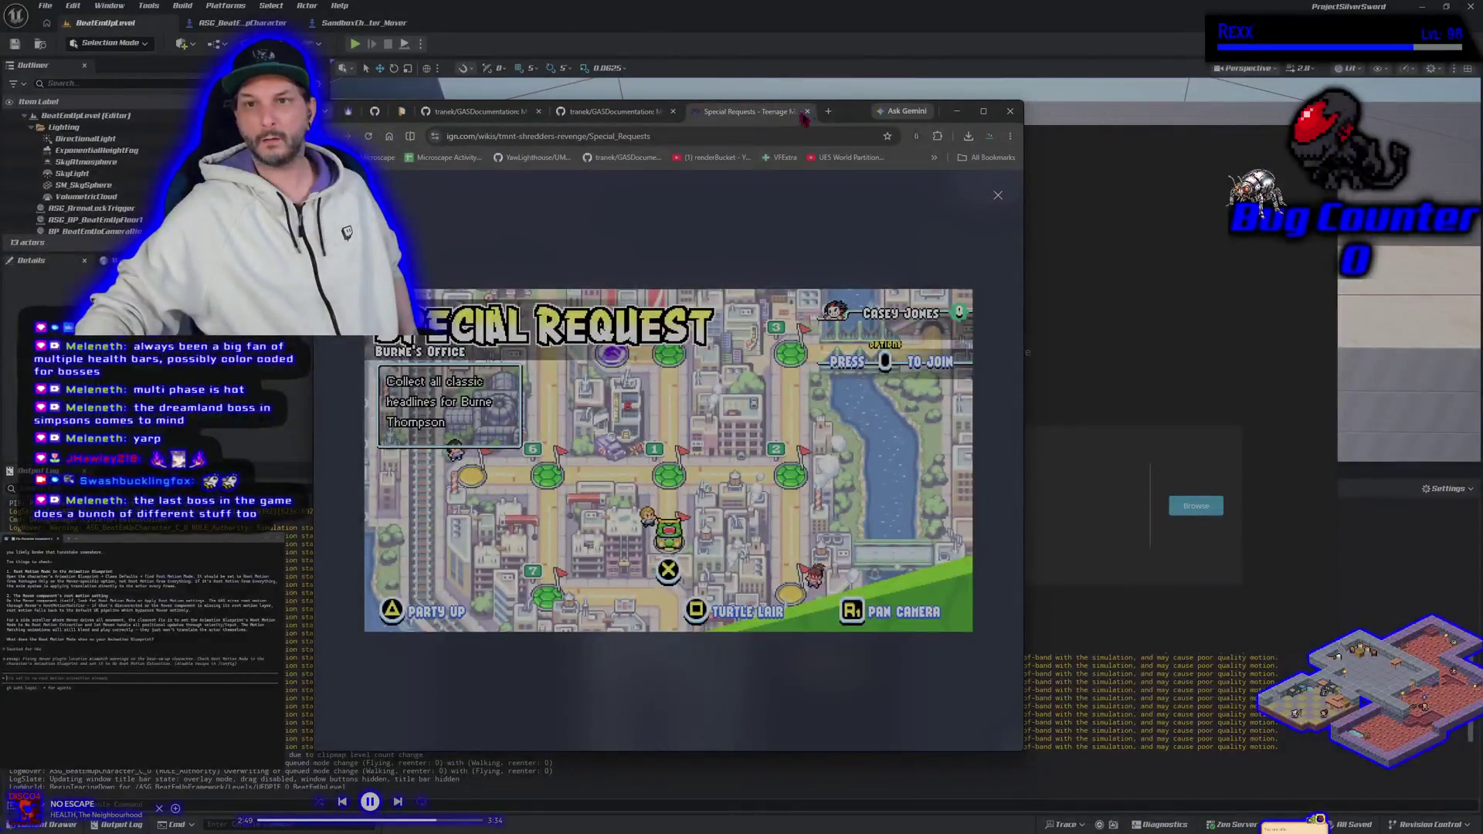
key("super+Left")
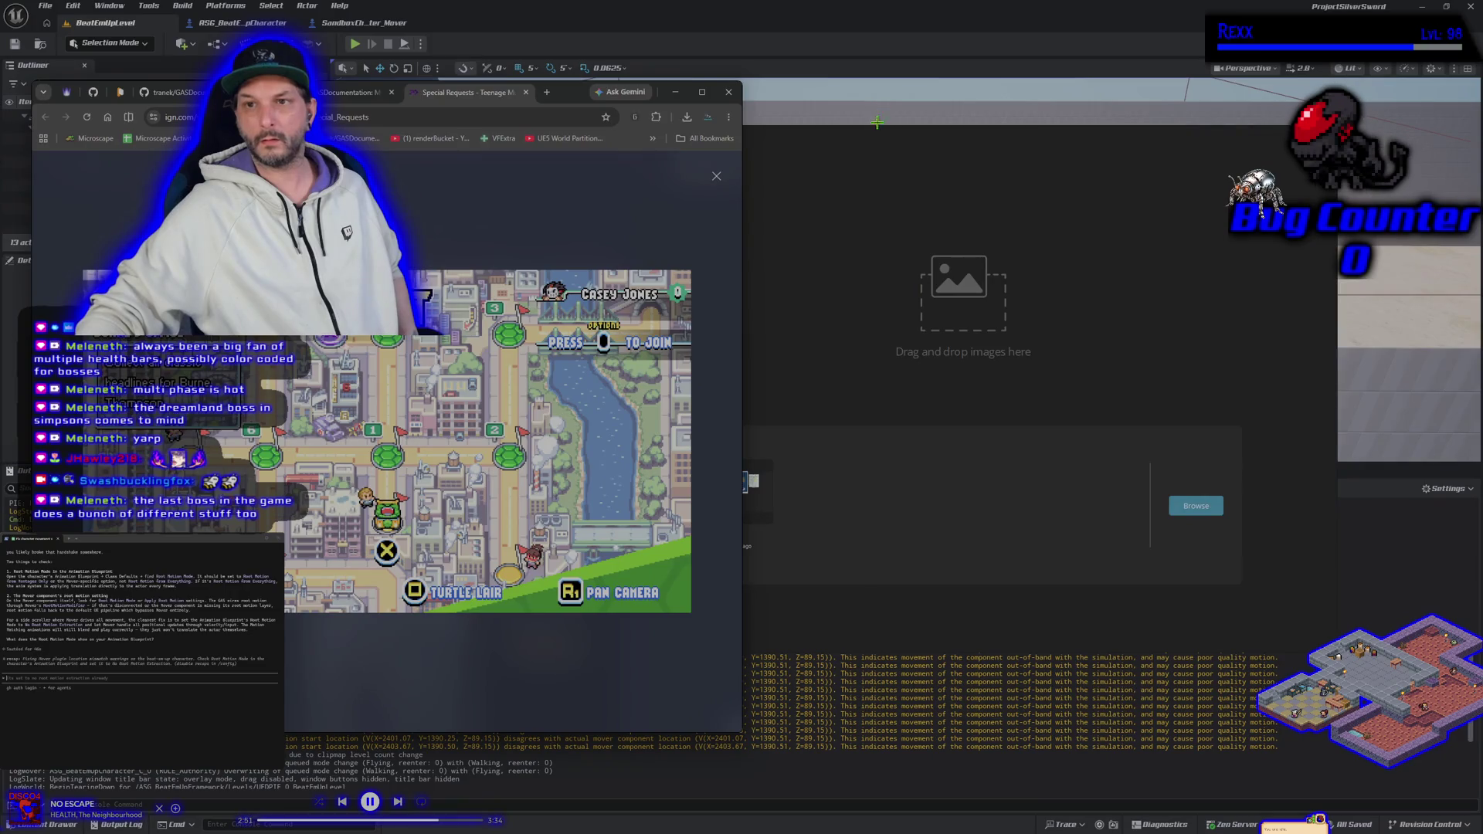
Place PureRef in the right half and load the recent Lithia board.
left_click(877, 122)
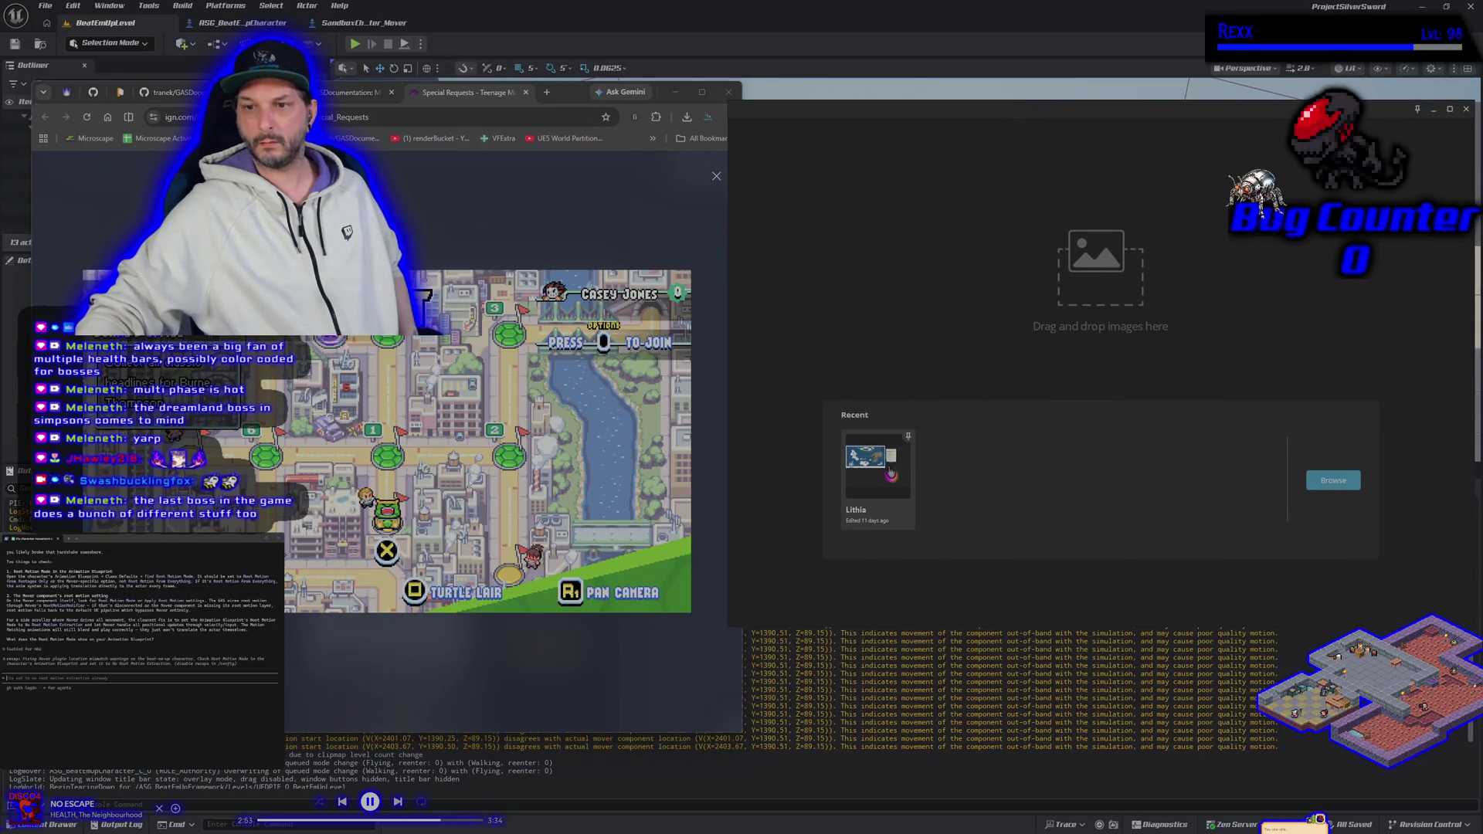
left_click(885, 477)
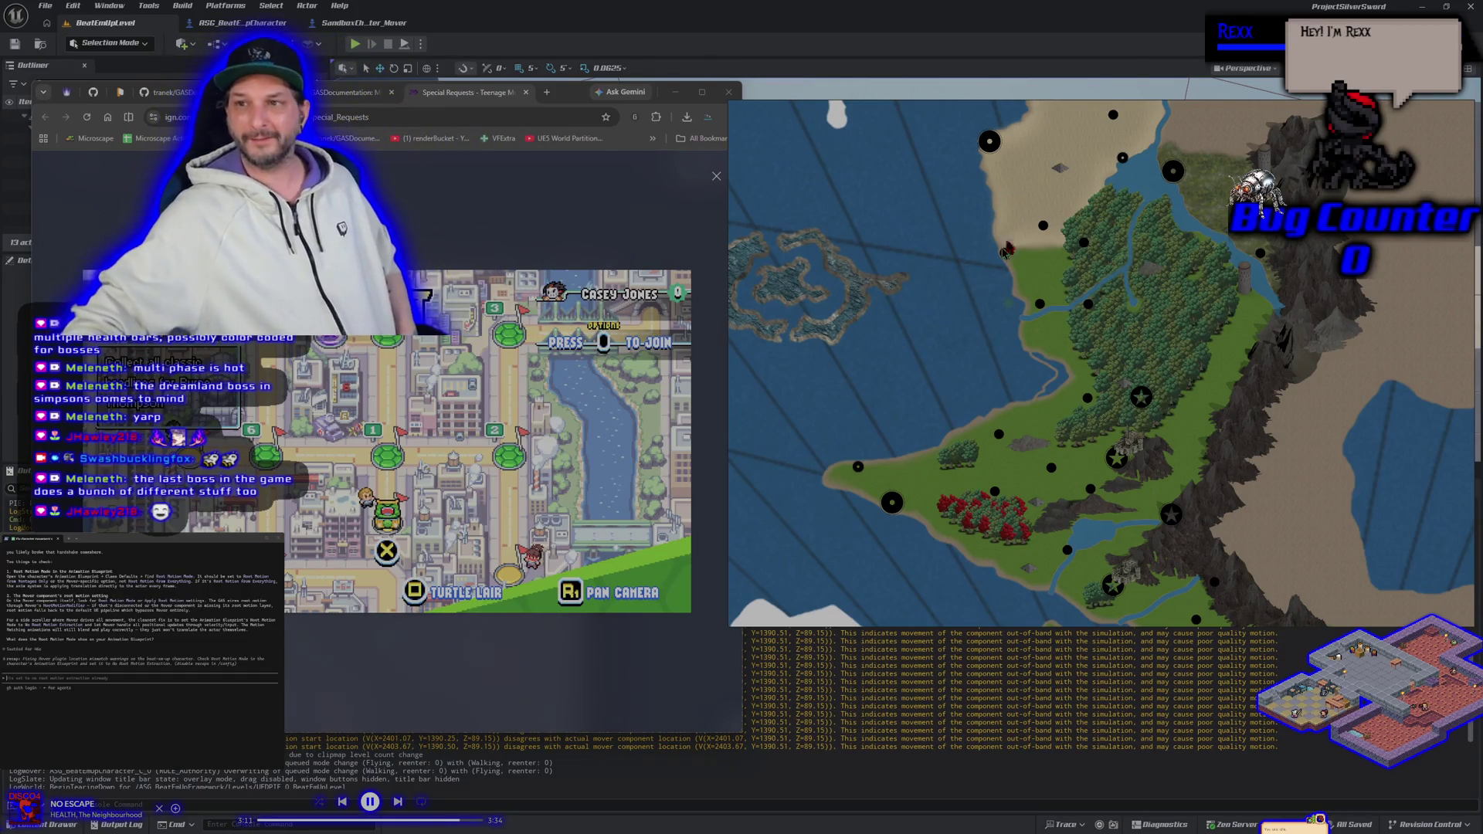
Pan and zoom the Lithia map to its southwest coast and red forest, and enlarge the IGN map screenshot.
mouse_move(997, 118)
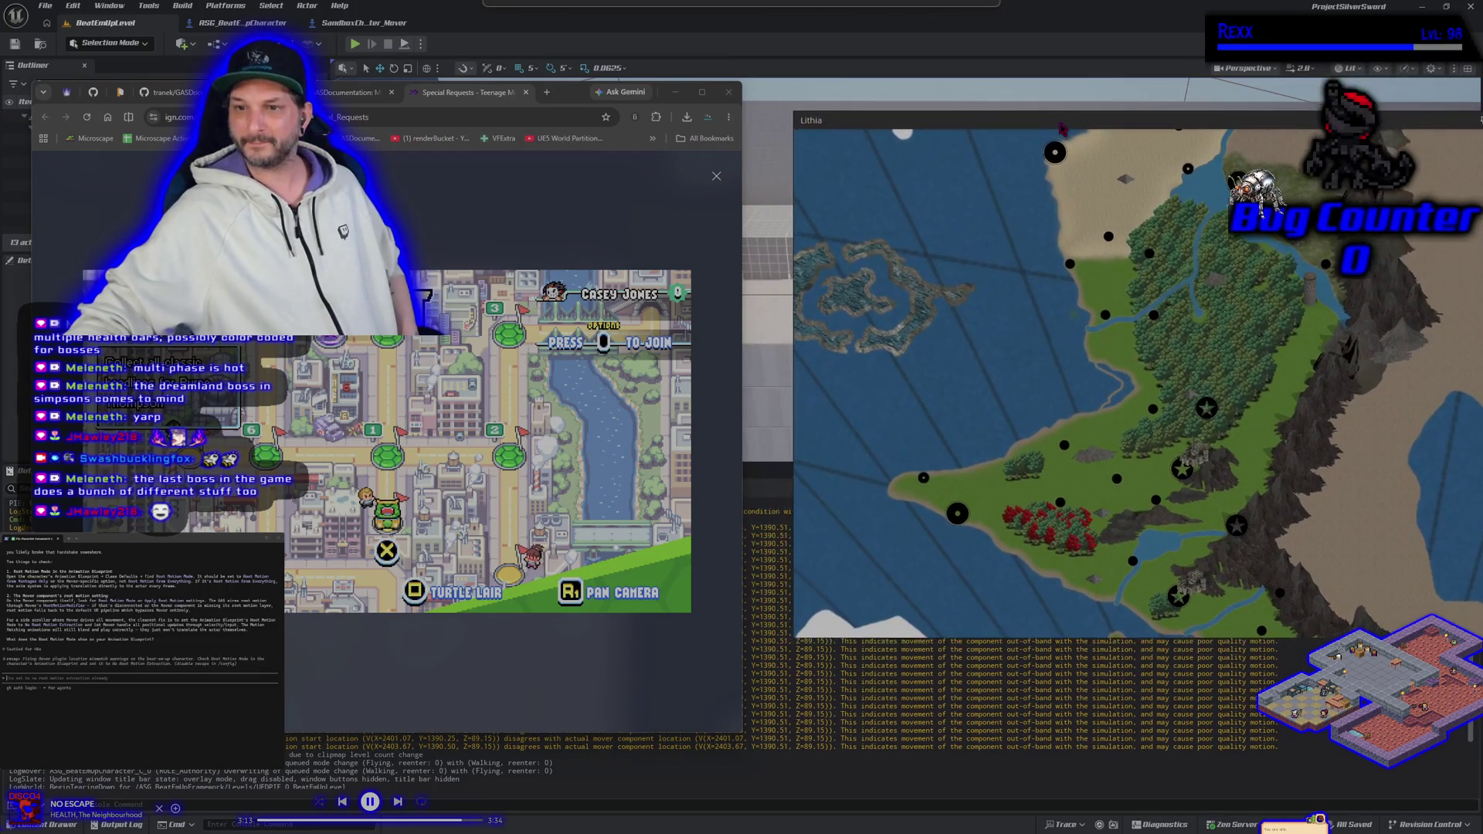
left_click_drag(997, 305, 1035, 285)
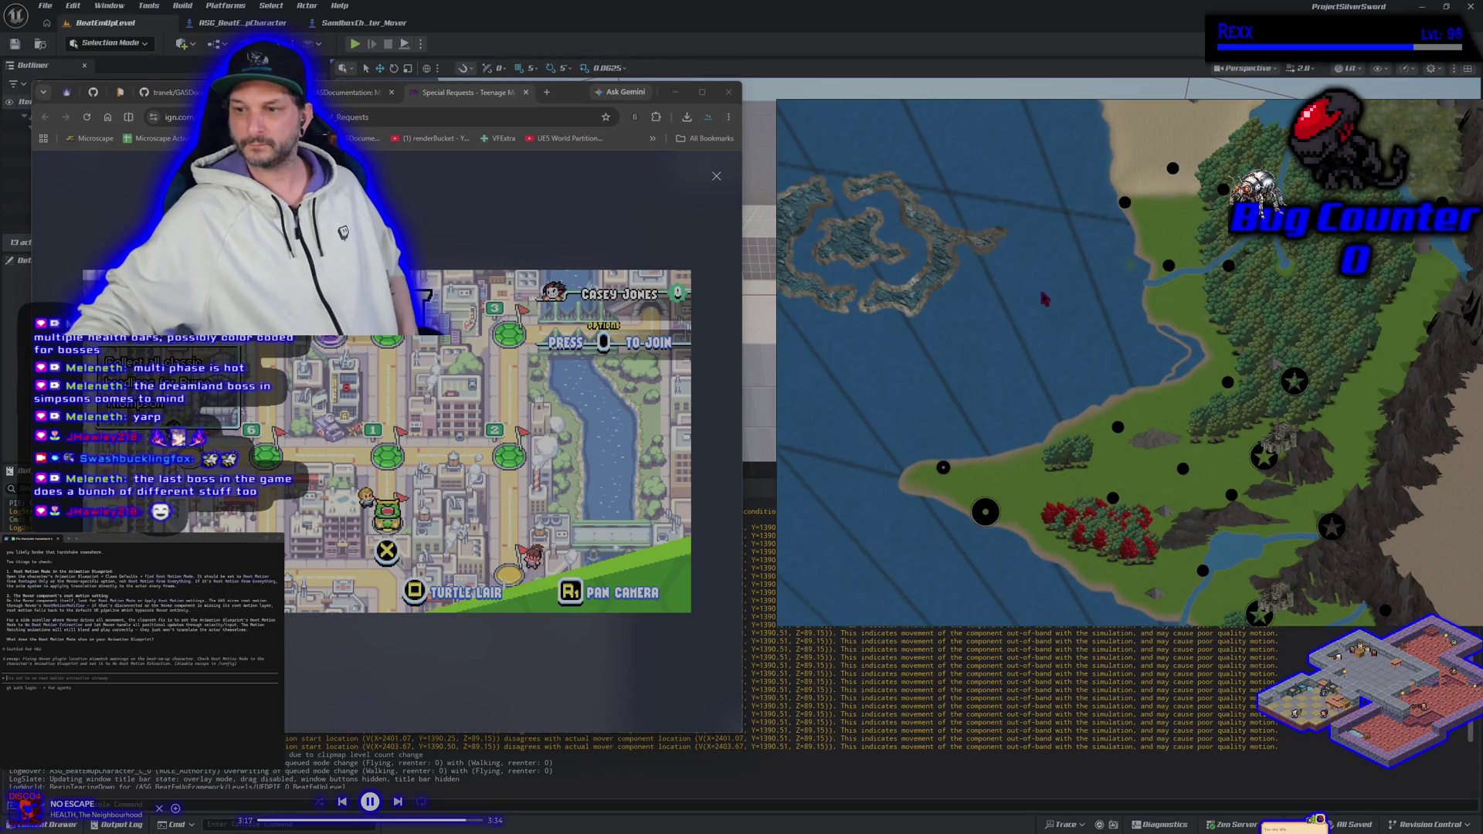
scroll(1034, 280, "up", 2)
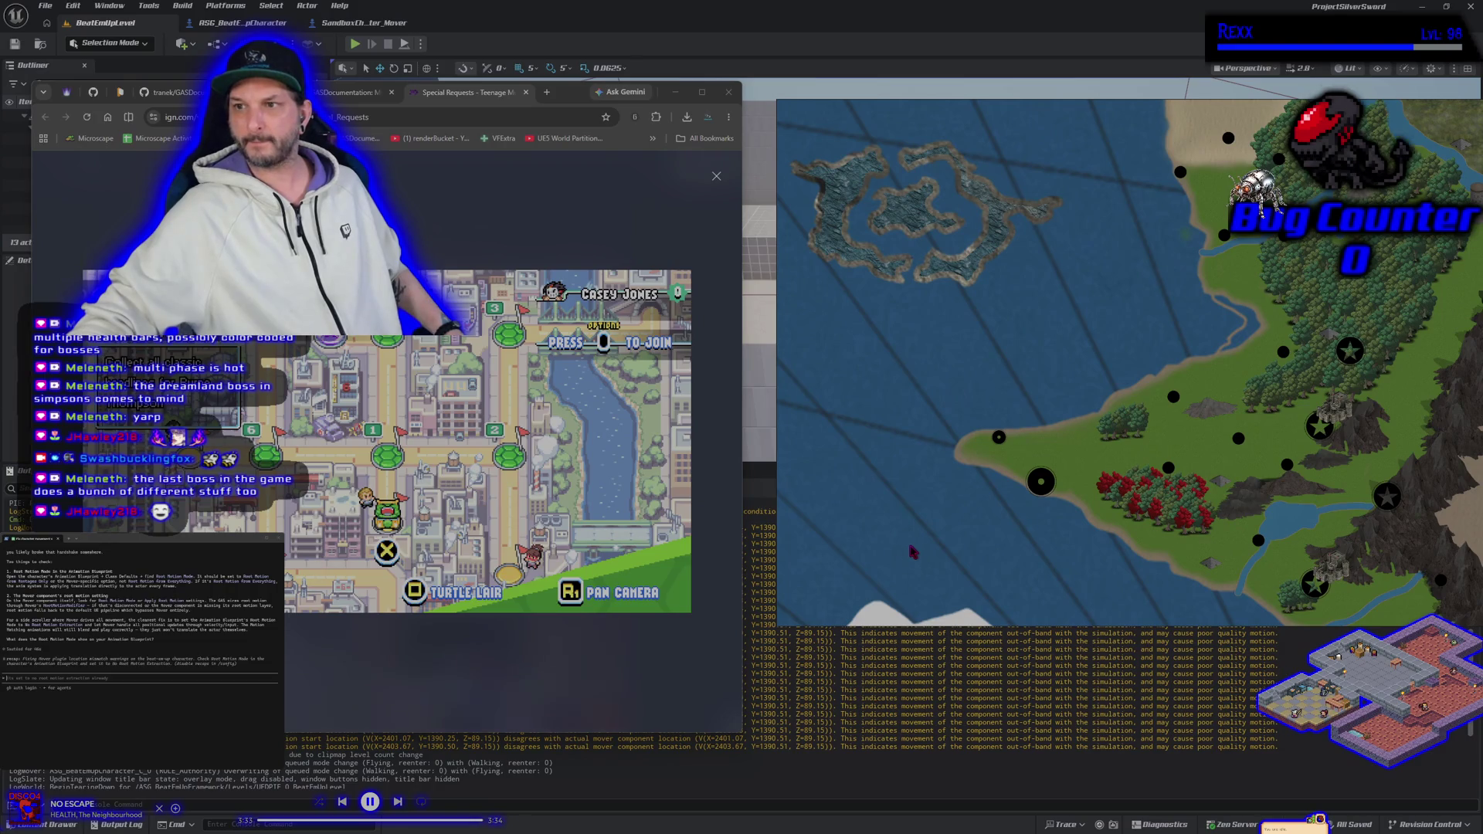
left_click(882, 347)
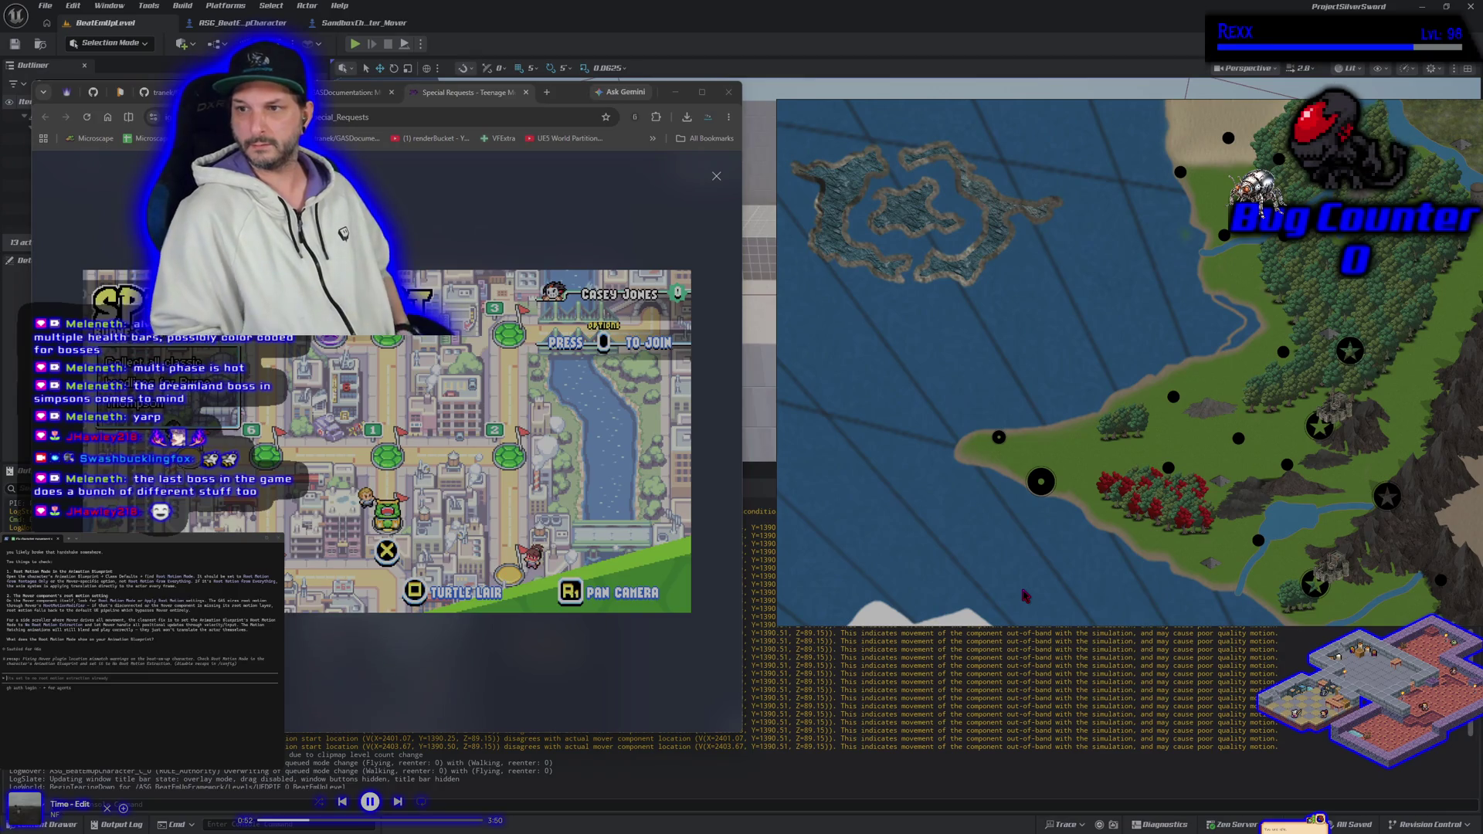
left_click(1025, 596)
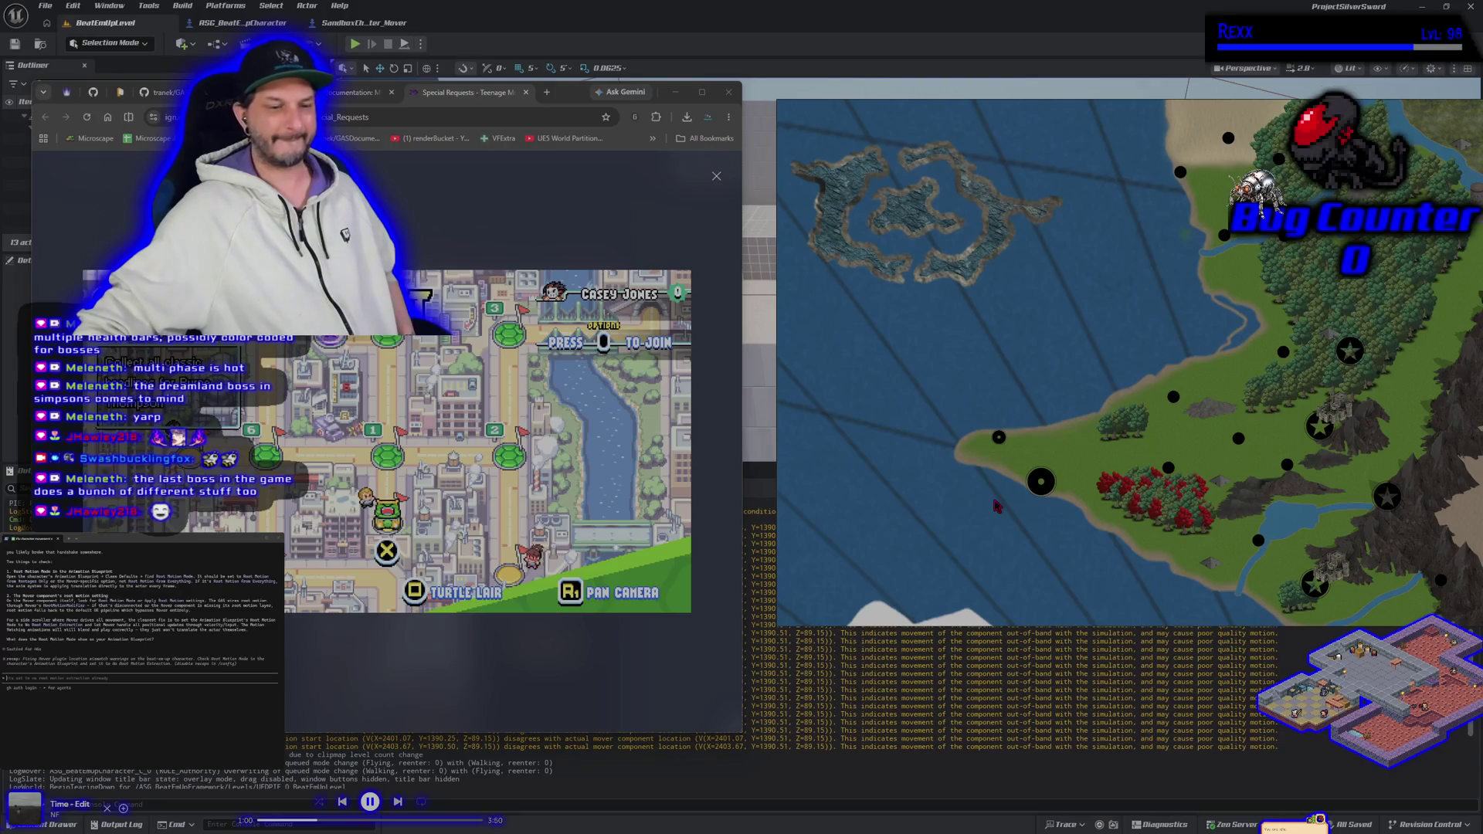
Shift the Lithia board window left until it overlaps the browser's right edge.
mouse_move(1090, 112)
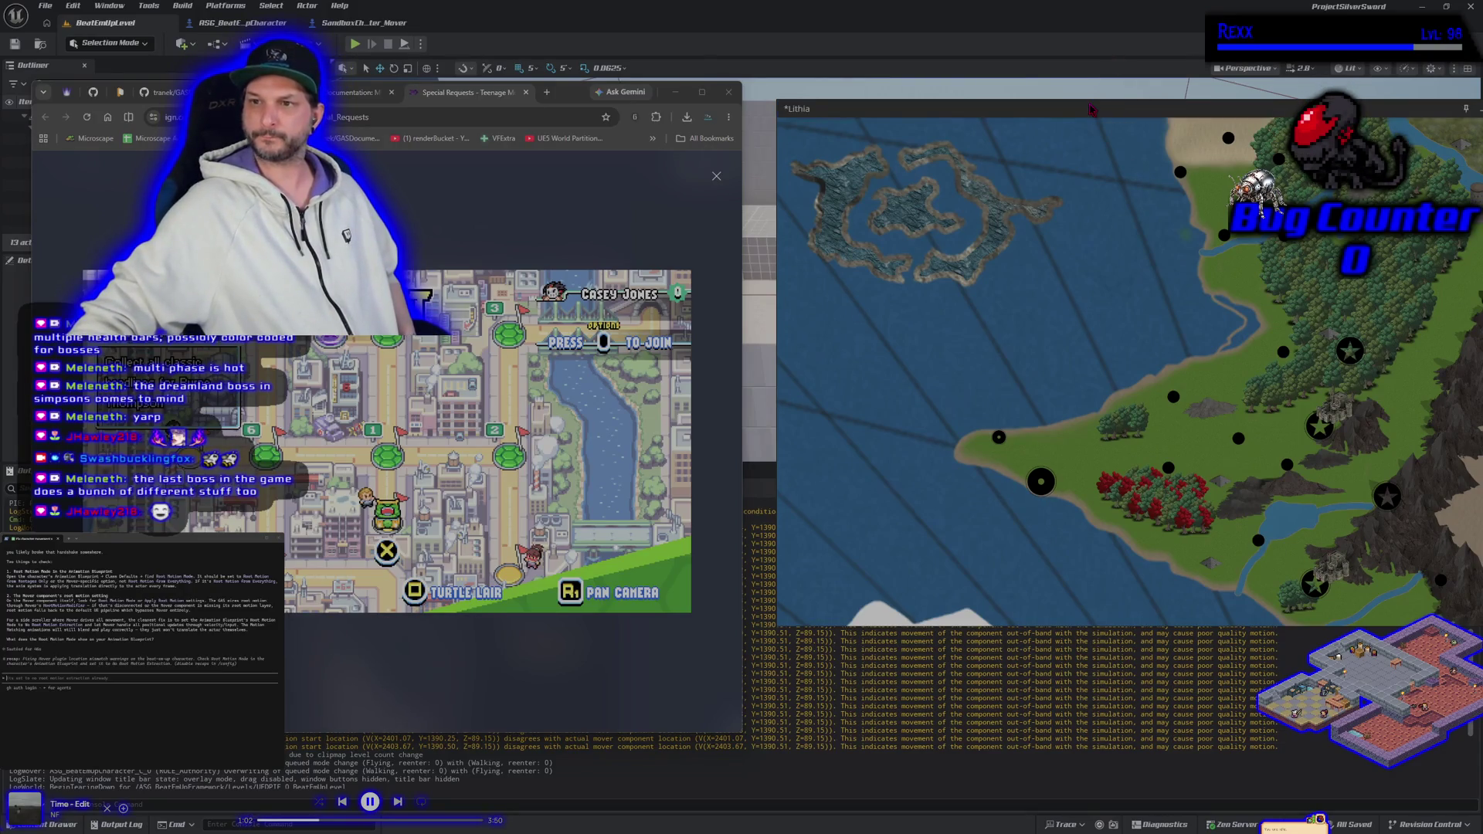
left_click_drag(1082, 112, 1060, 109)
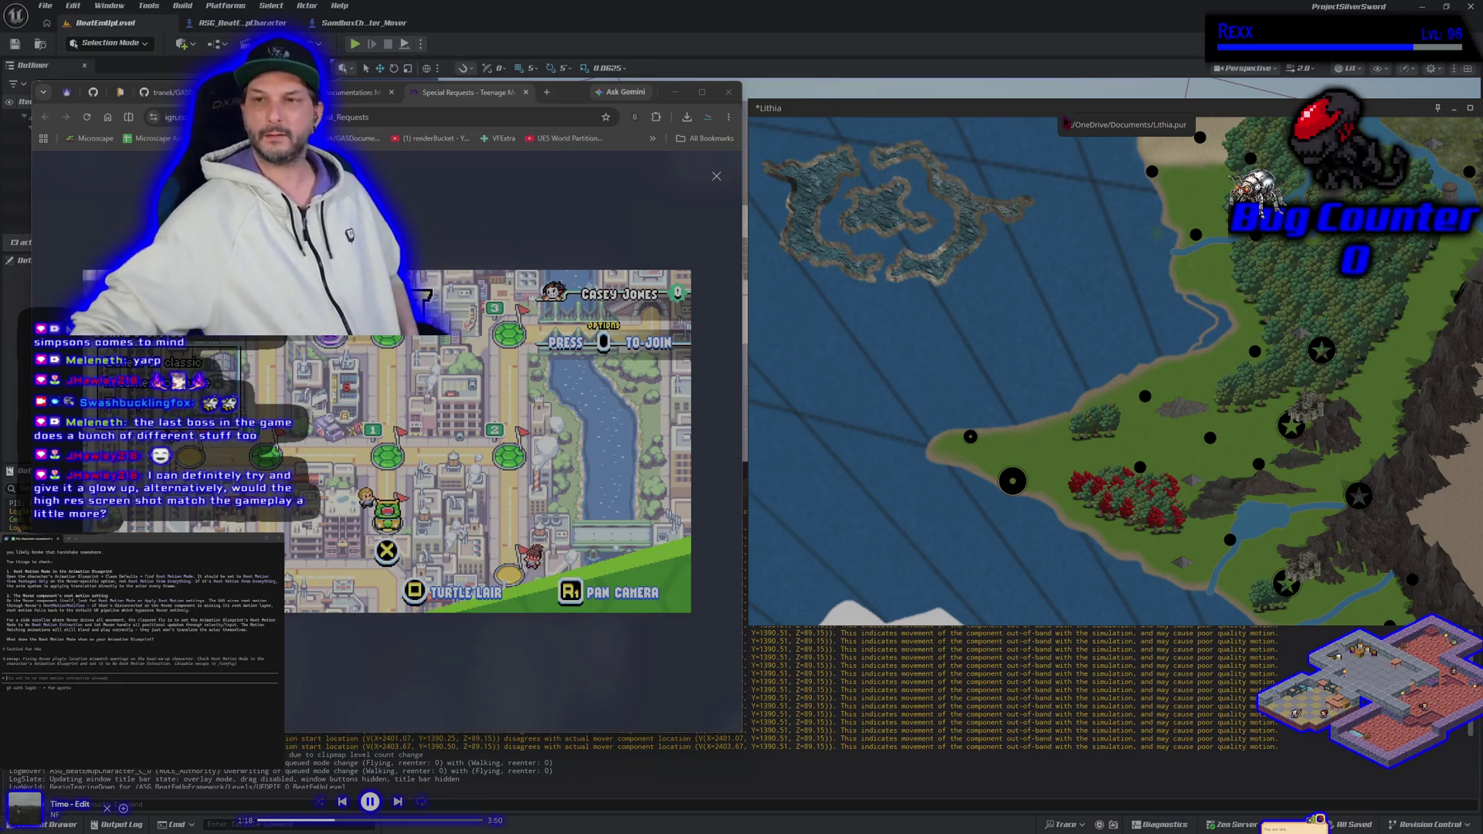
mouse_move(1045, 113)
left_mouse_down()
mouse_move(936, 114)
mouse_move(979, 115)
left_mouse_up()
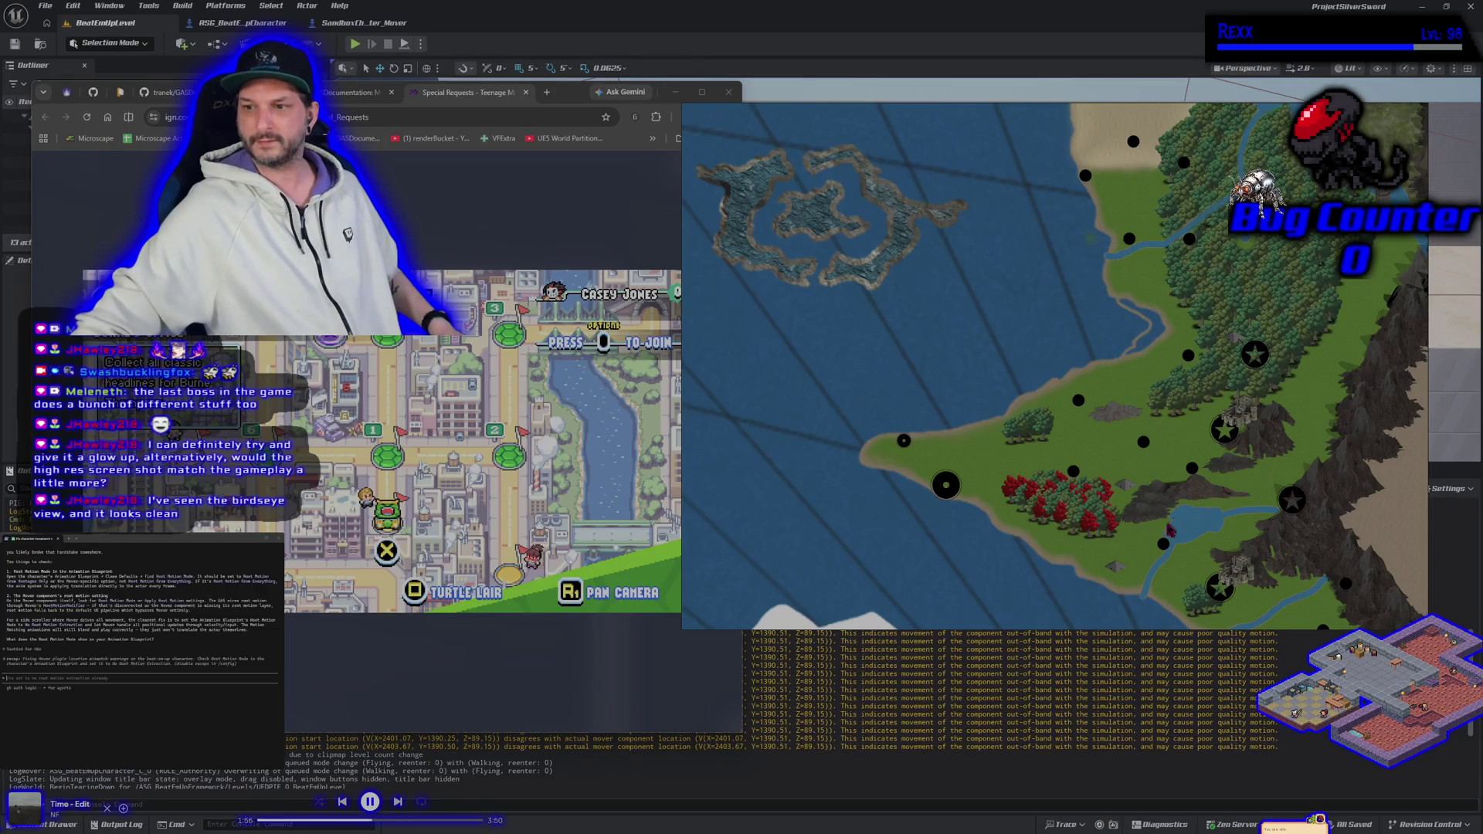
mouse_move(1279, 131)
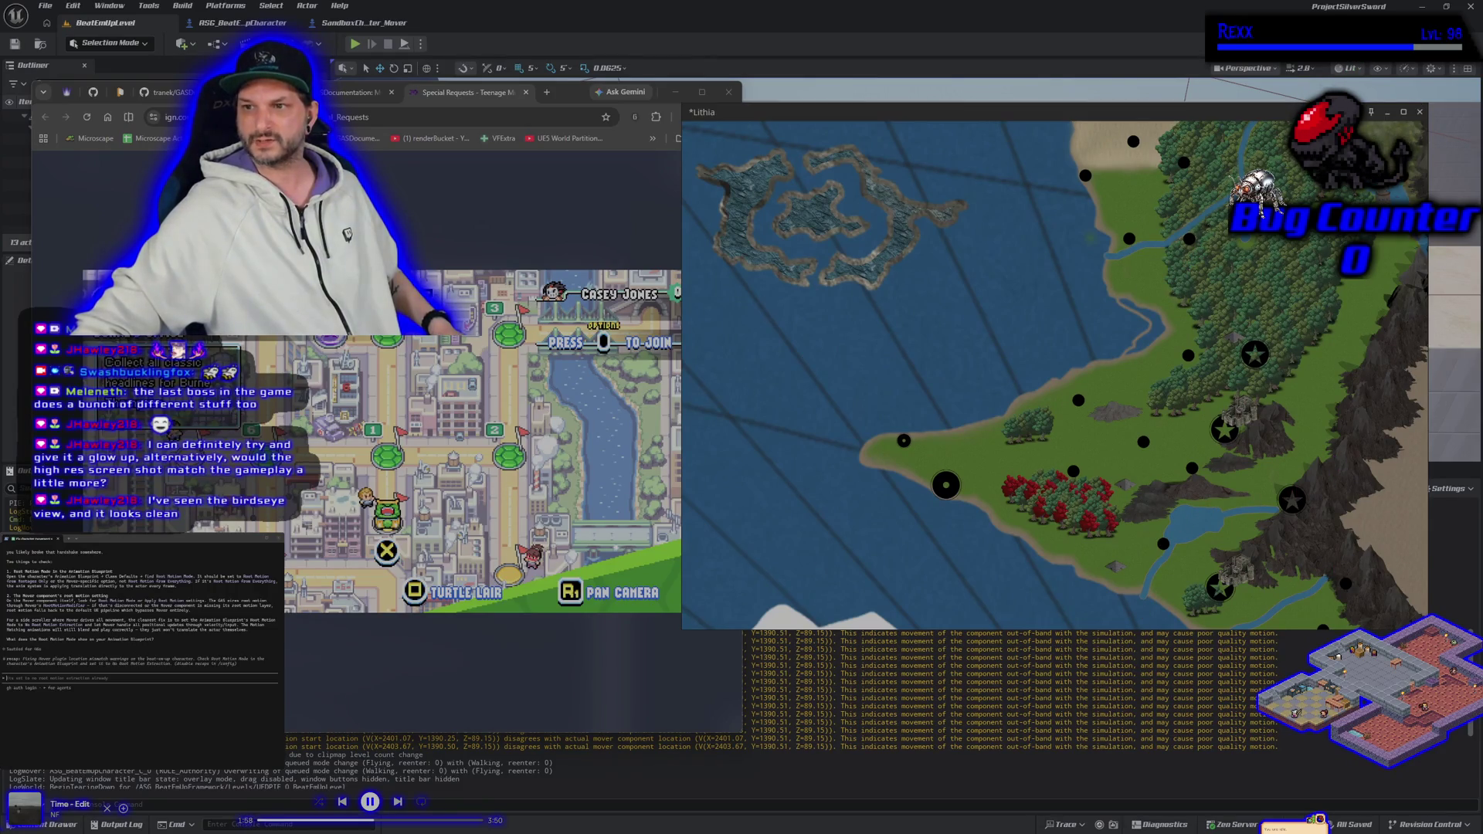
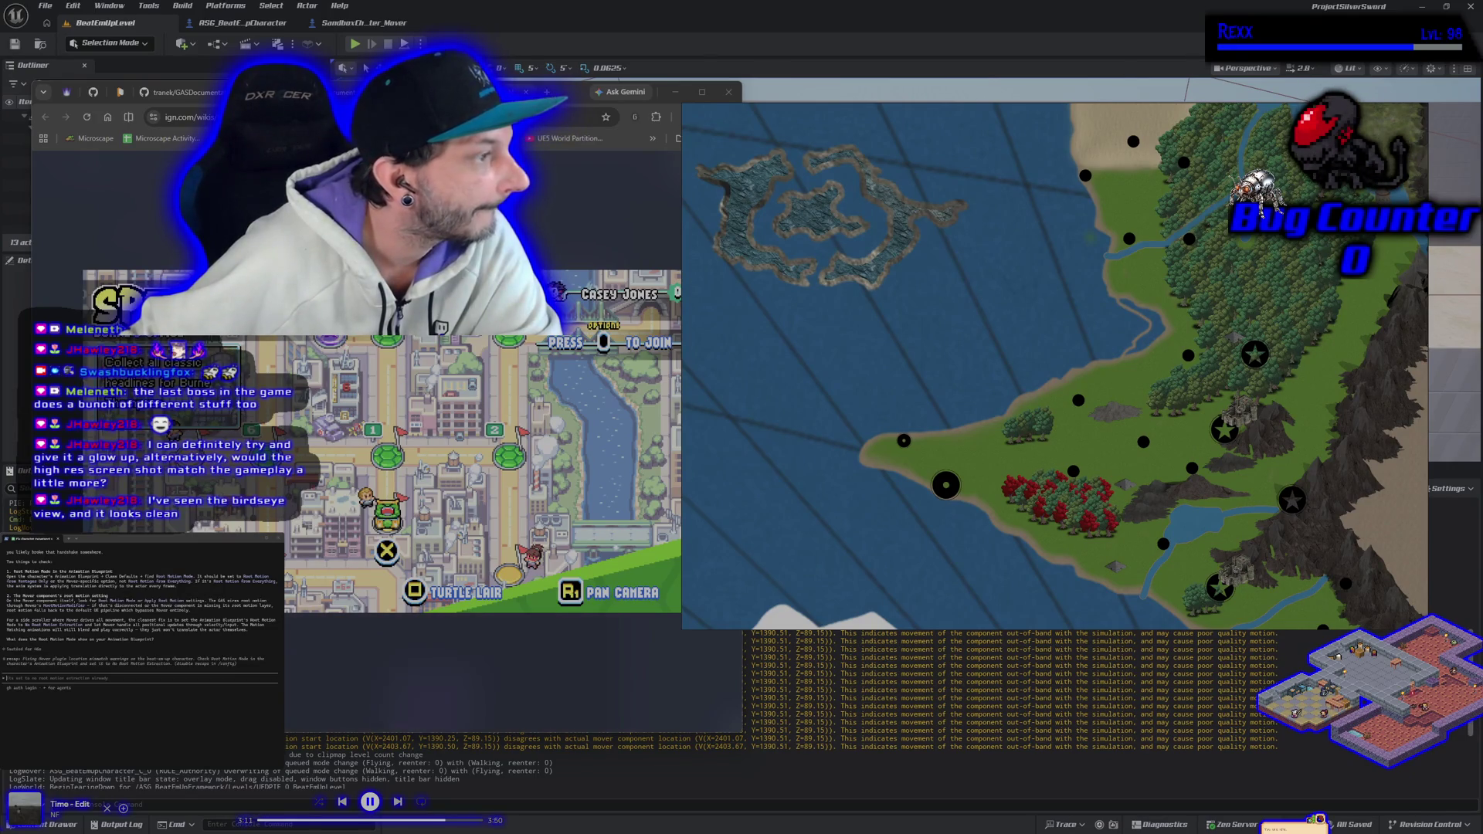
Zoom into HighresScreenshot00002.png and pan along the marked peninsula tip's coastline.
scroll(711, 448, "up", 5)
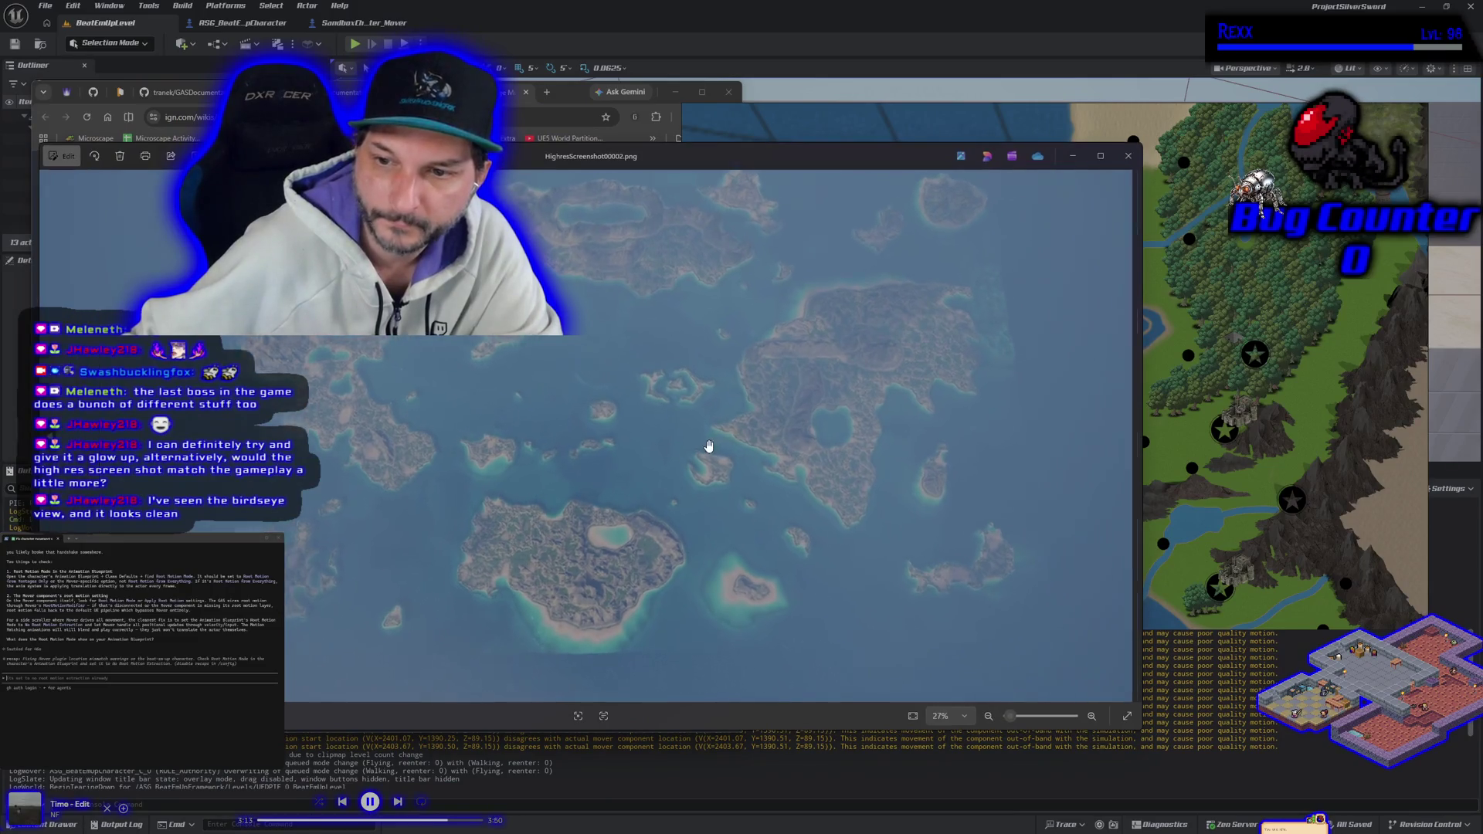
scroll(730, 452, "up", 2)
mouse_move(755, 447)
left_mouse_down()
mouse_move(541, 543)
mouse_move(582, 606)
left_mouse_up()
scroll(582, 606, "down", 3)
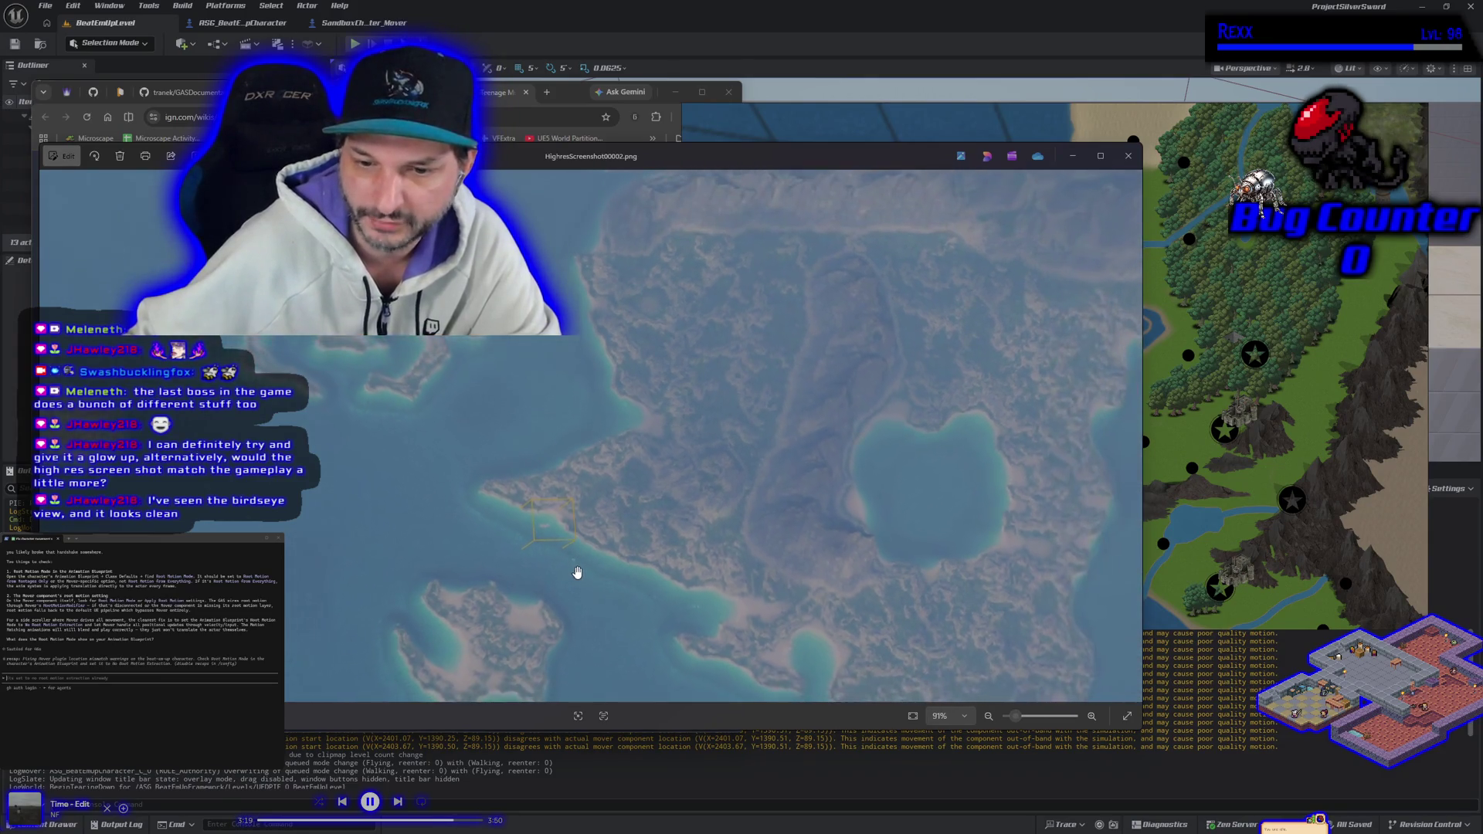
scroll(577, 572, "up", 2)
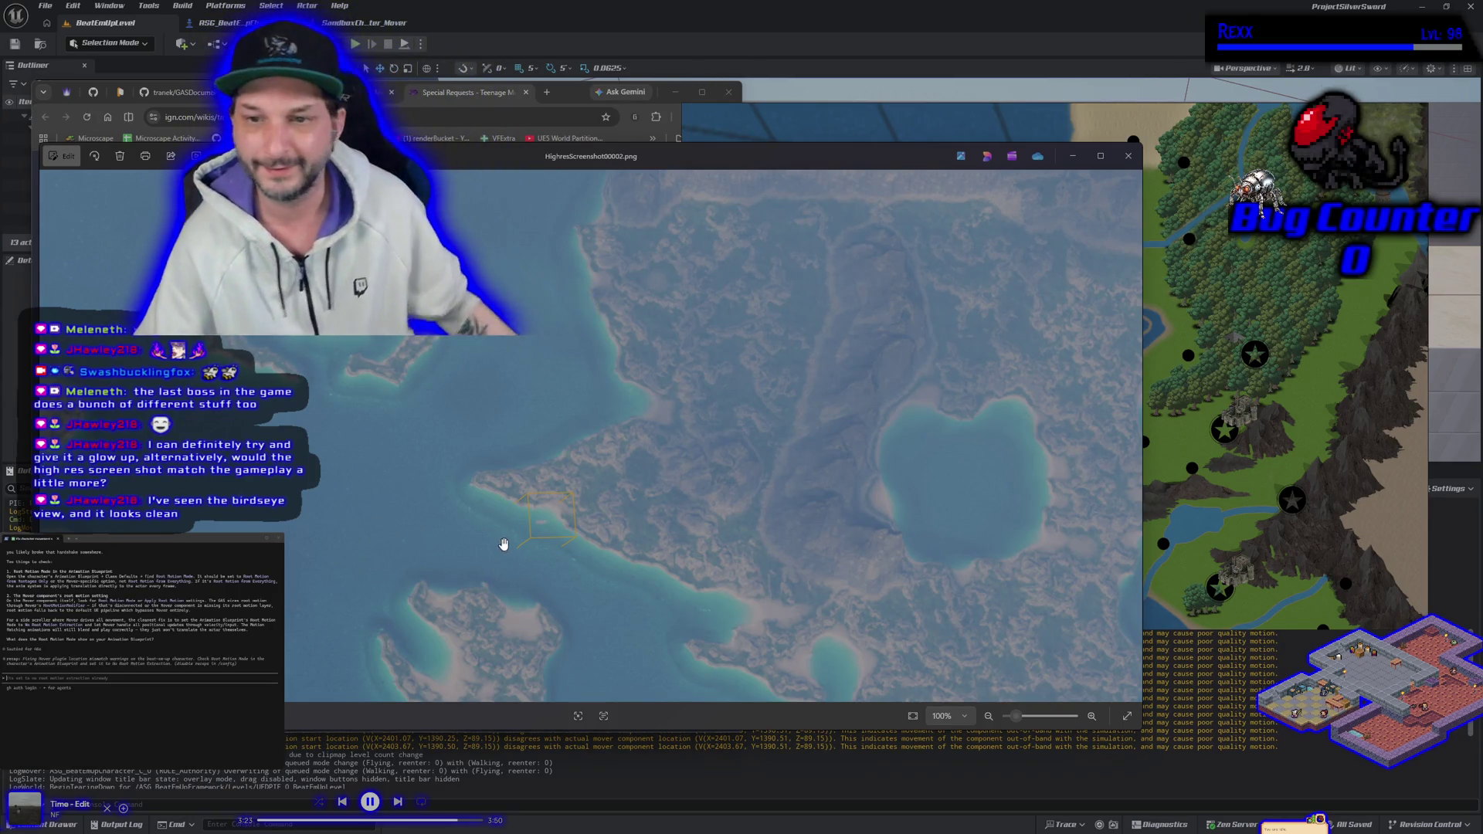
scroll(530, 464, "up", 5)
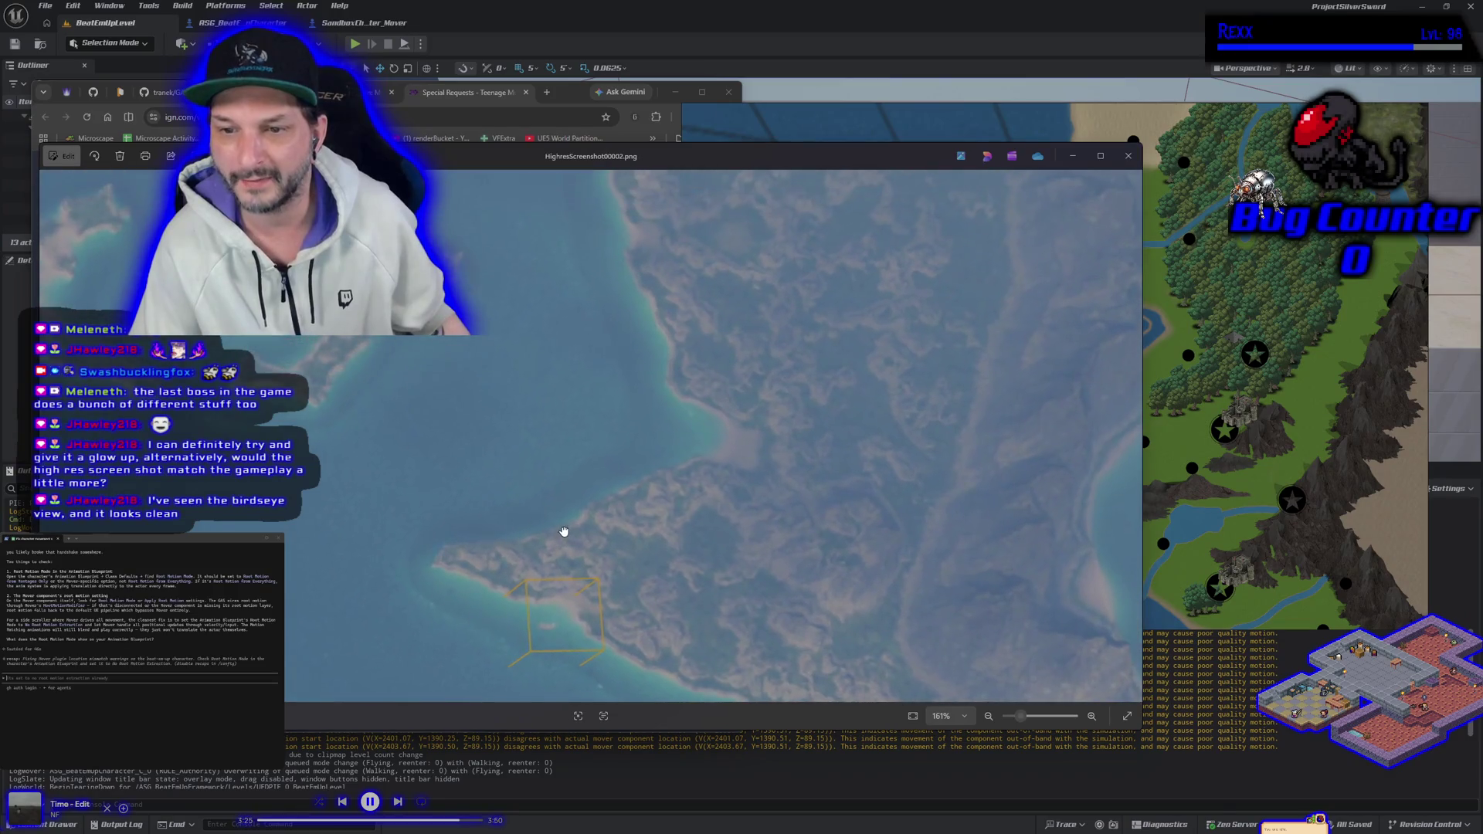
left_click_drag(562, 554, 623, 547)
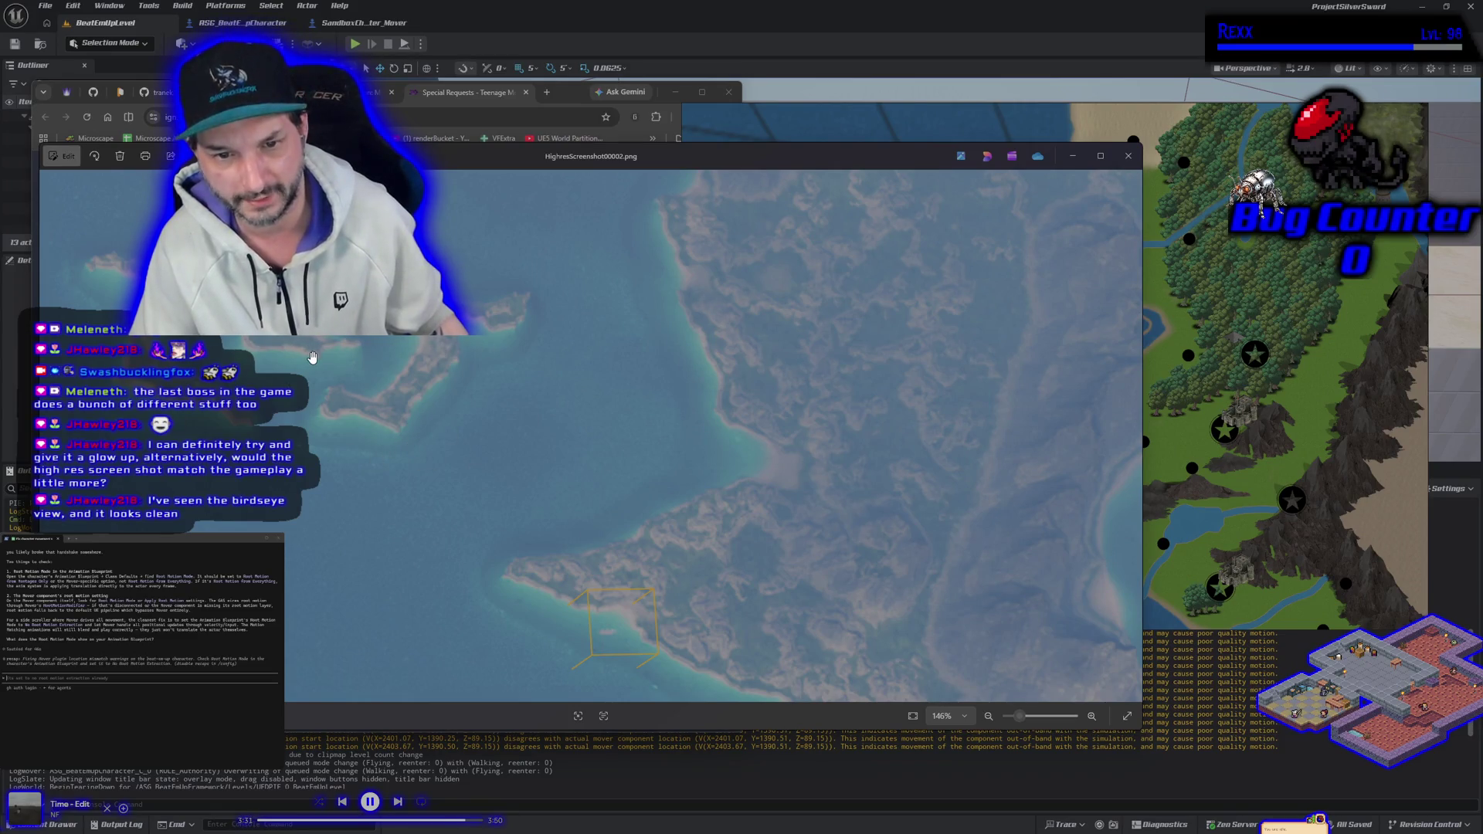
scroll(490, 490, "down", 1)
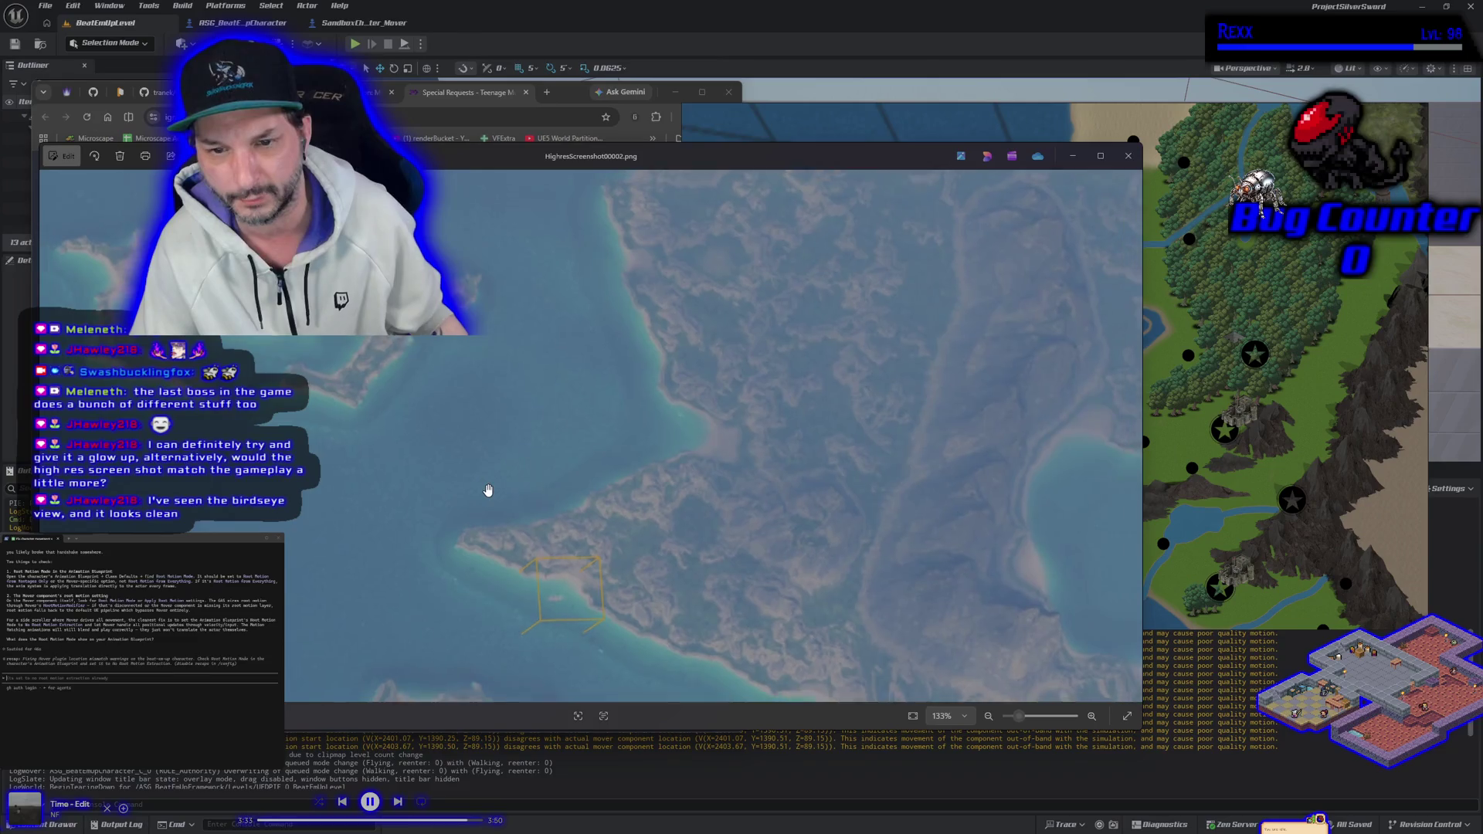
mouse_move(560, 454)
left_mouse_down()
mouse_move(503, 487)
mouse_move(523, 520)
mouse_move(547, 422)
mouse_move(727, 450)
mouse_move(622, 403)
mouse_move(622, 364)
mouse_move(621, 388)
left_mouse_up()
scroll(547, 421, "down", 1)
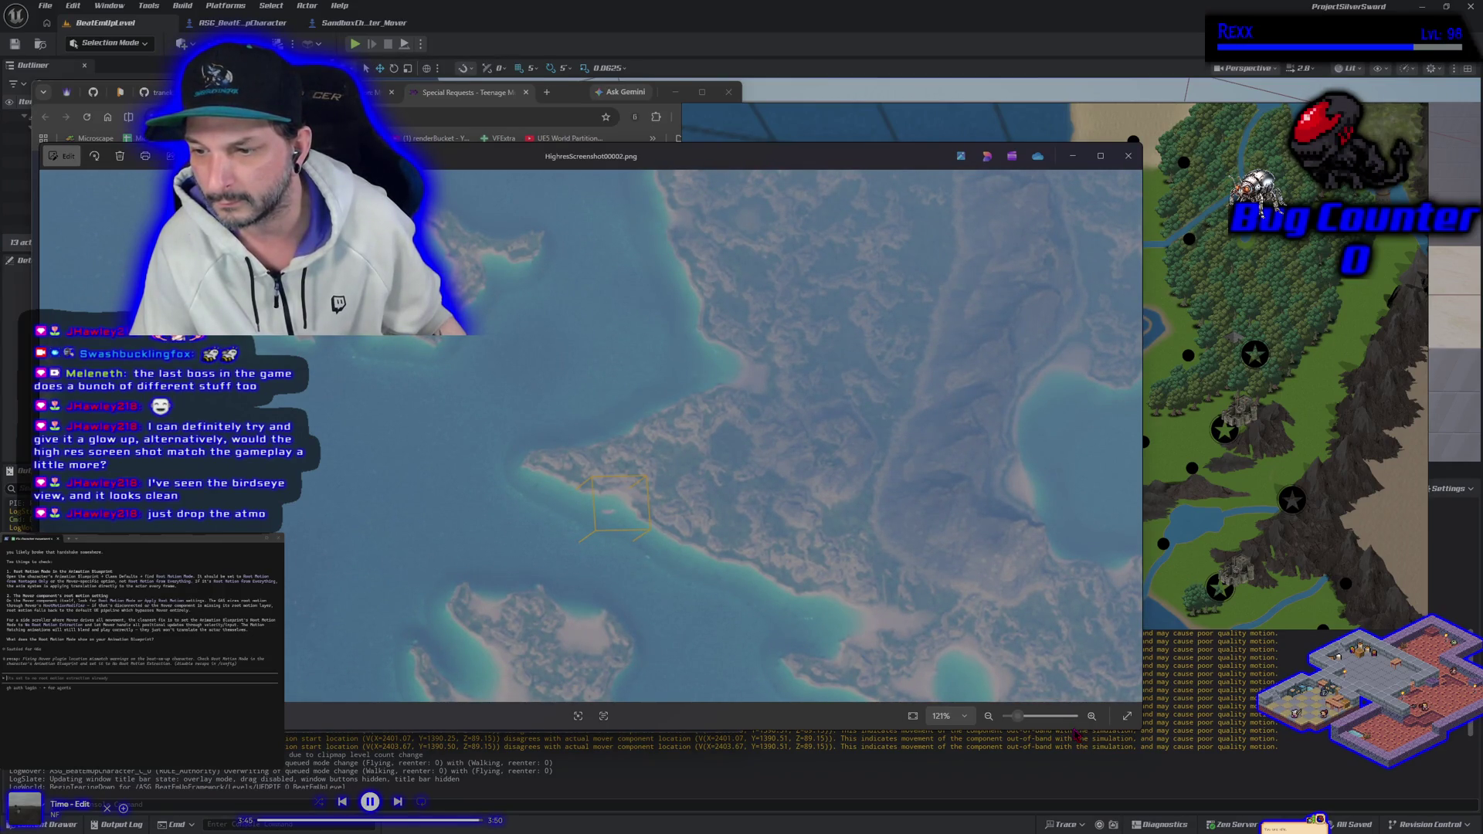
Make the viewer taller, recentre on the yellow-marked coastline, then zoom out to fit the map.
left_click_drag(1073, 726, 1072, 779)
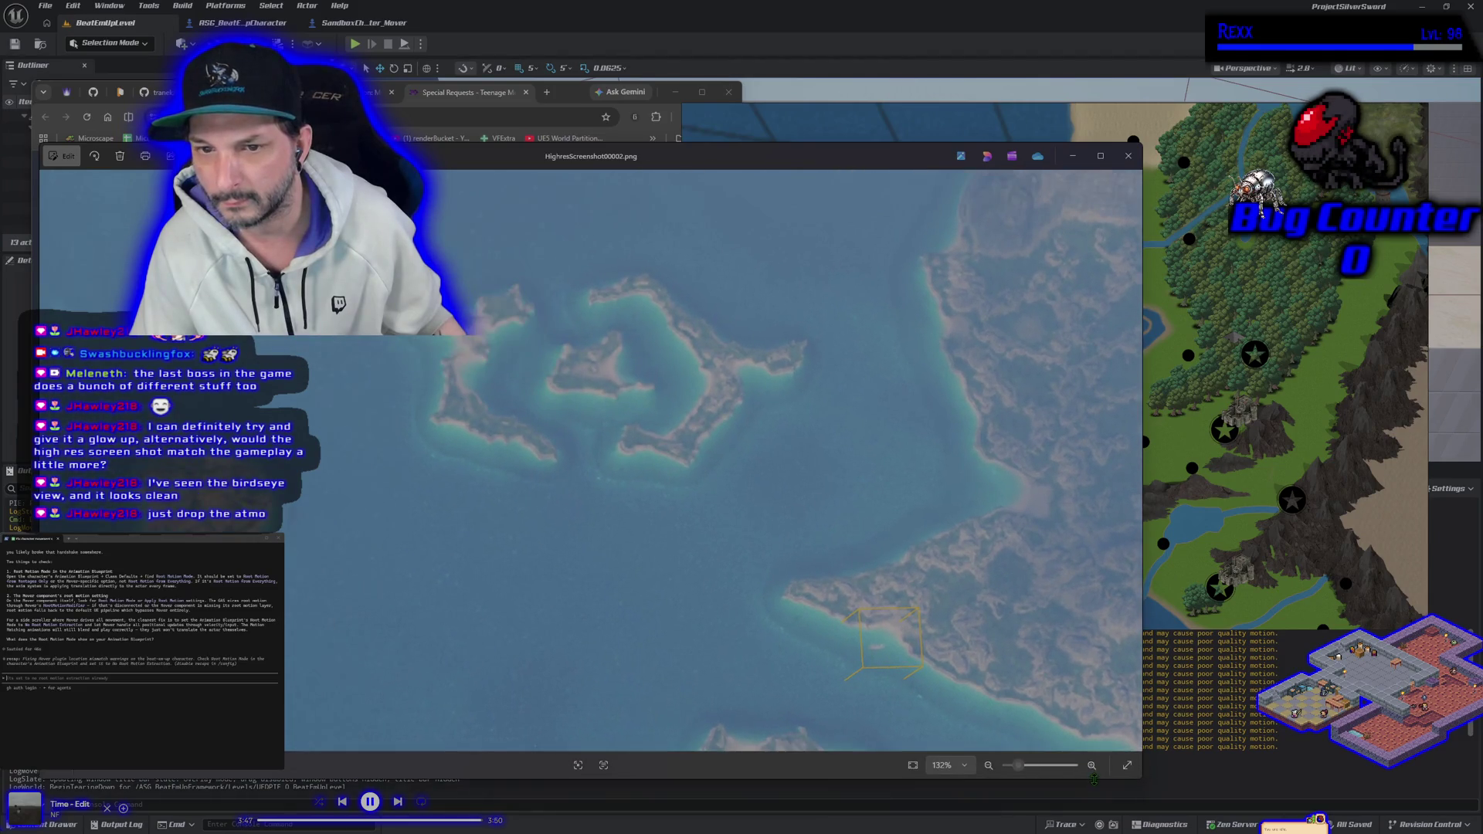
scroll(941, 629, "up", 1)
mouse_move(941, 628)
left_mouse_down()
mouse_move(738, 606)
mouse_move(698, 616)
mouse_move(692, 639)
left_mouse_up()
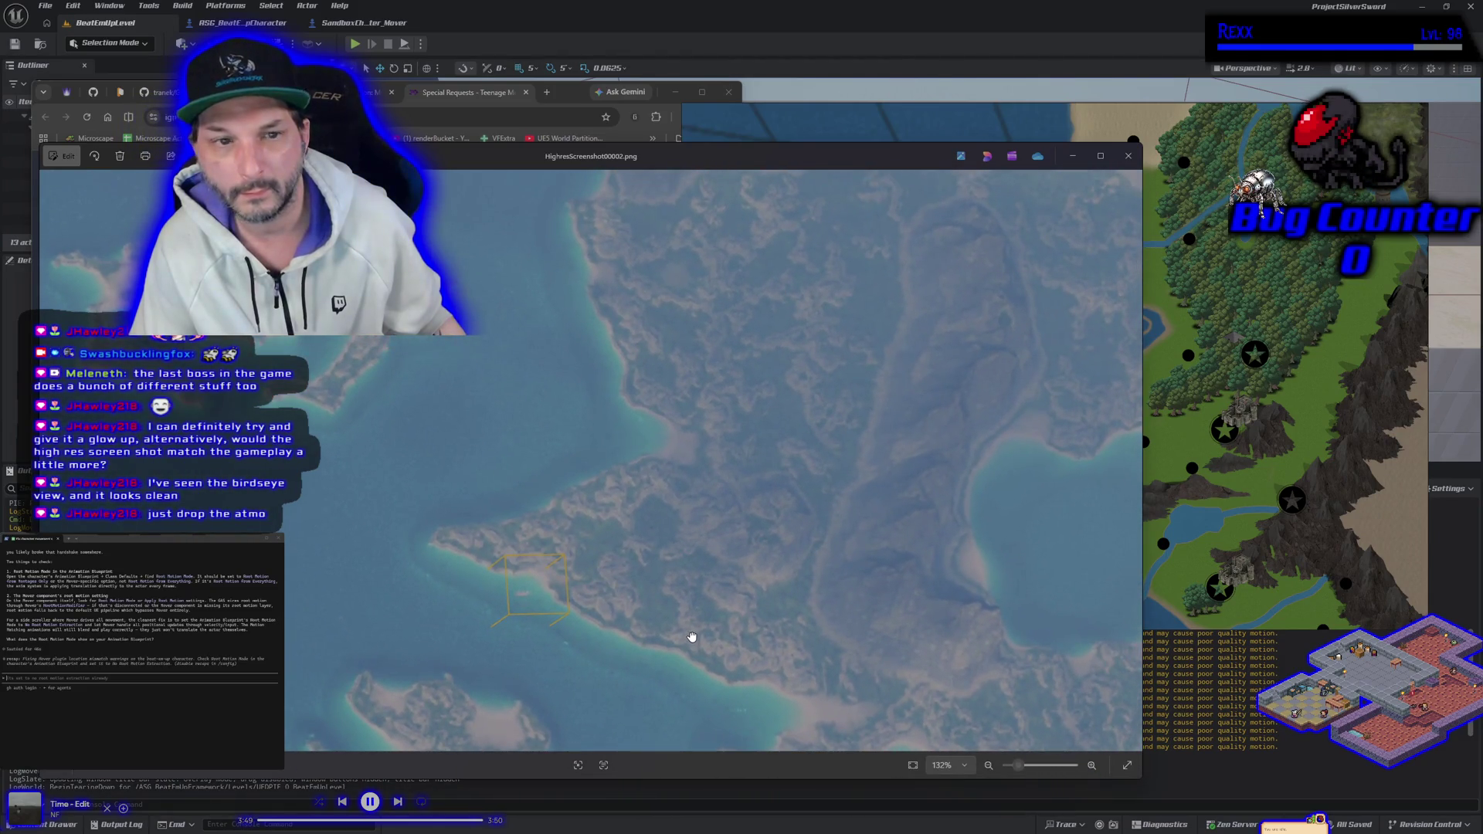
scroll(715, 600, "down", 2)
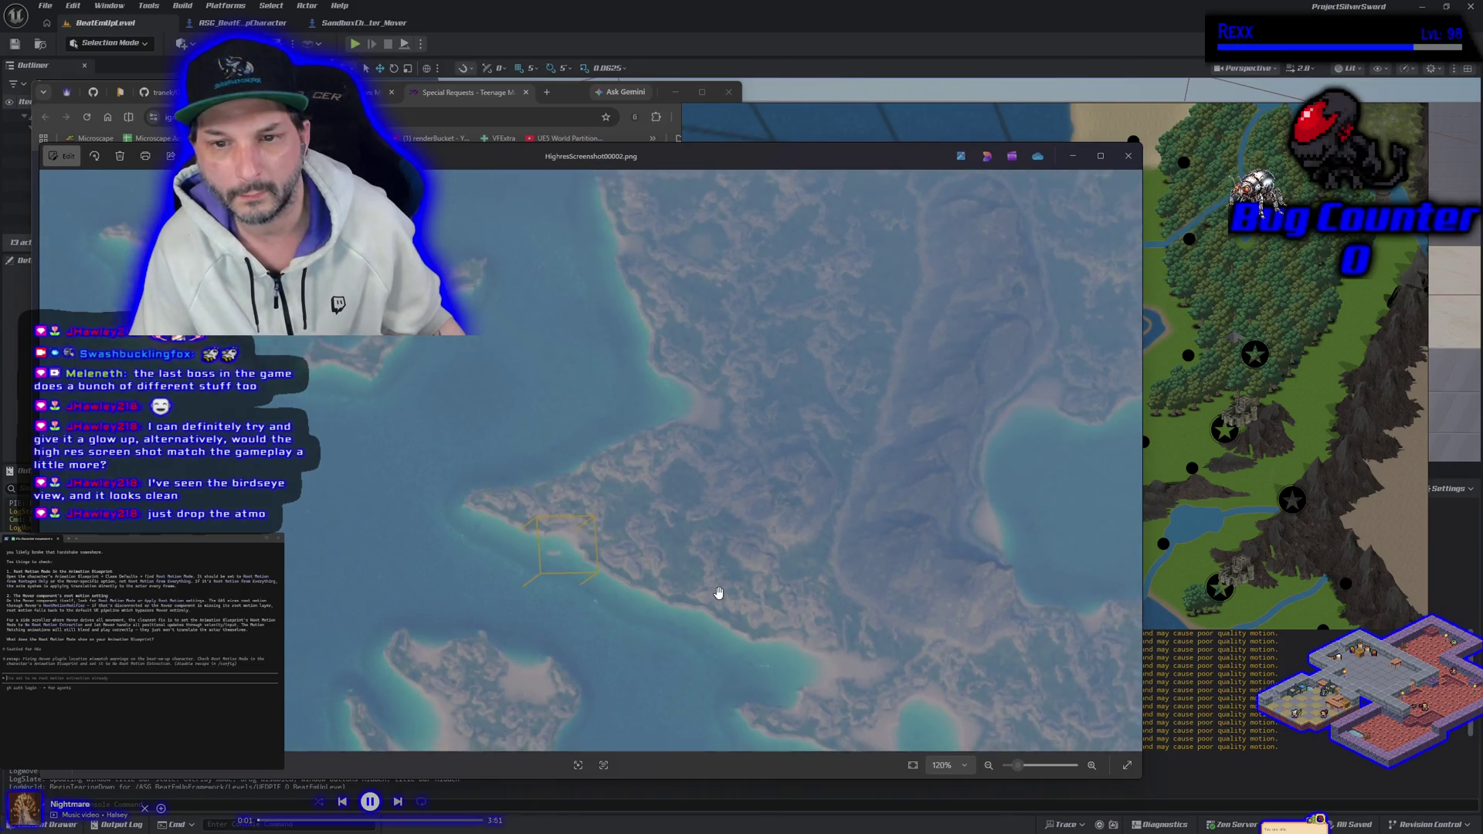
mouse_move(719, 591)
left_mouse_down()
mouse_move(583, 573)
mouse_move(587, 550)
mouse_move(563, 569)
mouse_move(539, 562)
left_mouse_up()
scroll(586, 550, "down", 1)
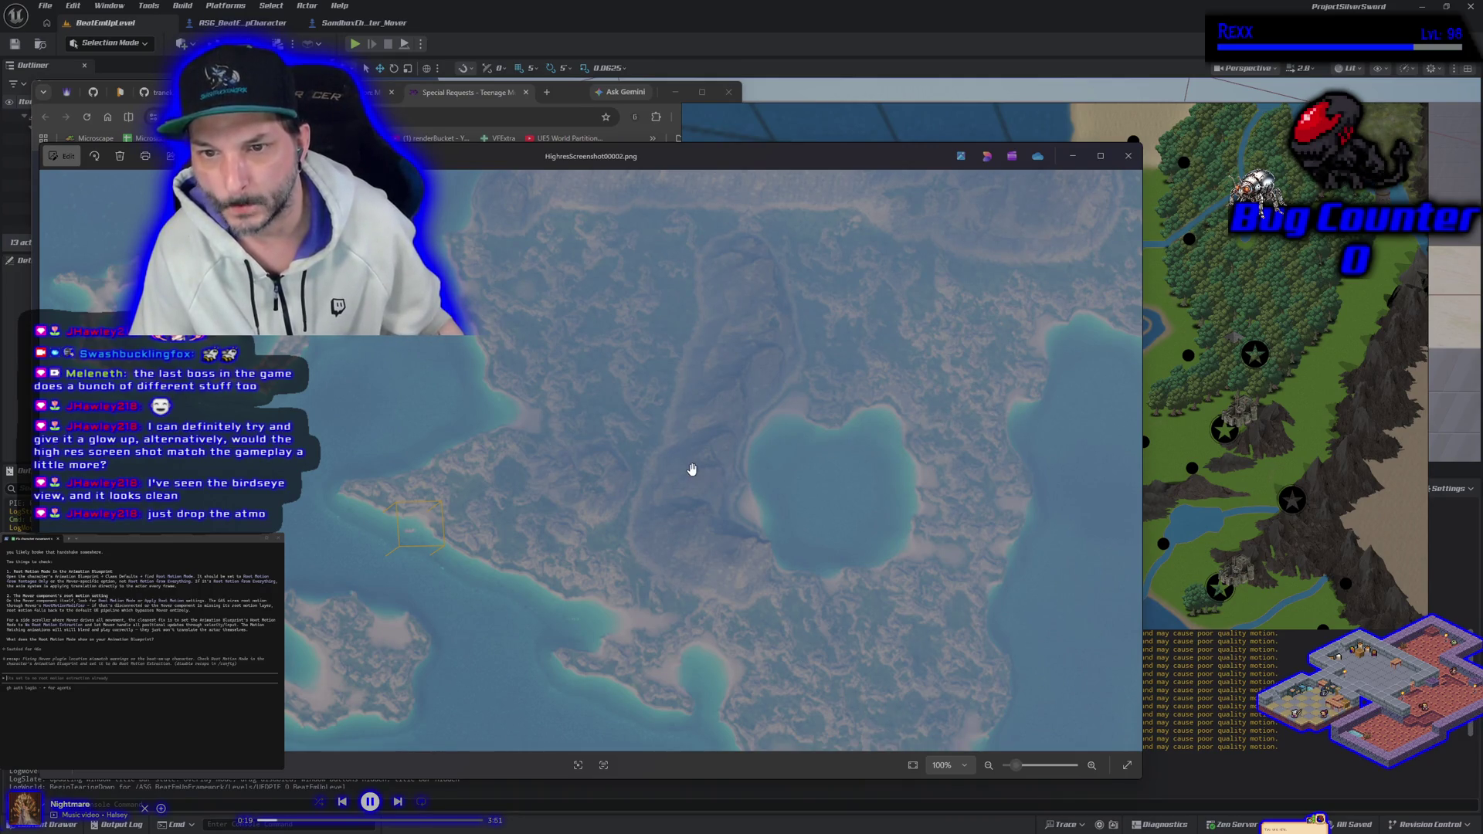
scroll(683, 466, "down", 10)
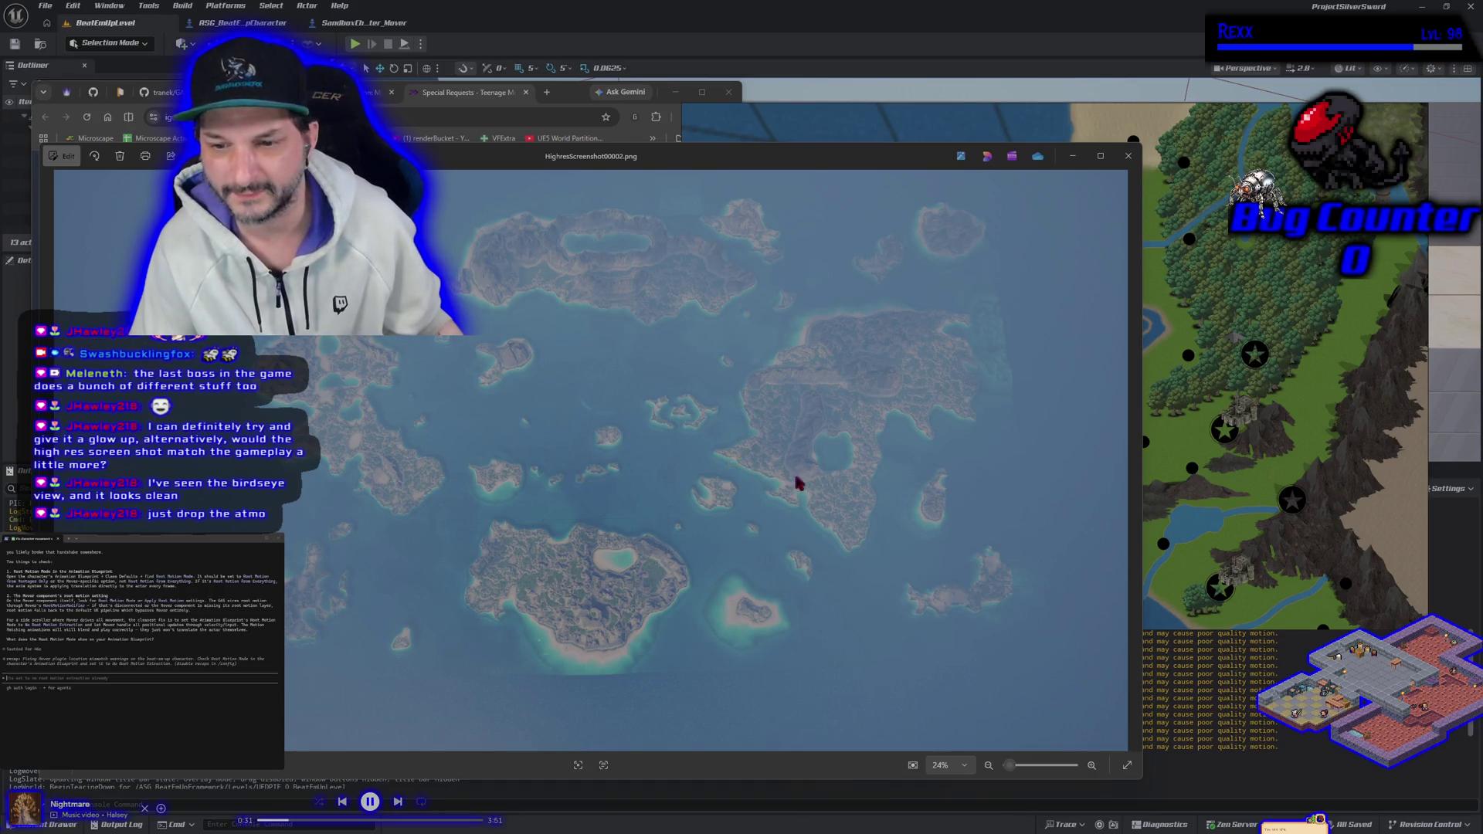
Close the cloudy HighresScreenshot00001.png and zoom in on the lake in HighresScreenshot00002.png.
scroll(790, 470, "up", 2)
scroll(789, 468, "down", 2)
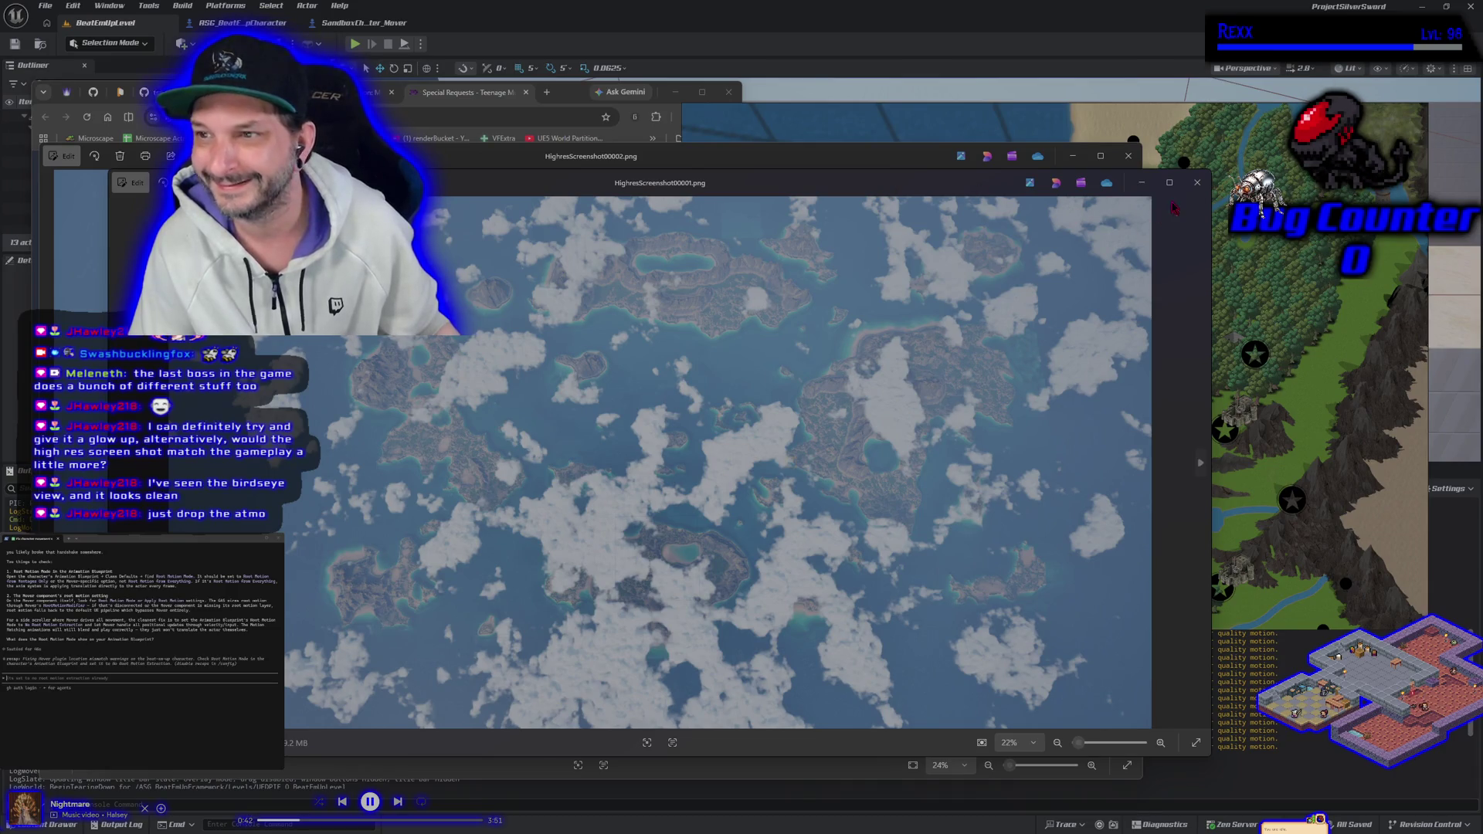
left_click(1198, 182)
scroll(735, 498, "up", 10)
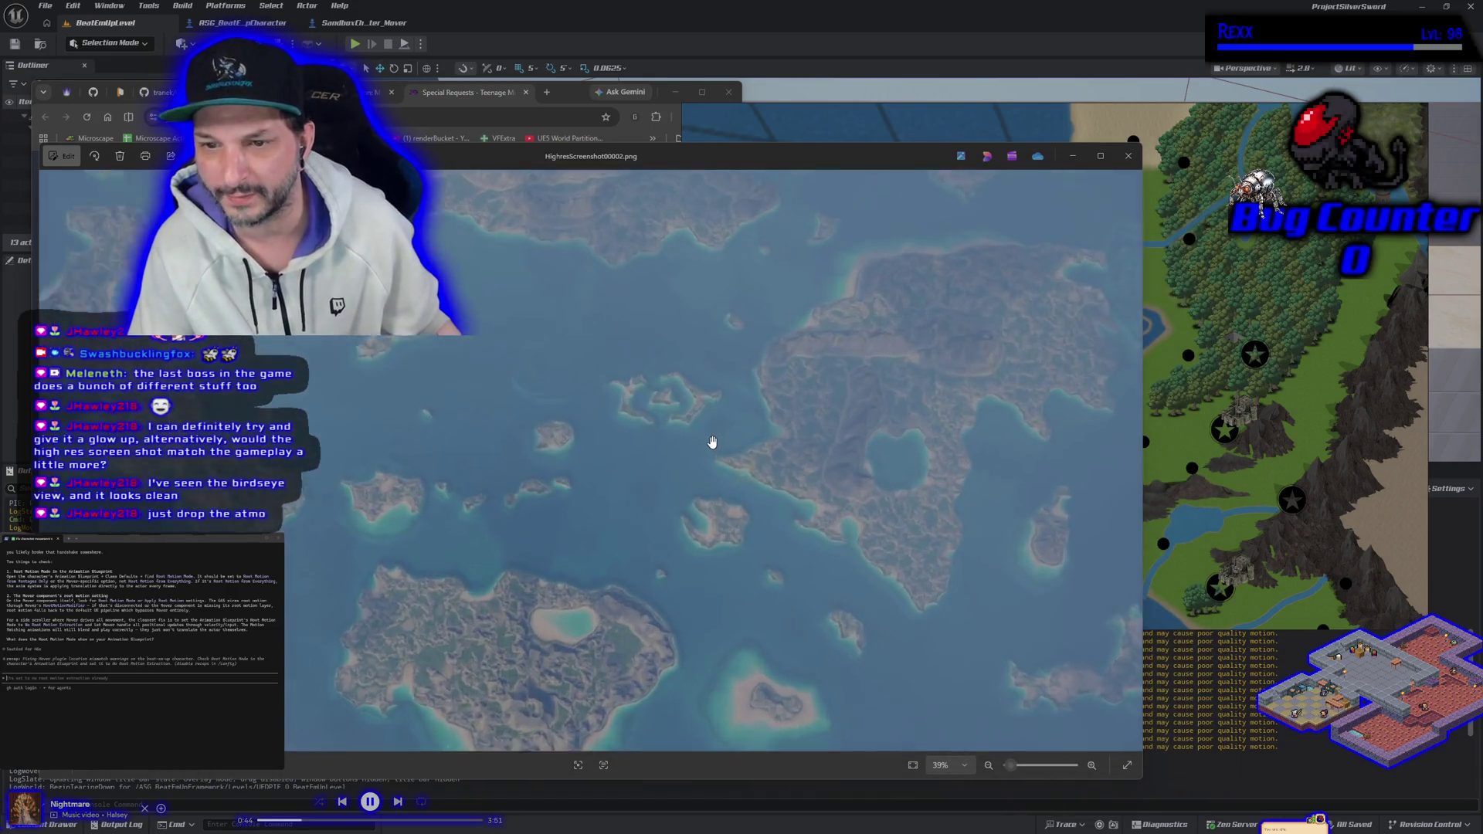
scroll(513, 590, "down", 3)
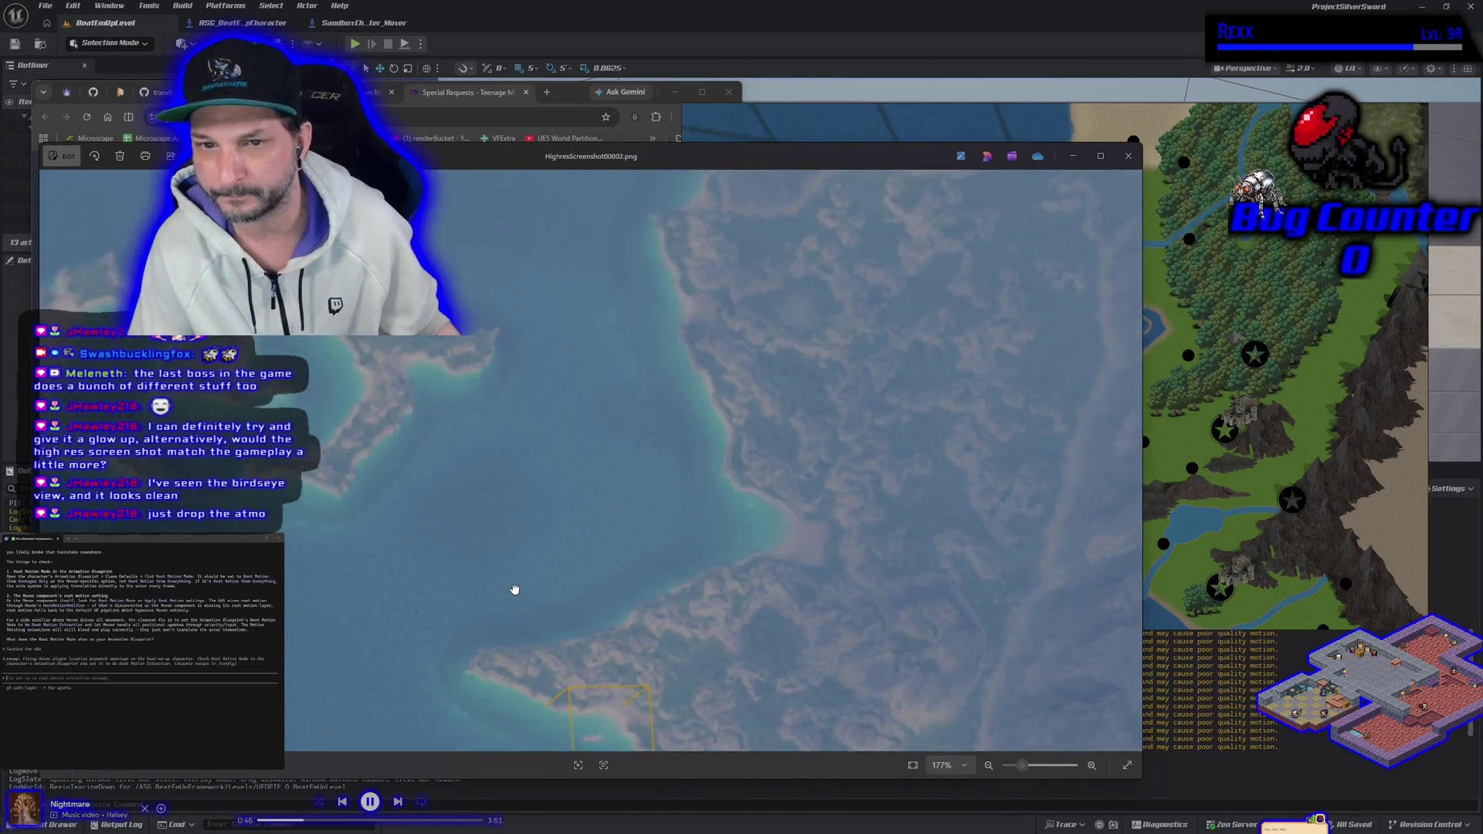
left_click_drag(542, 495, 328, 411)
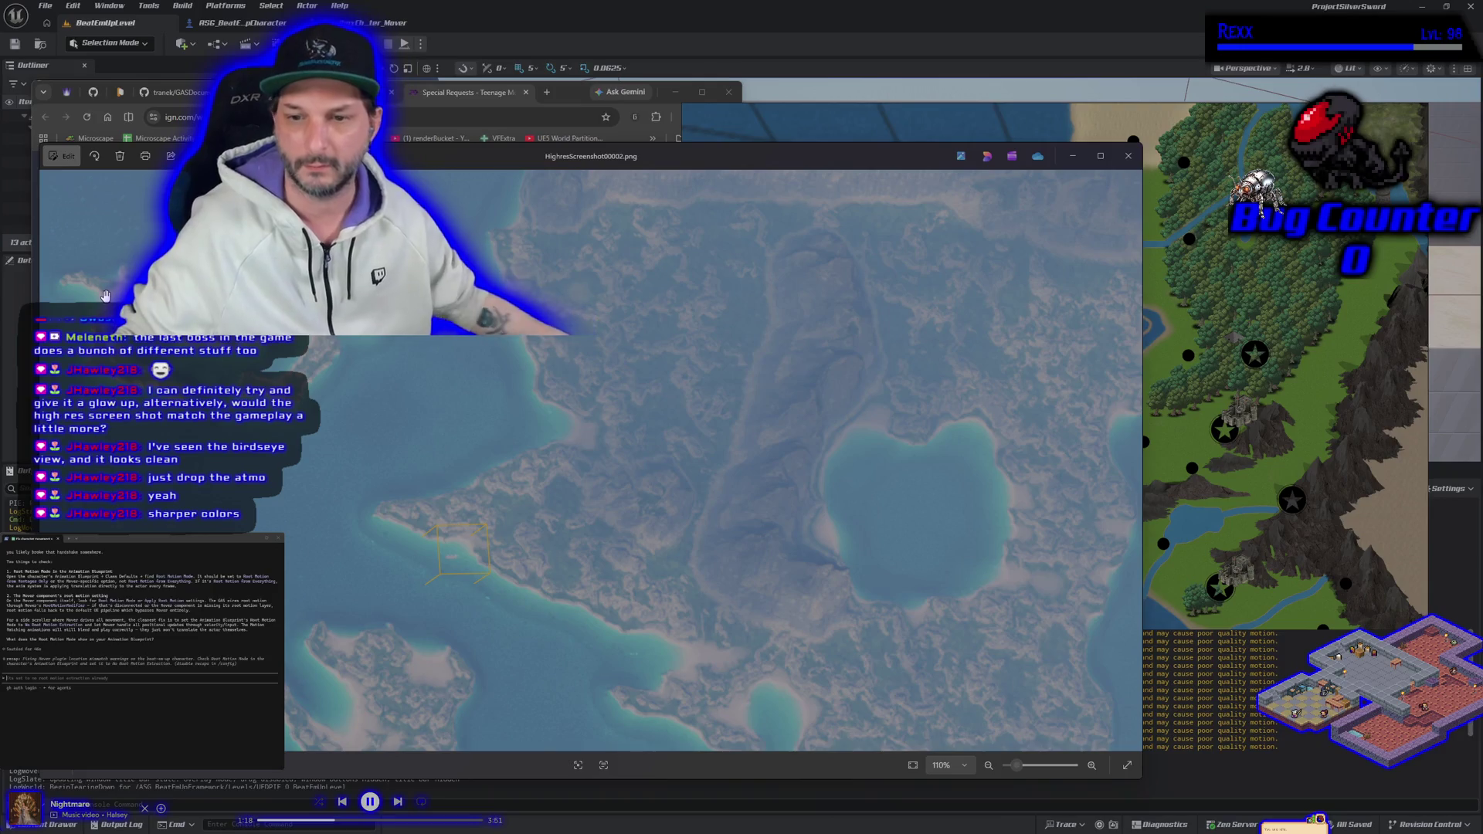
Zoom and pan the high-res screenshot around the yellow peninsula marker.
mouse_move(432, 397)
left_mouse_down()
mouse_move(466, 424)
mouse_move(466, 406)
left_mouse_up()
scroll(466, 407, "down", 5)
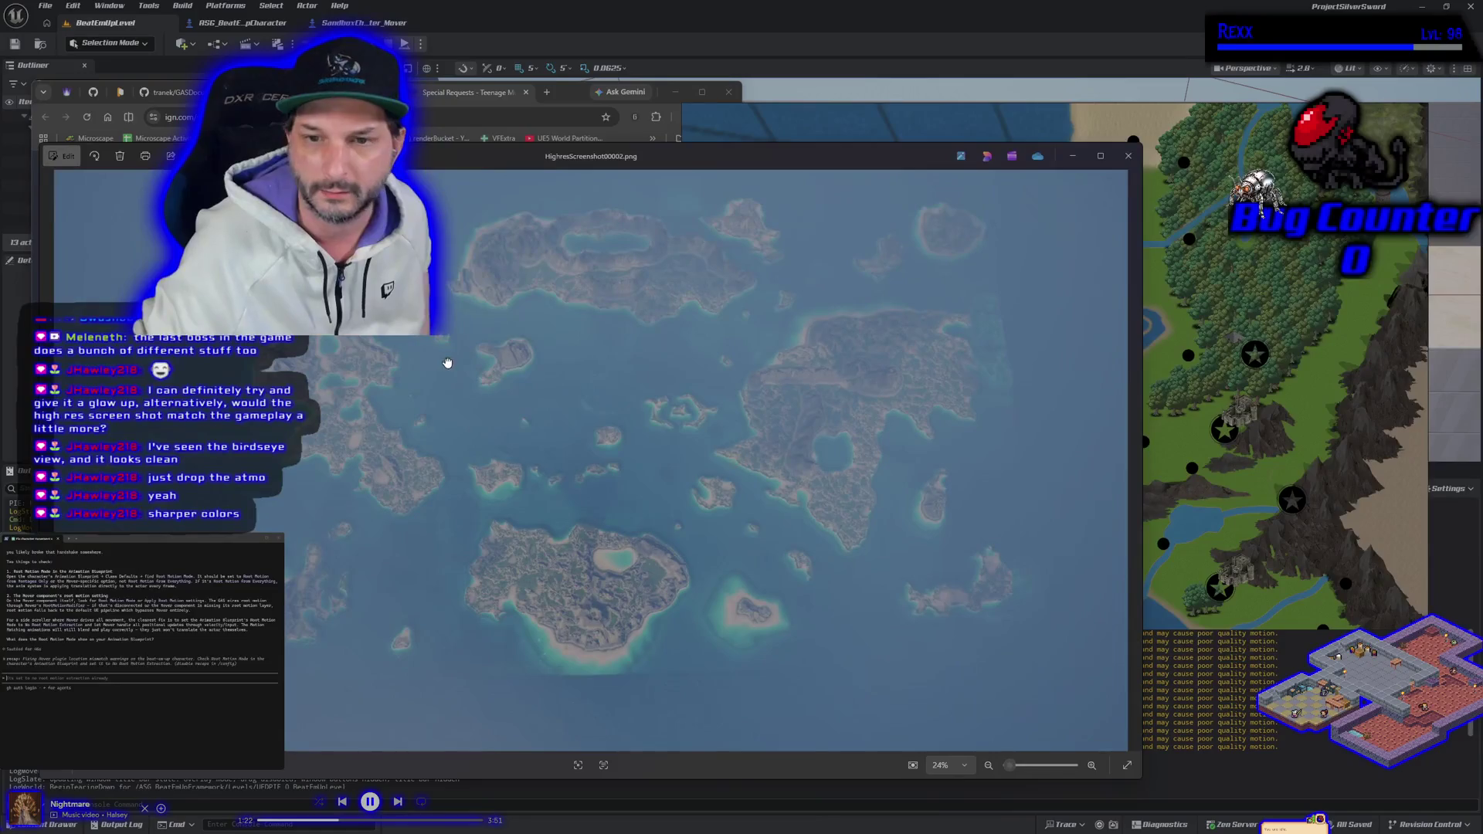
scroll(783, 421, "up", 3)
scroll(783, 421, "up", 4)
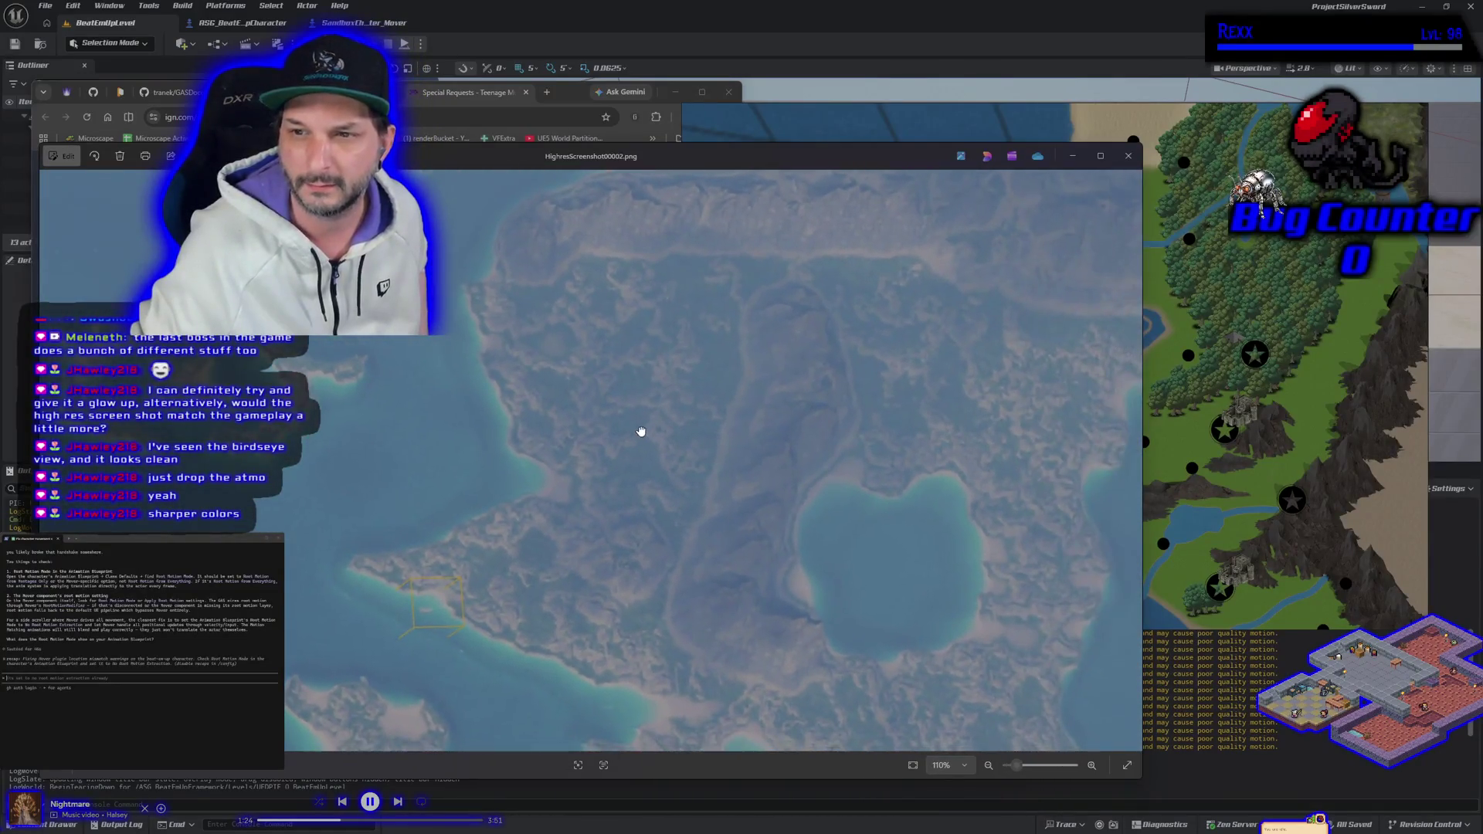
scroll(661, 392, "down", 1)
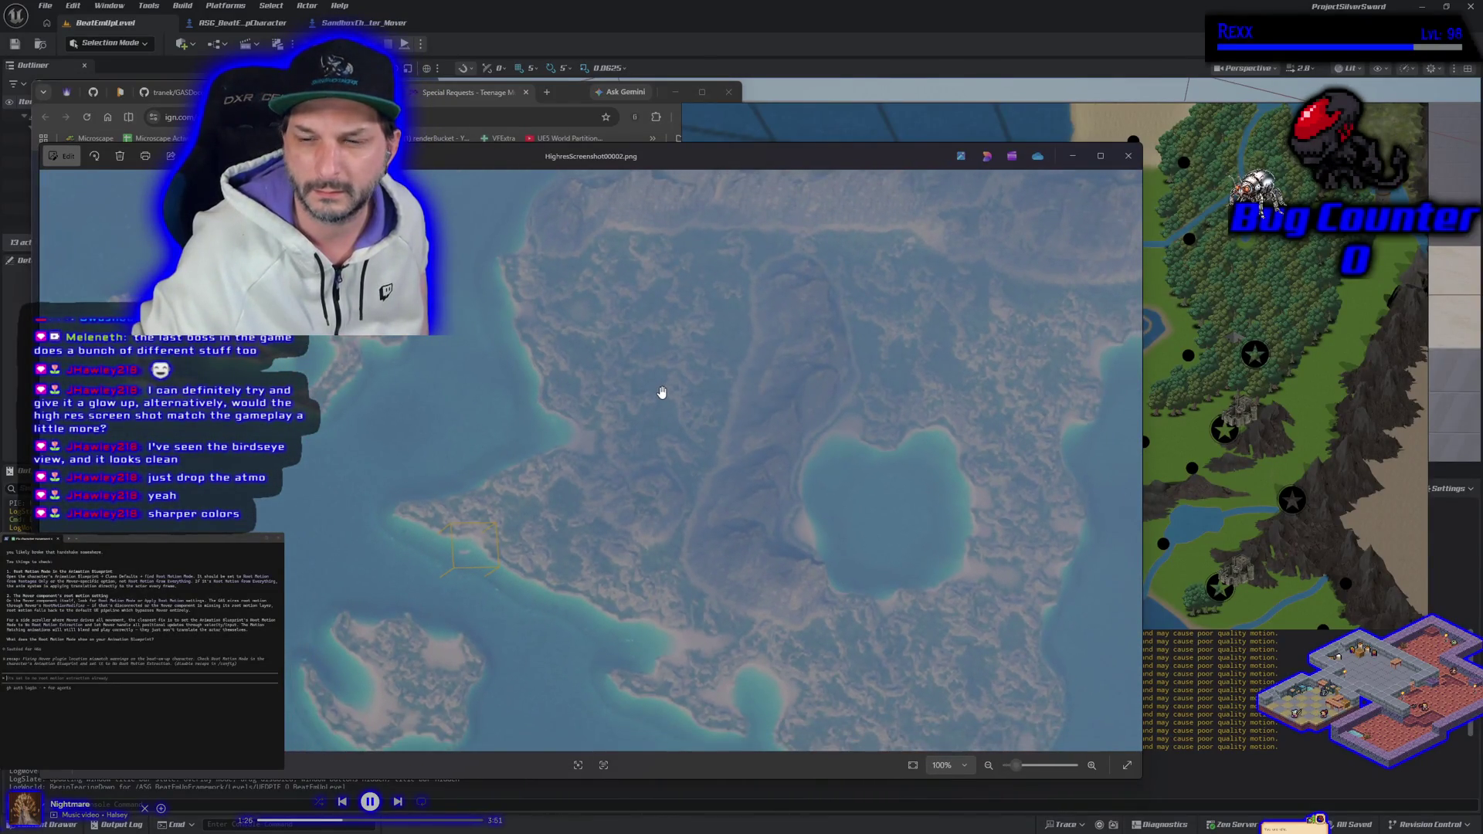
mouse_move(662, 392)
left_mouse_down()
mouse_move(679, 410)
mouse_move(801, 407)
mouse_move(790, 386)
left_mouse_up()
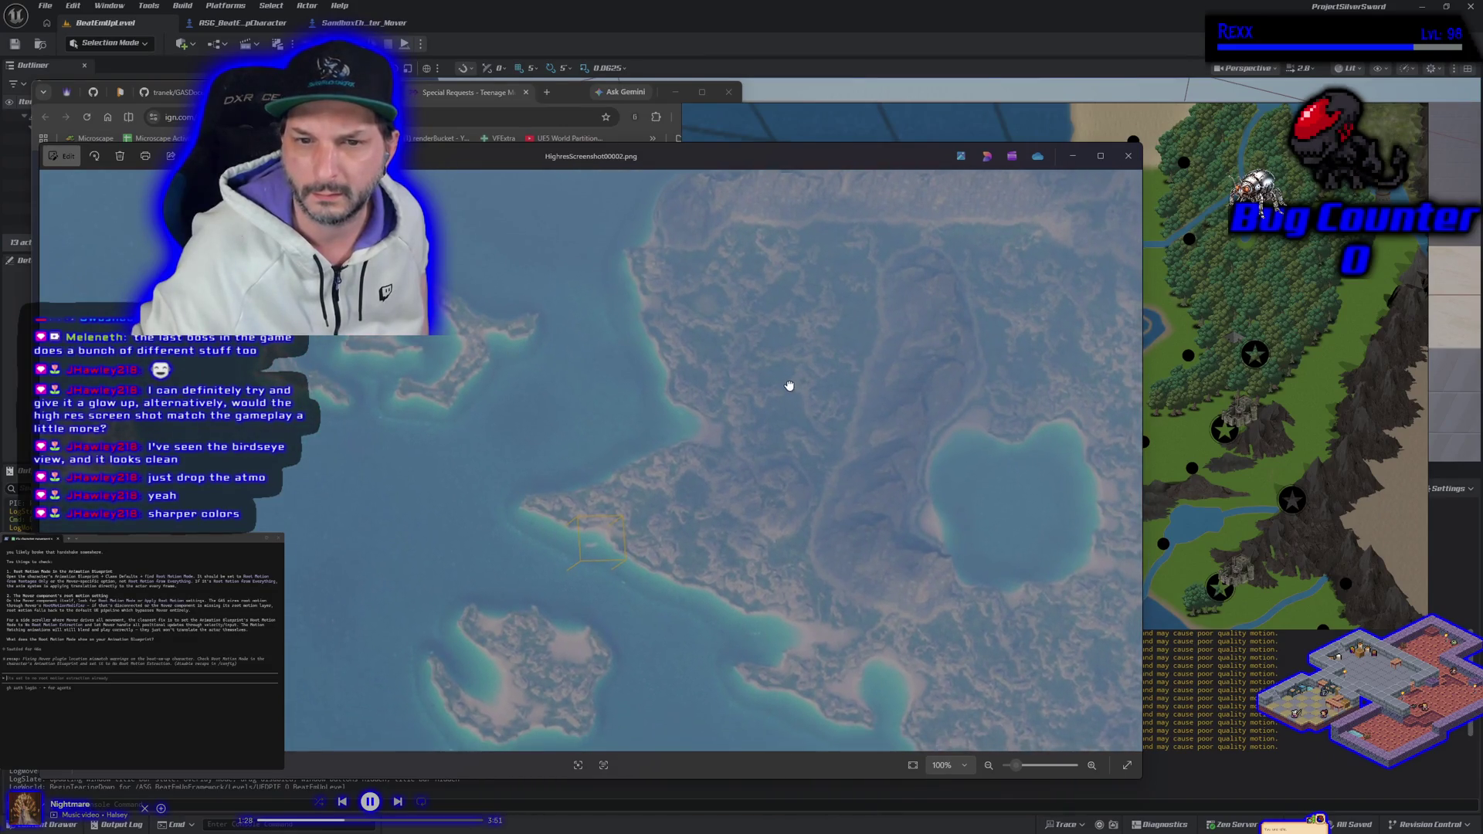
scroll(789, 386, "up", 3)
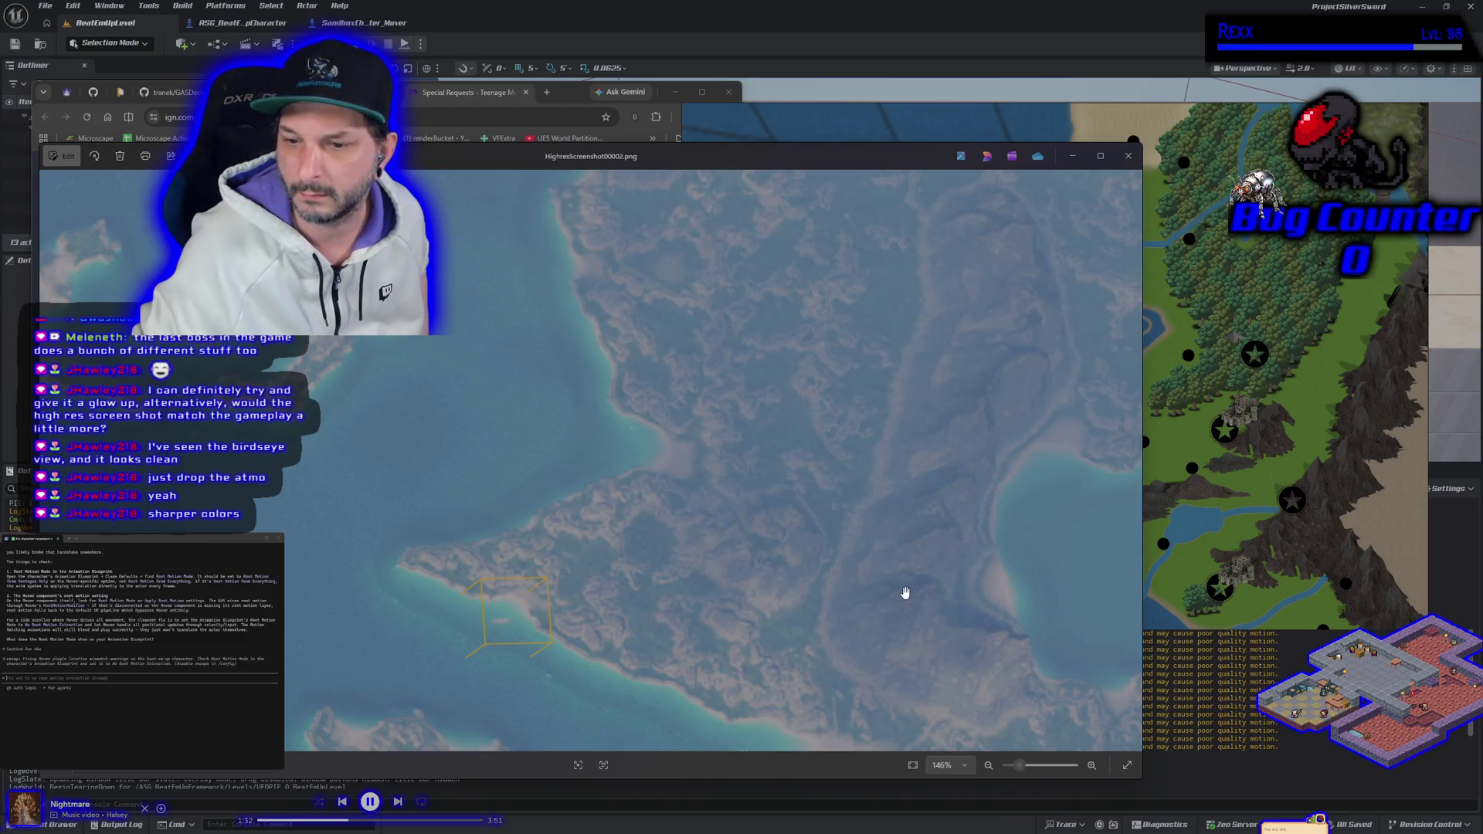
scroll(887, 587, "down", 1)
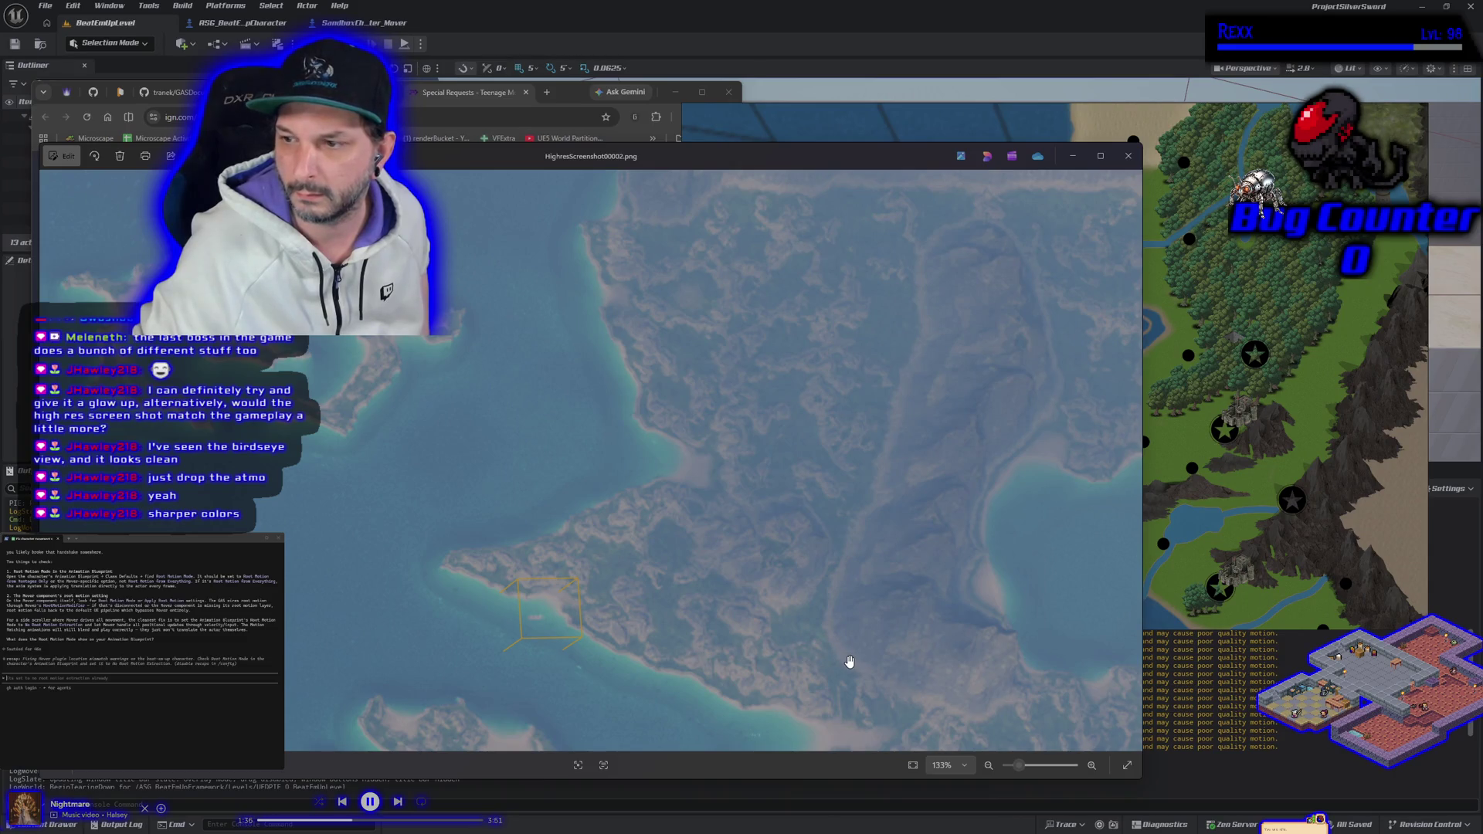
left_click_drag(850, 662, 734, 513)
Bring the screenshot back in front of the game map window and pan to the lake.
left_click(1248, 564)
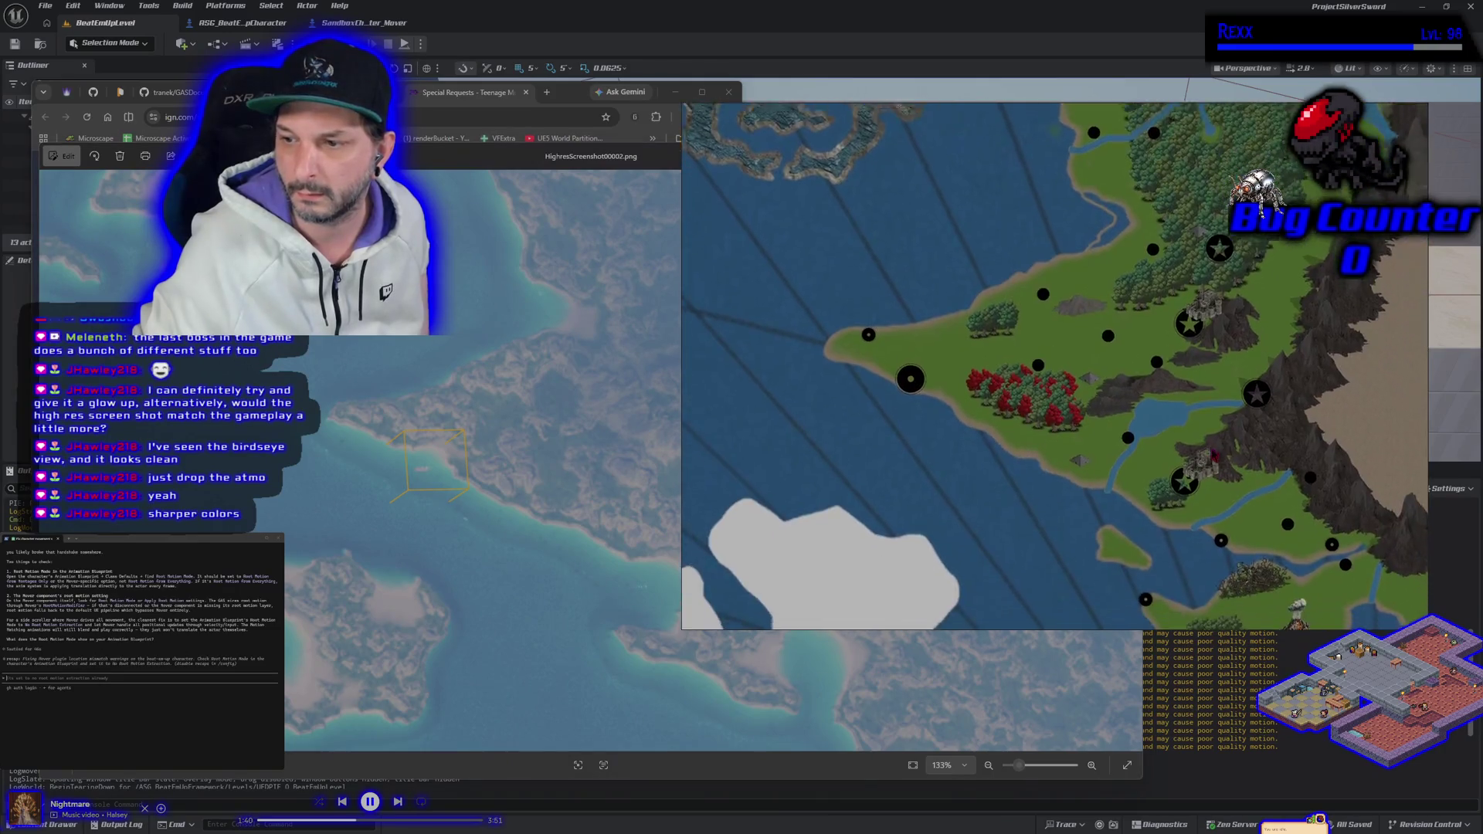
left_click(563, 540)
mouse_move(564, 540)
left_mouse_down()
mouse_move(404, 507)
mouse_move(332, 435)
left_mouse_up()
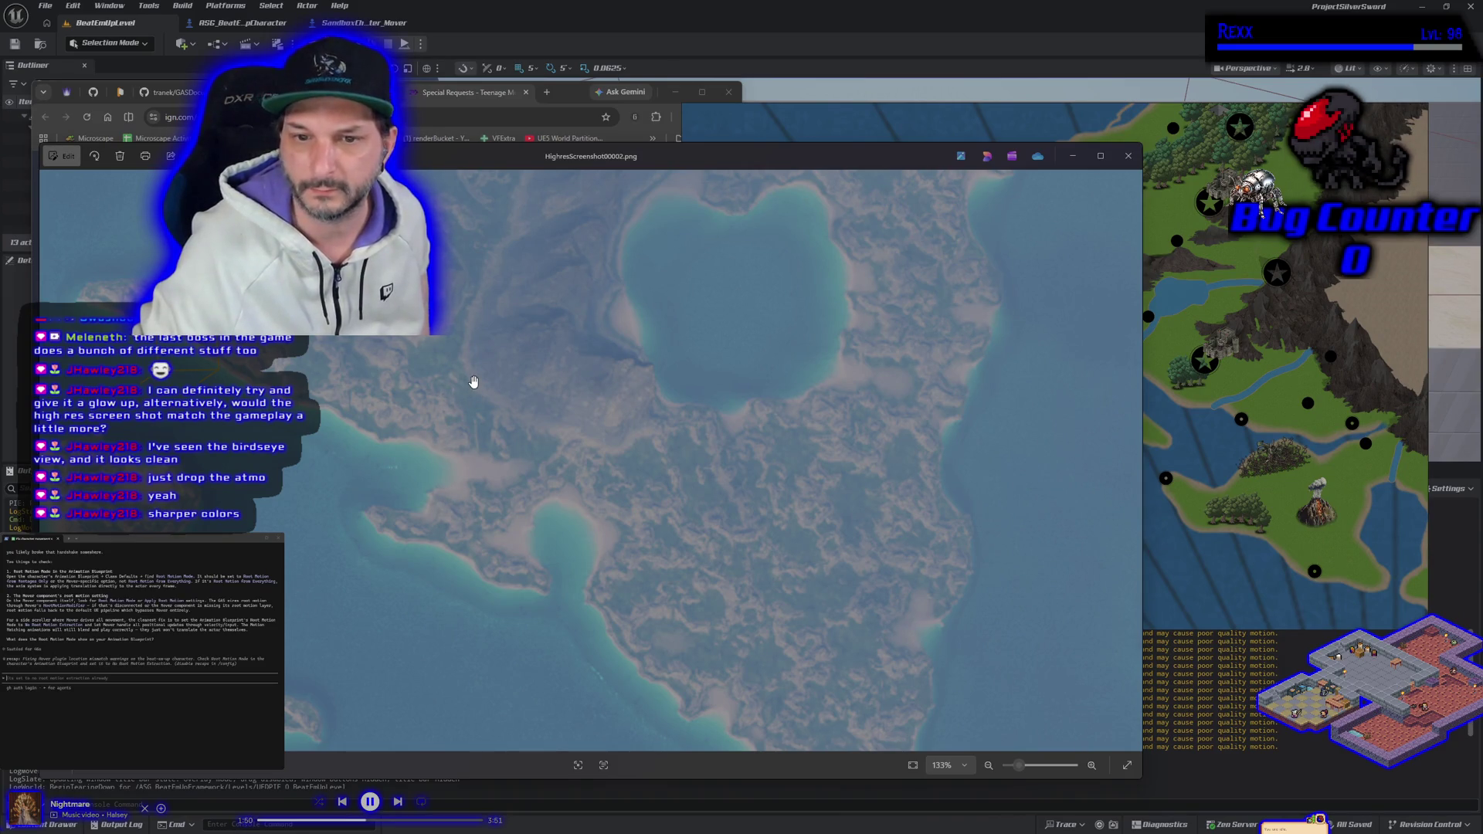
scroll(445, 406, "up", 3)
left_click_drag(445, 406, 456, 431)
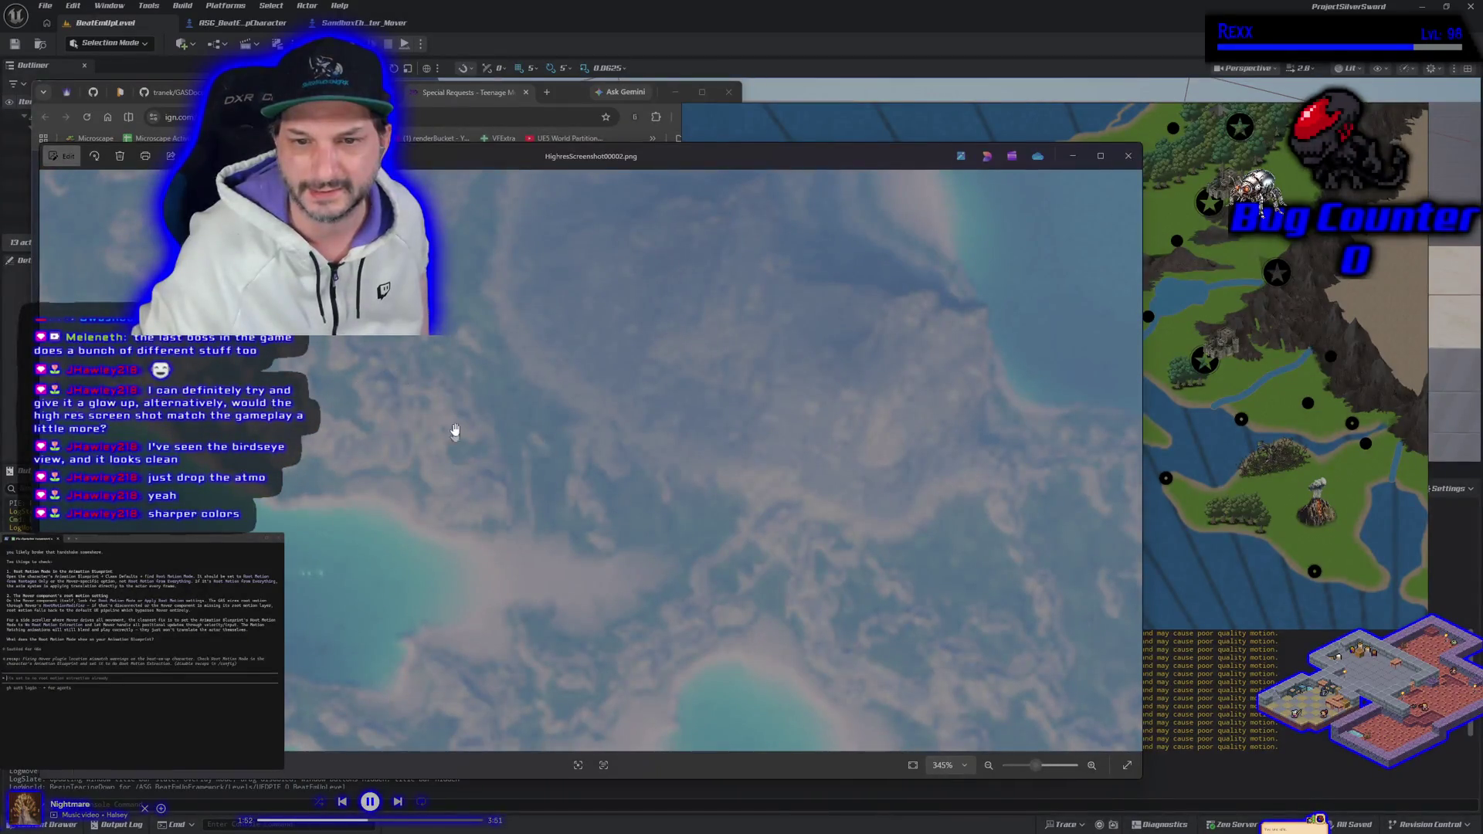
Zoom out and pan the screenshot to frame the central island and its lake.
scroll(426, 379, "down", 3)
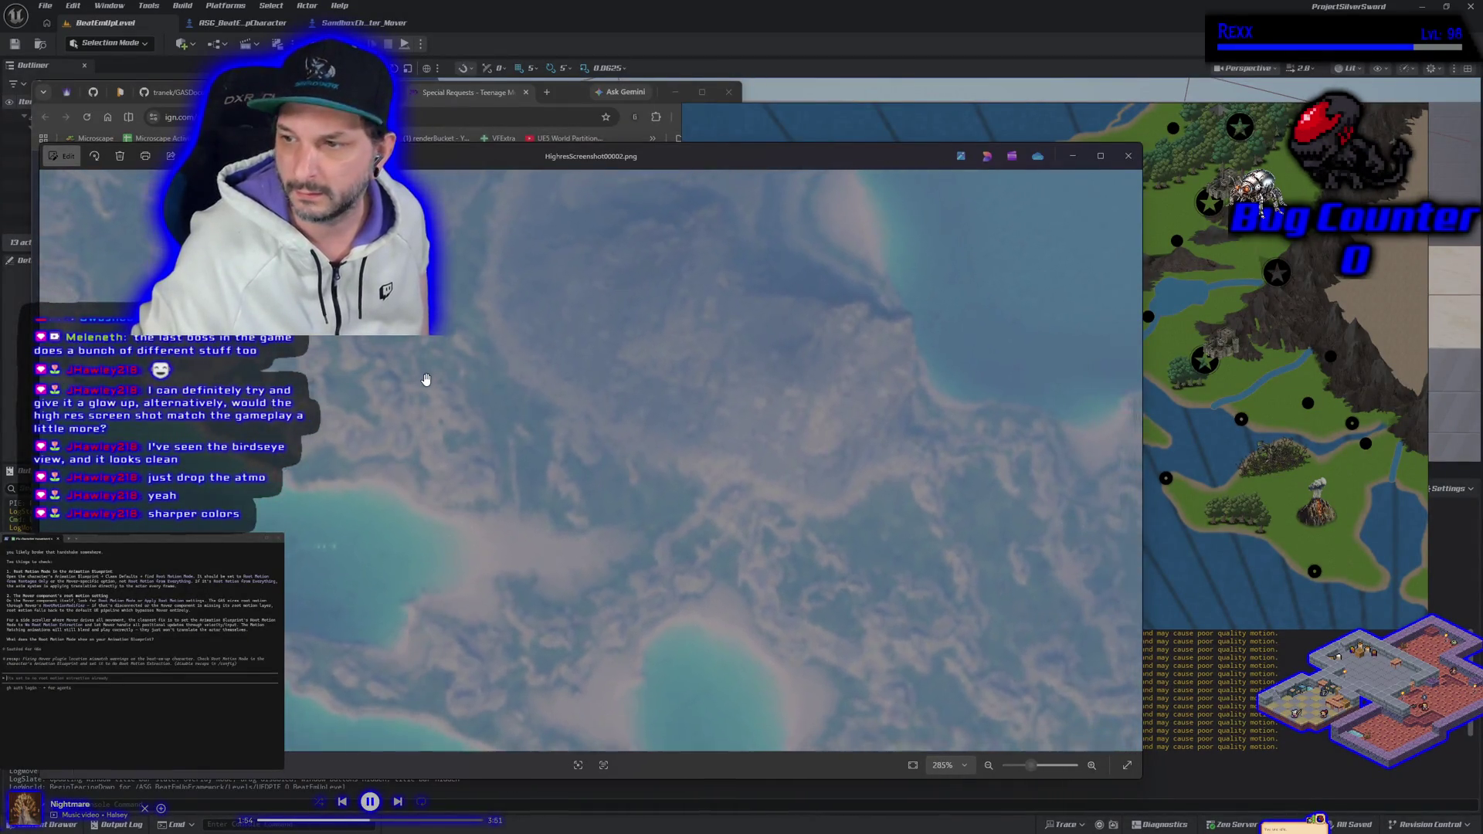
scroll(426, 379, "down", 2)
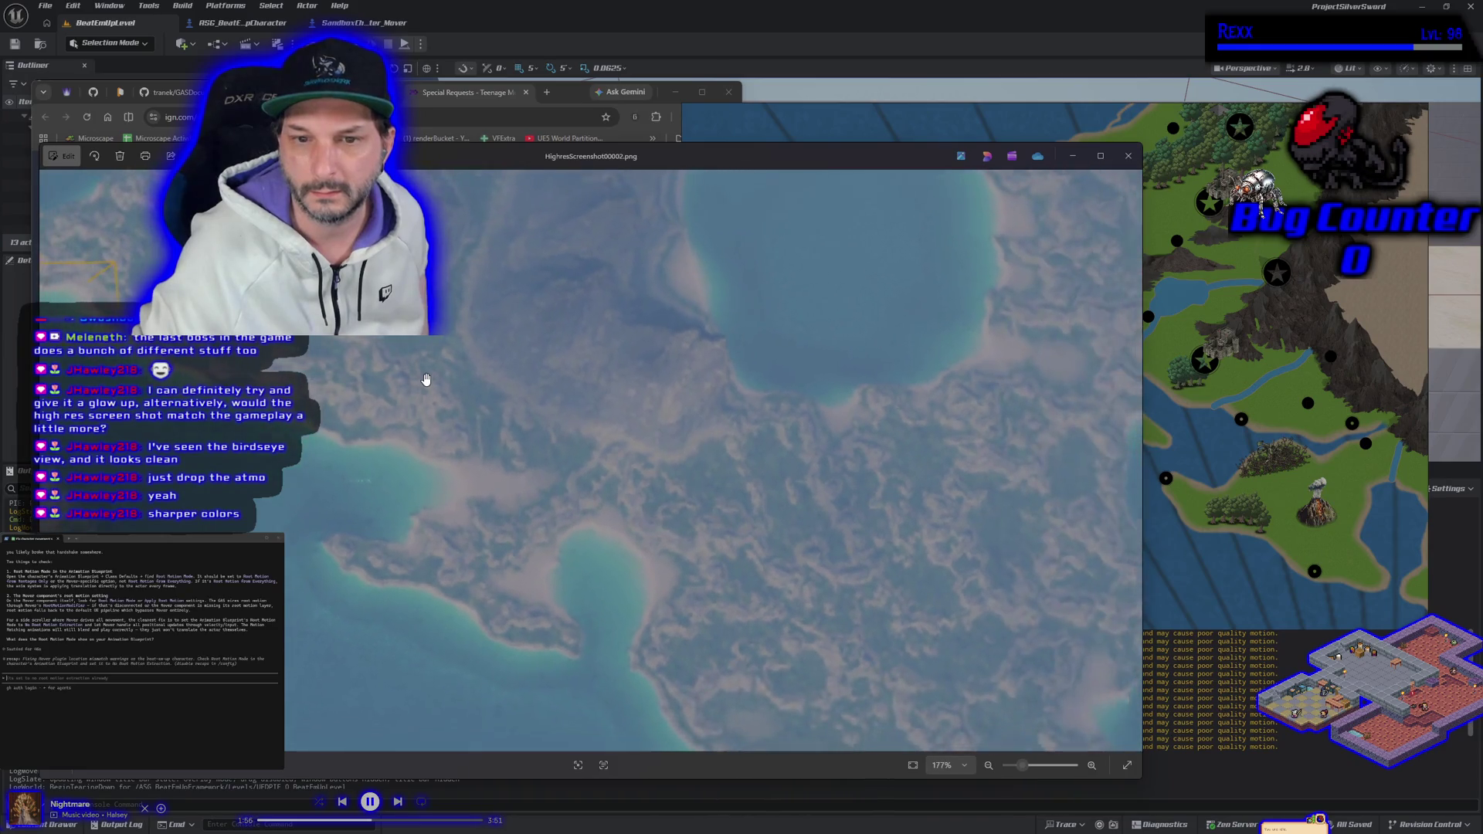
scroll(366, 410, "down", 1)
left_click_drag(366, 410, 490, 589)
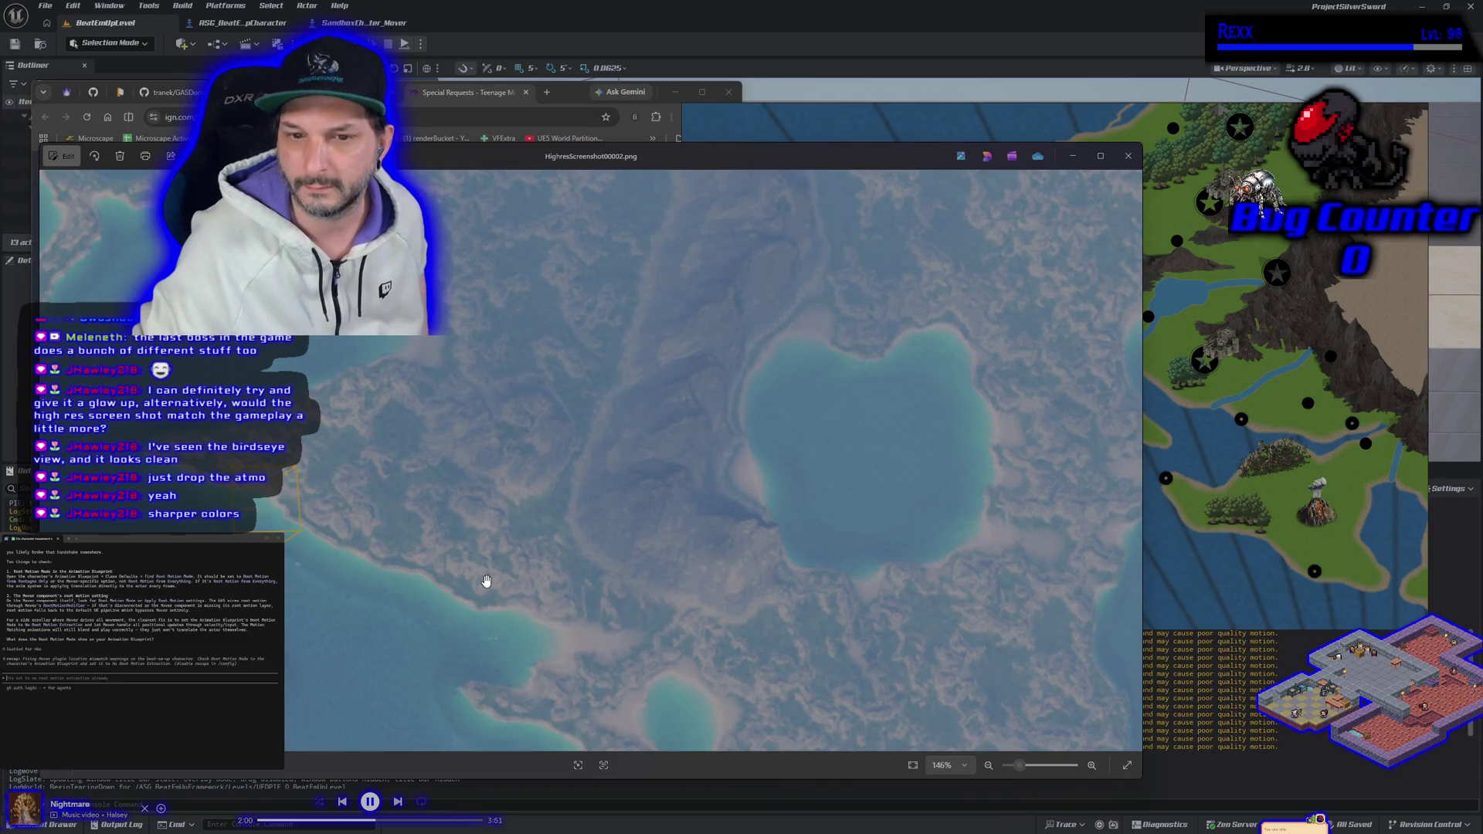
scroll(482, 584, "down", 2)
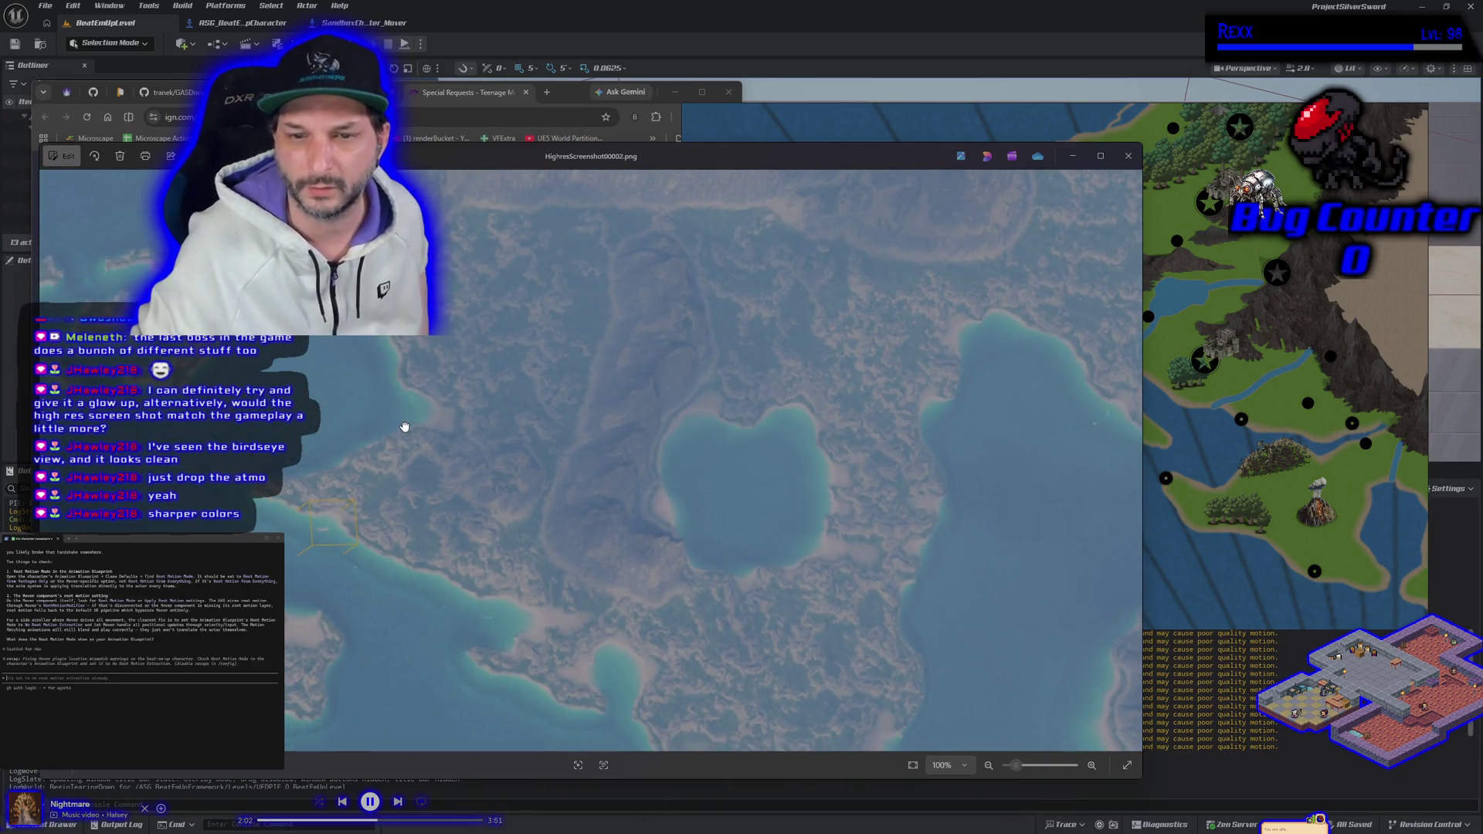
left_click_drag(405, 427, 542, 488)
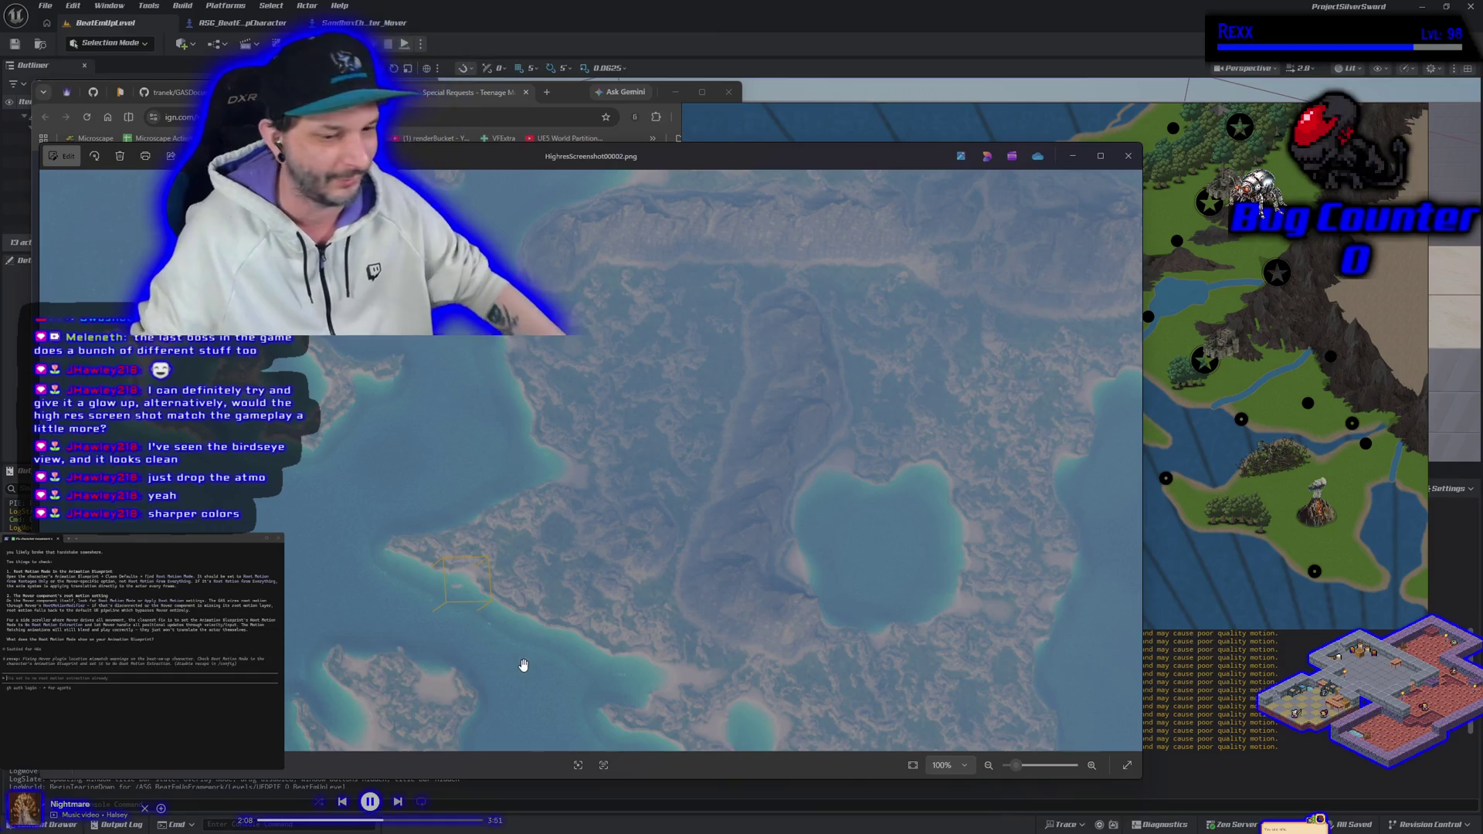
scroll(515, 600, "down", 3)
scroll(513, 599, "down", 2)
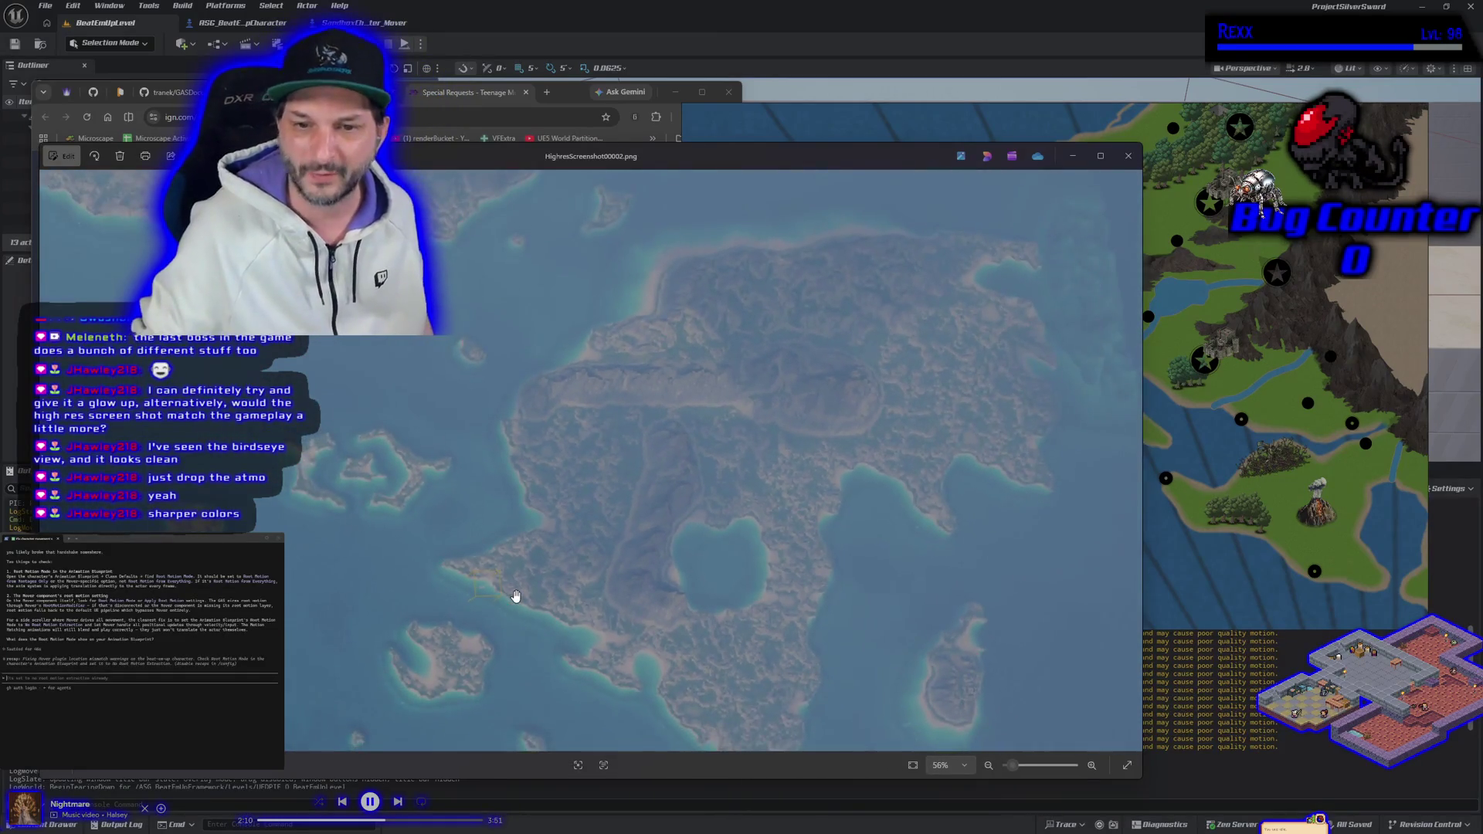
scroll(613, 494, "down", 2)
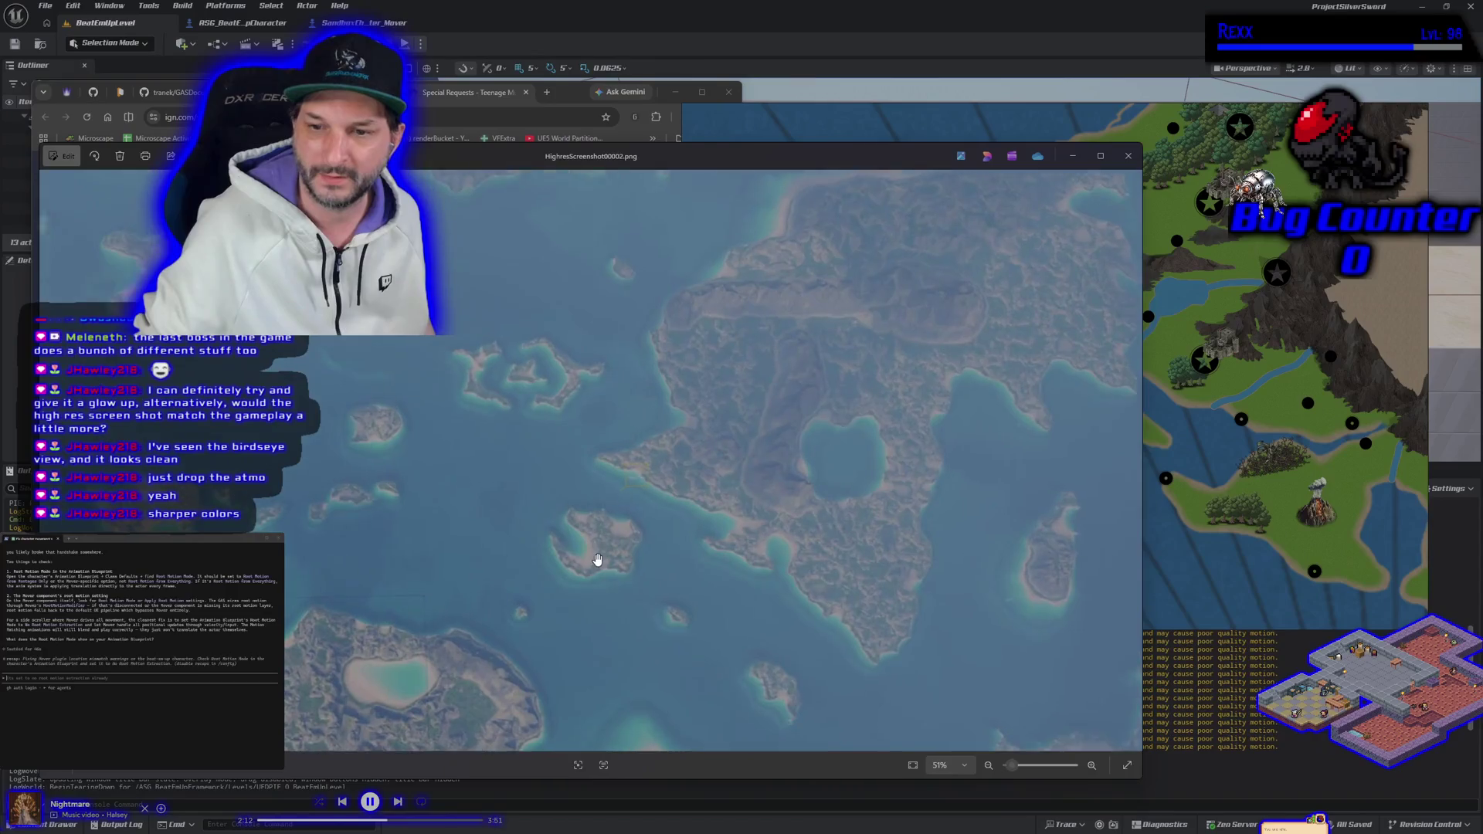
scroll(695, 517, "up", 5)
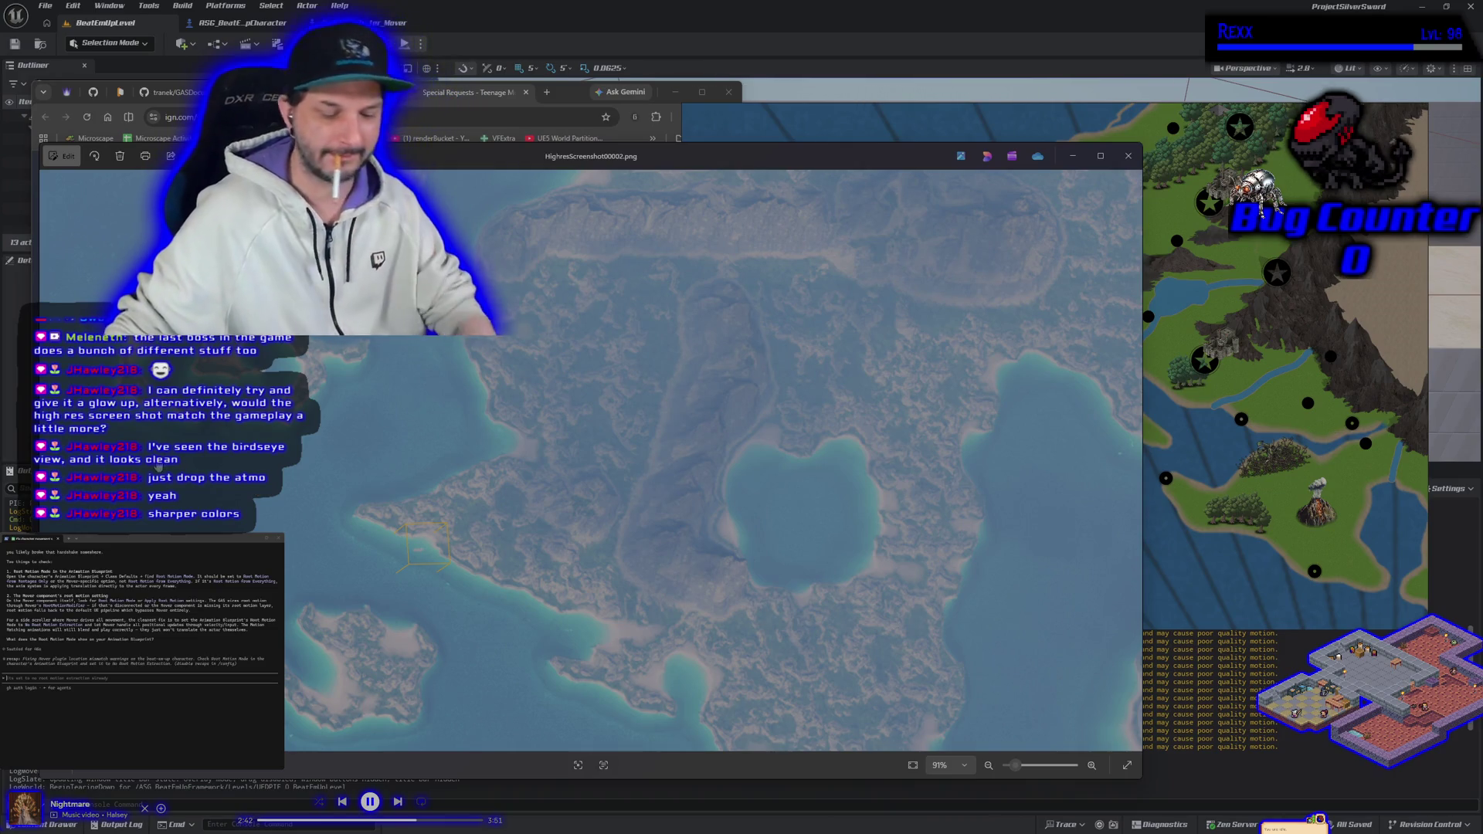
scroll(741, 528, "up", 5)
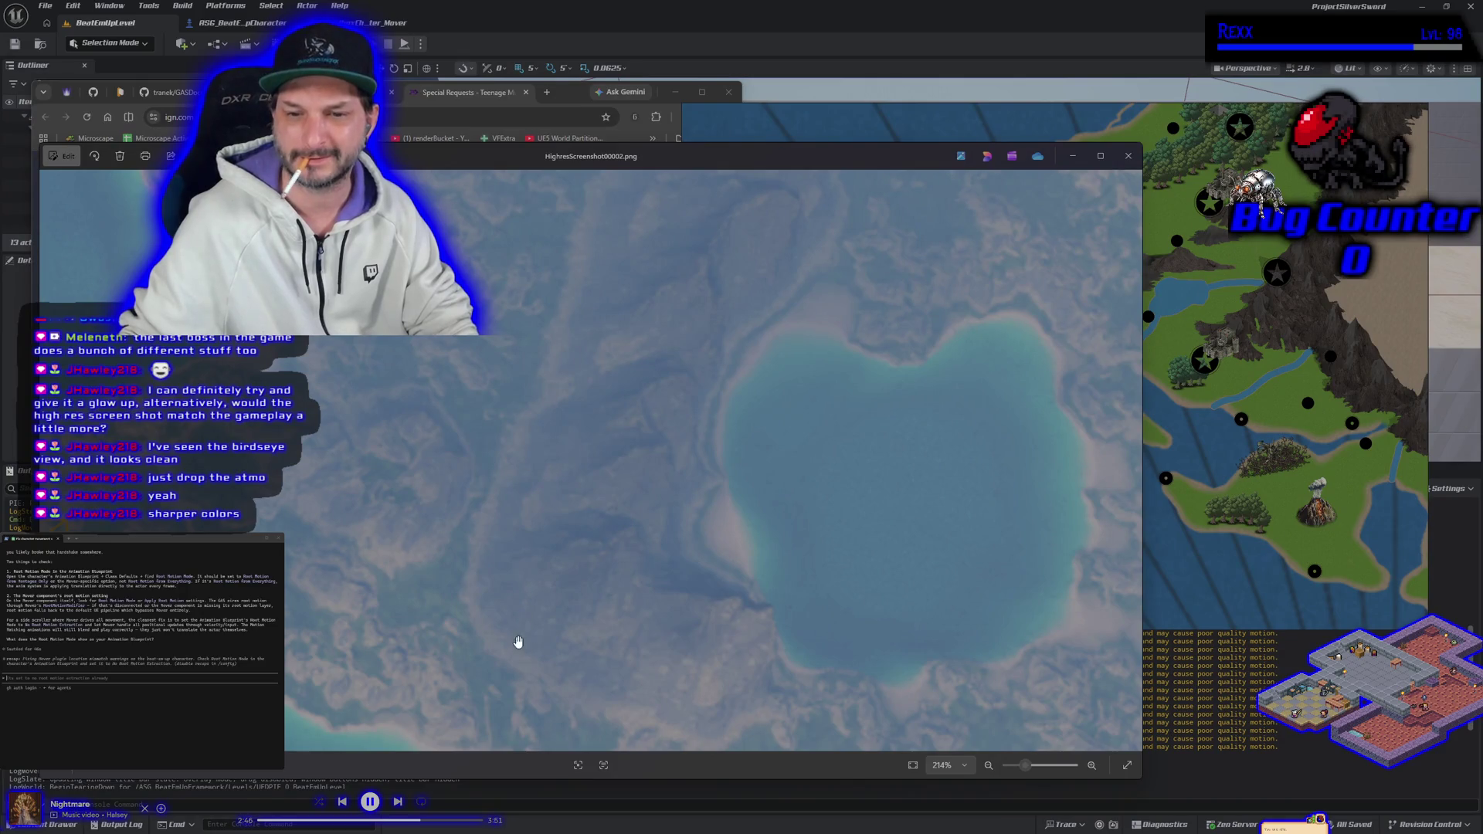
scroll(569, 345, "down", 3)
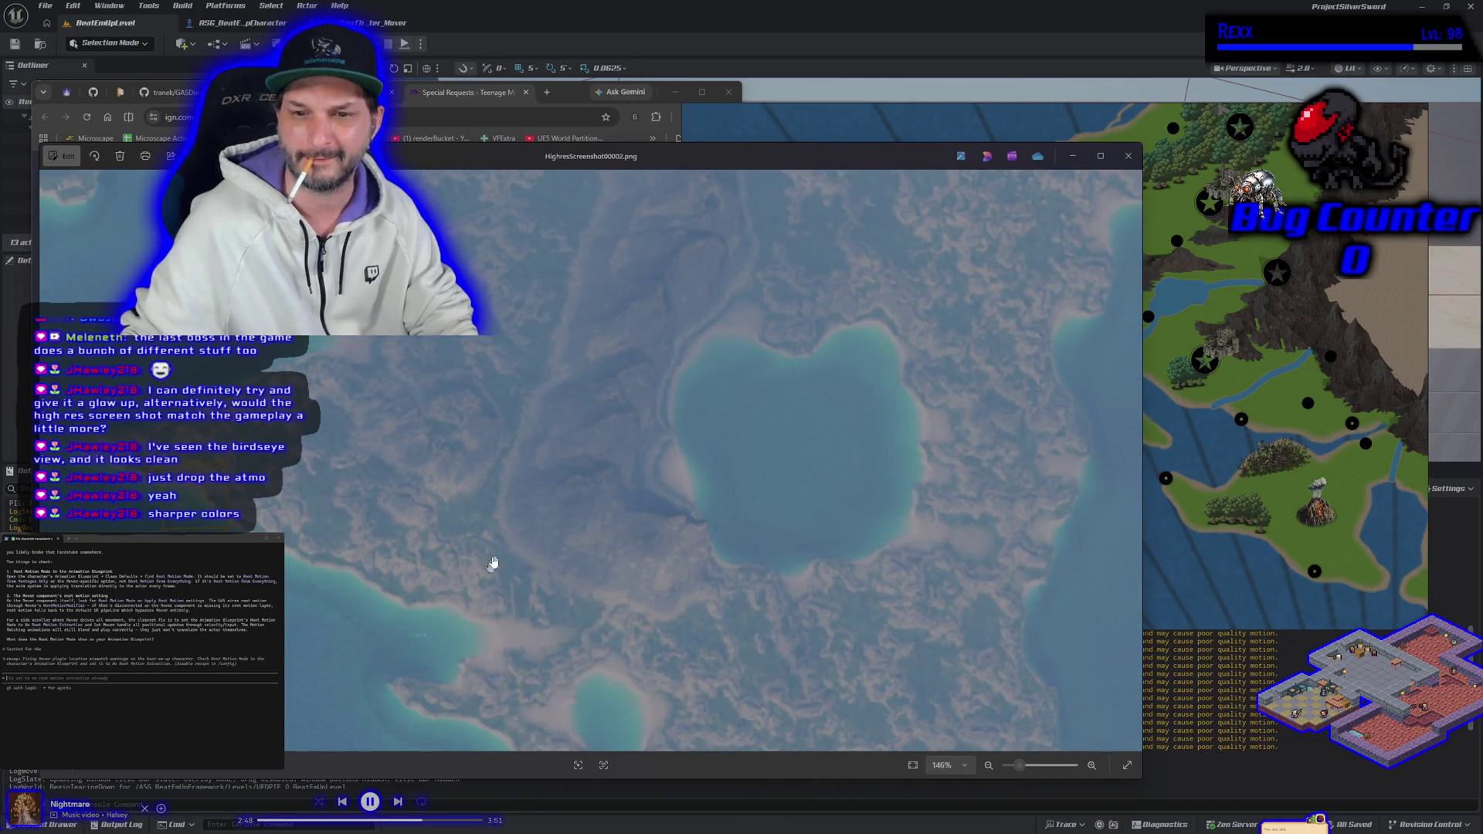
scroll(596, 453, "down", 2)
left_click_drag(712, 402, 581, 510)
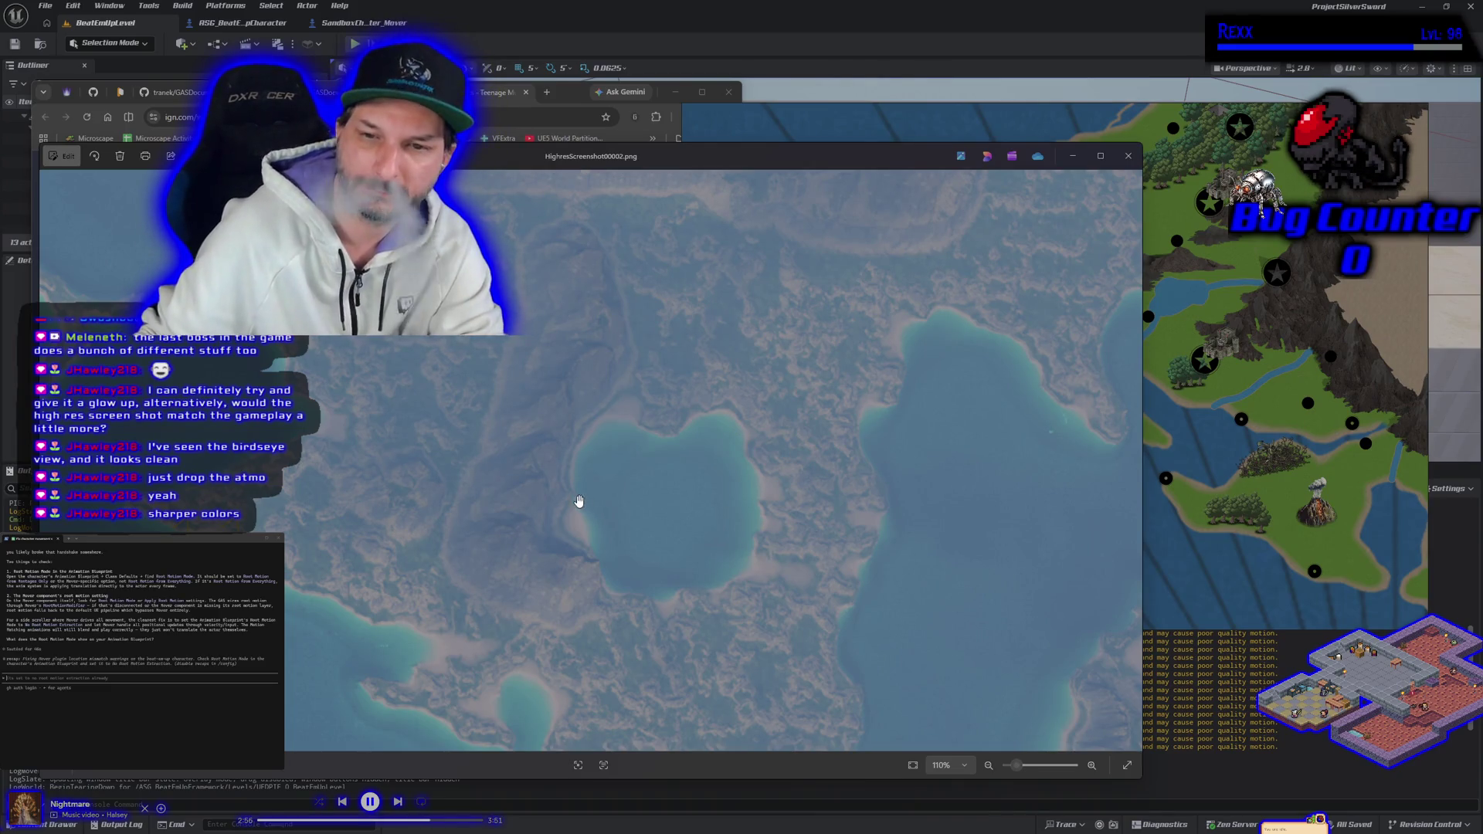
scroll(541, 495, "up", 4)
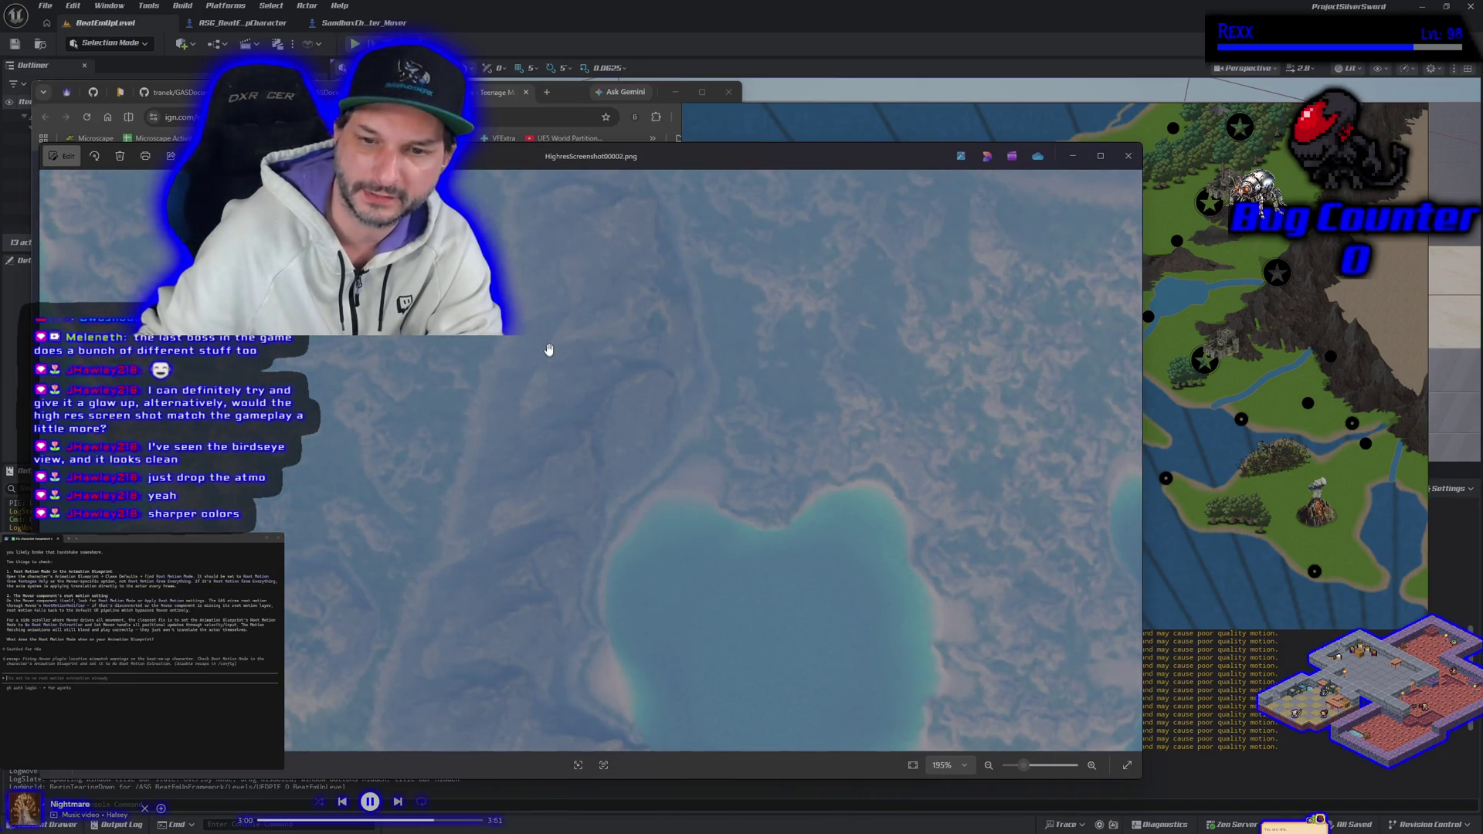
scroll(548, 350, "down", 5)
mouse_move(548, 442)
left_mouse_down()
mouse_move(517, 456)
mouse_move(607, 466)
left_mouse_up()
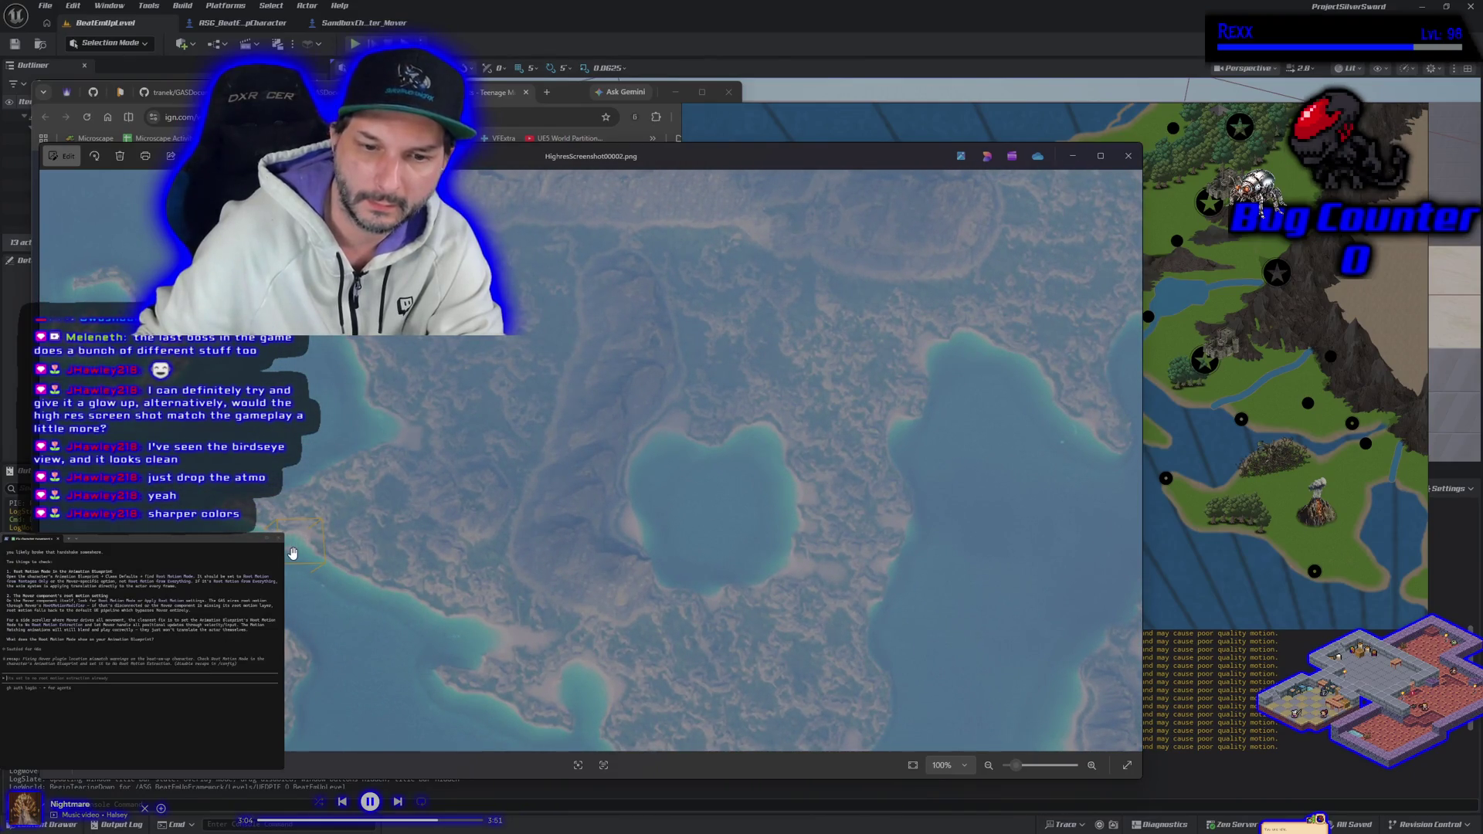
scroll(293, 553, "up", 5)
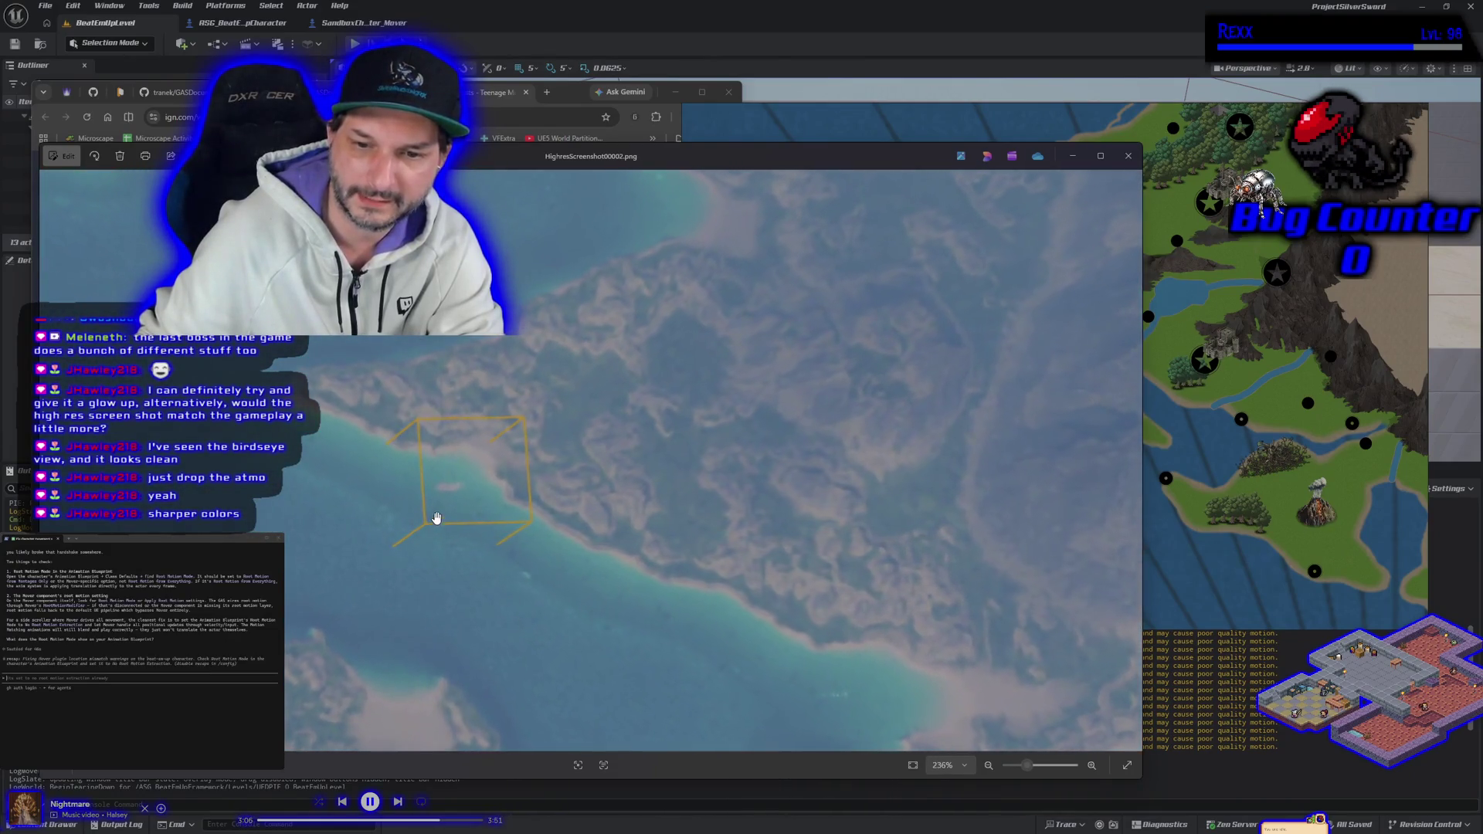
scroll(453, 483, "down", 5)
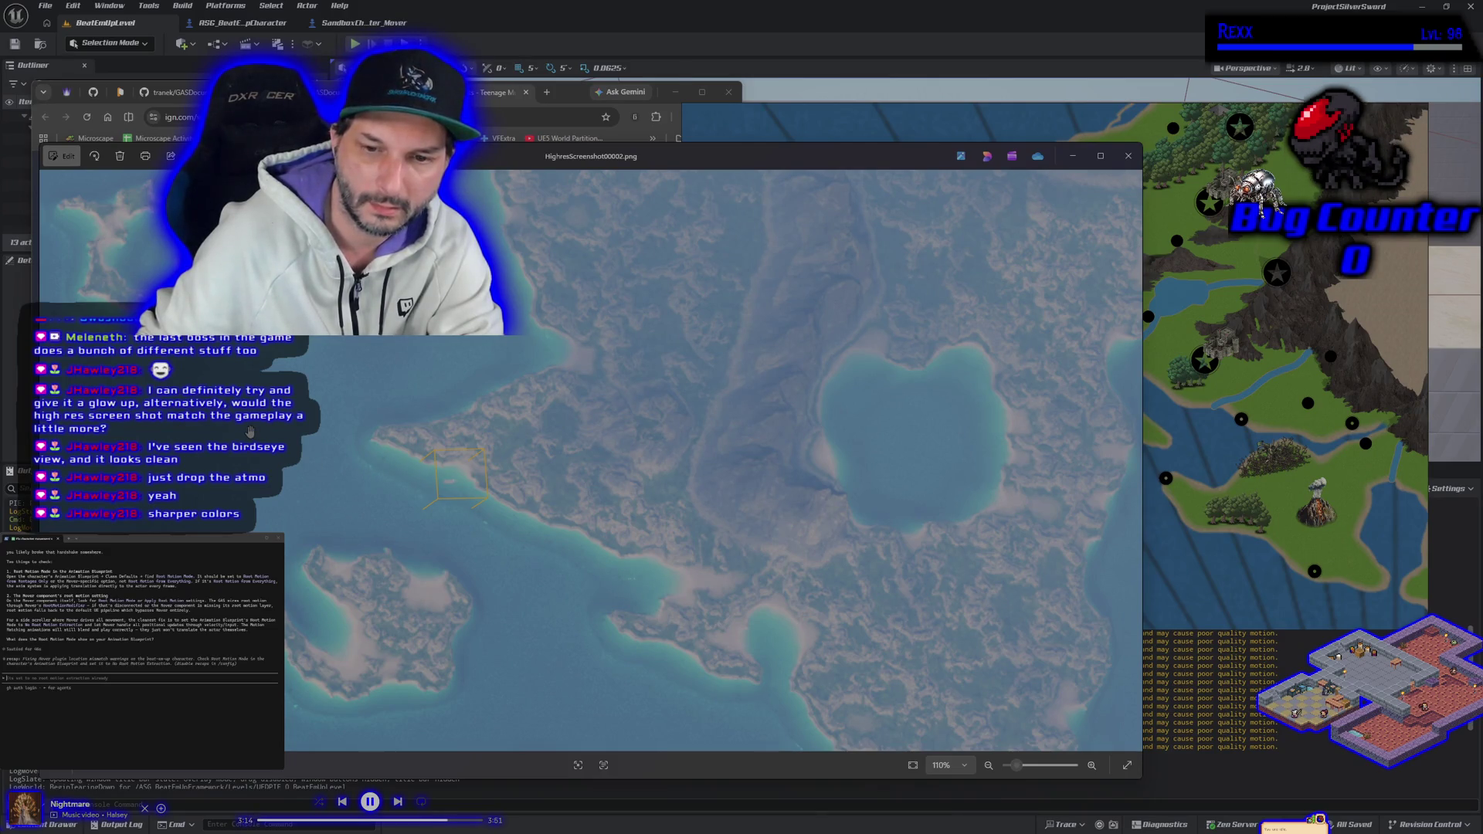
scroll(421, 503, "up", 2)
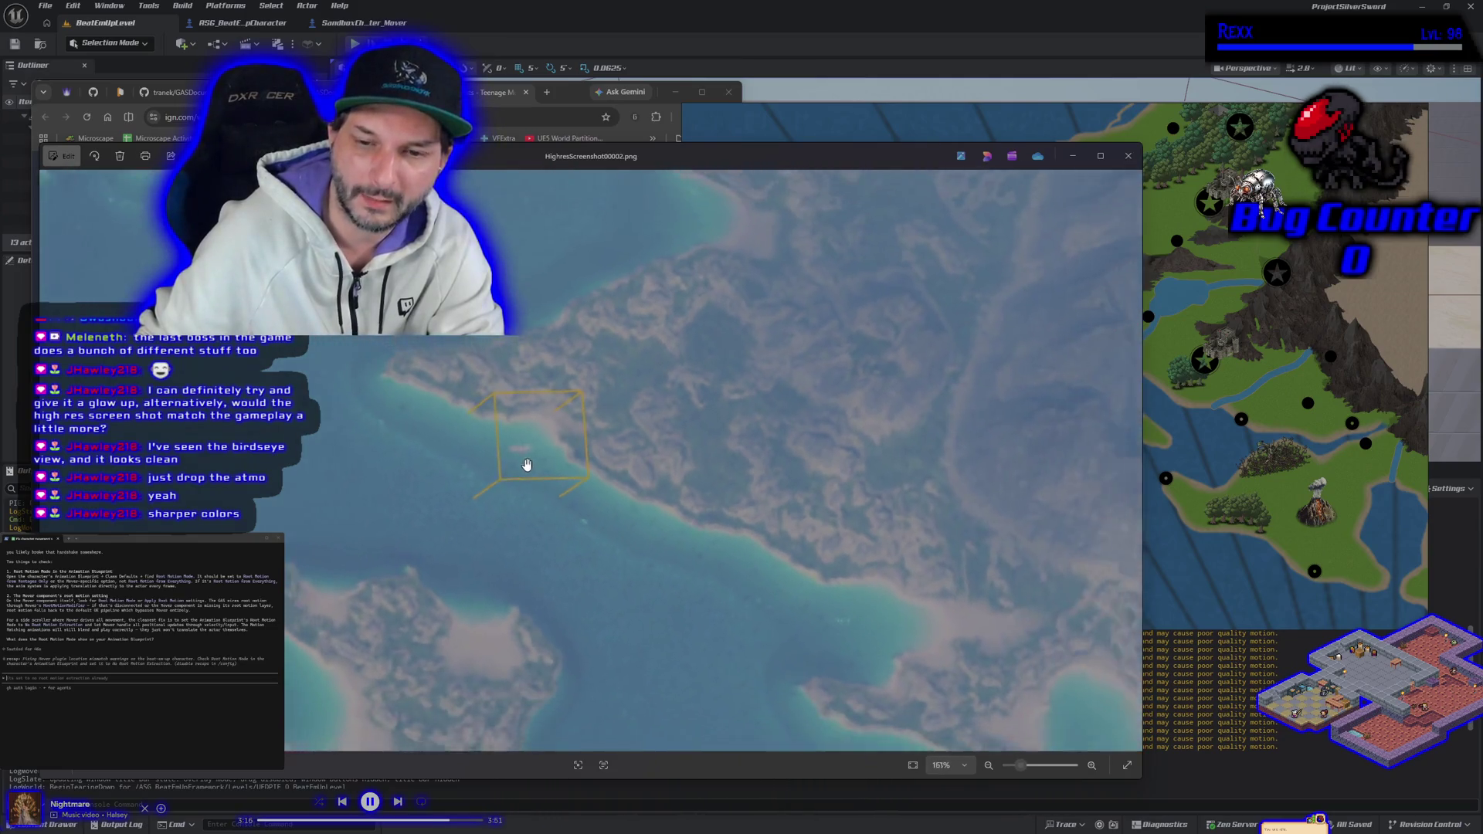
scroll(527, 464, "down", 3)
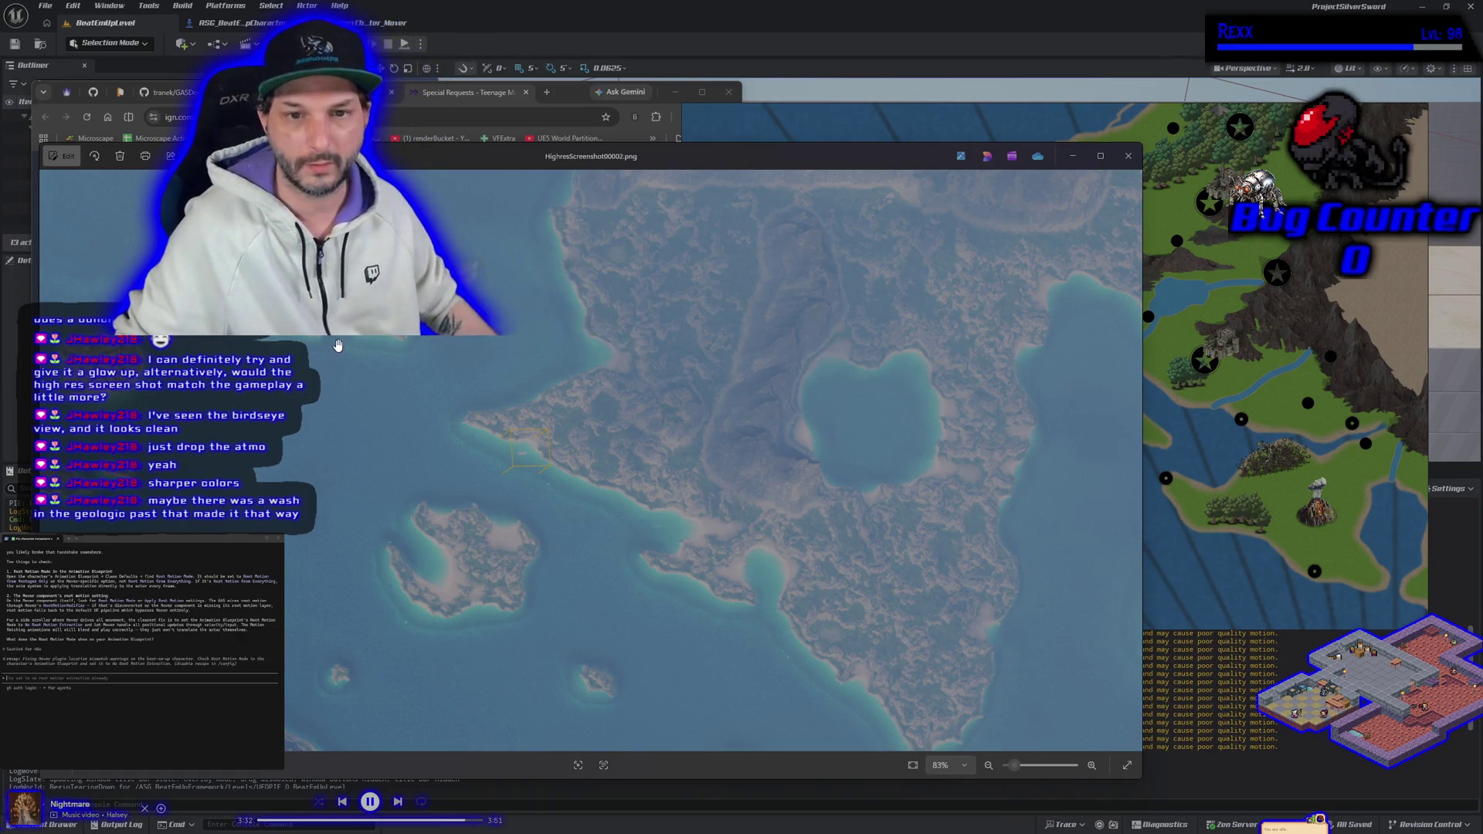
Pan the screenshot to the large island with the lagoon and zoom in on it.
left_click_drag(474, 469, 645, 677)
left_click_drag(467, 403, 573, 679)
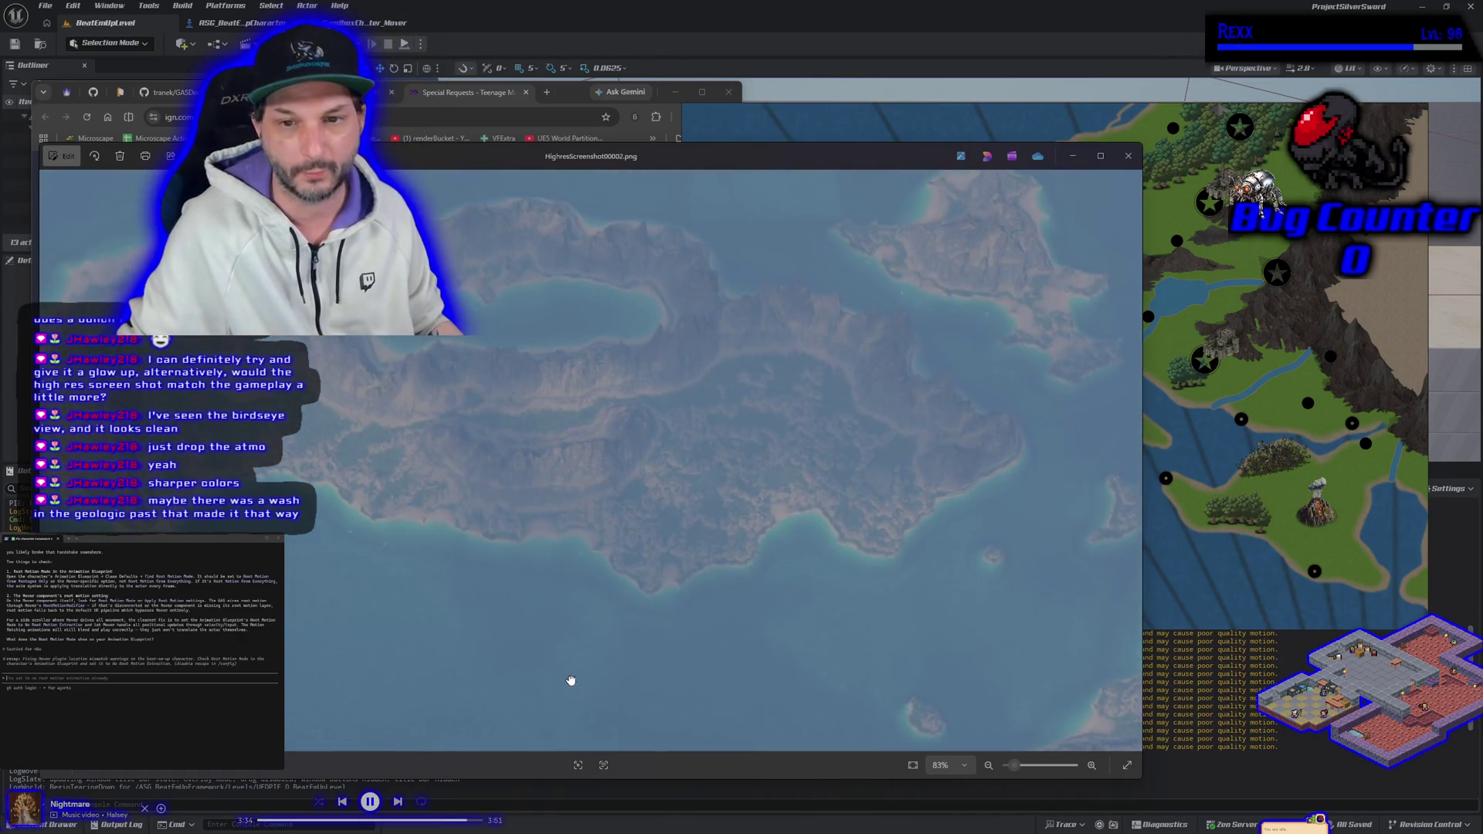
left_click_drag(510, 520, 513, 547)
scroll(513, 547, "up", 5)
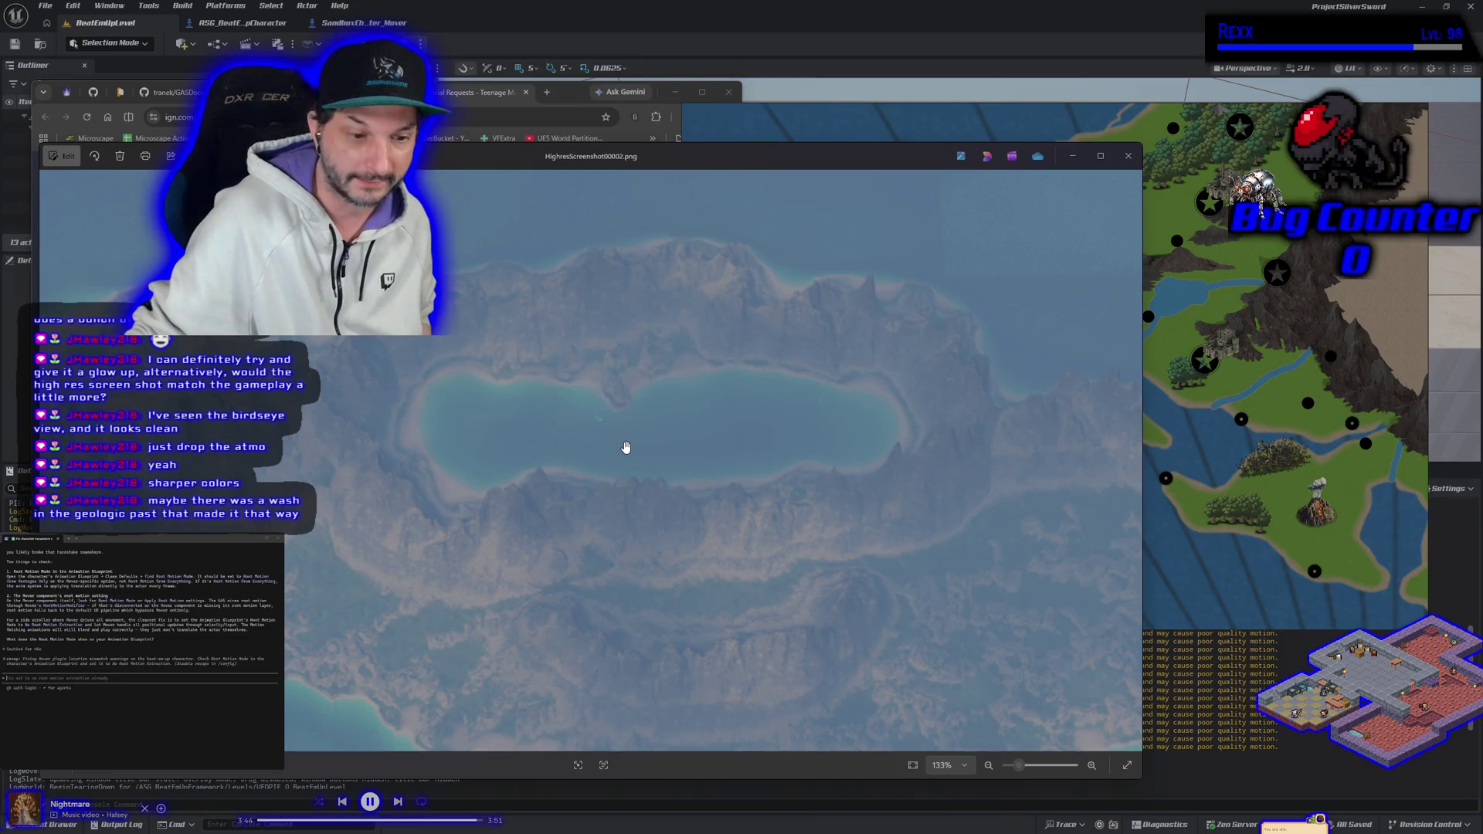
scroll(626, 447, "down", 5)
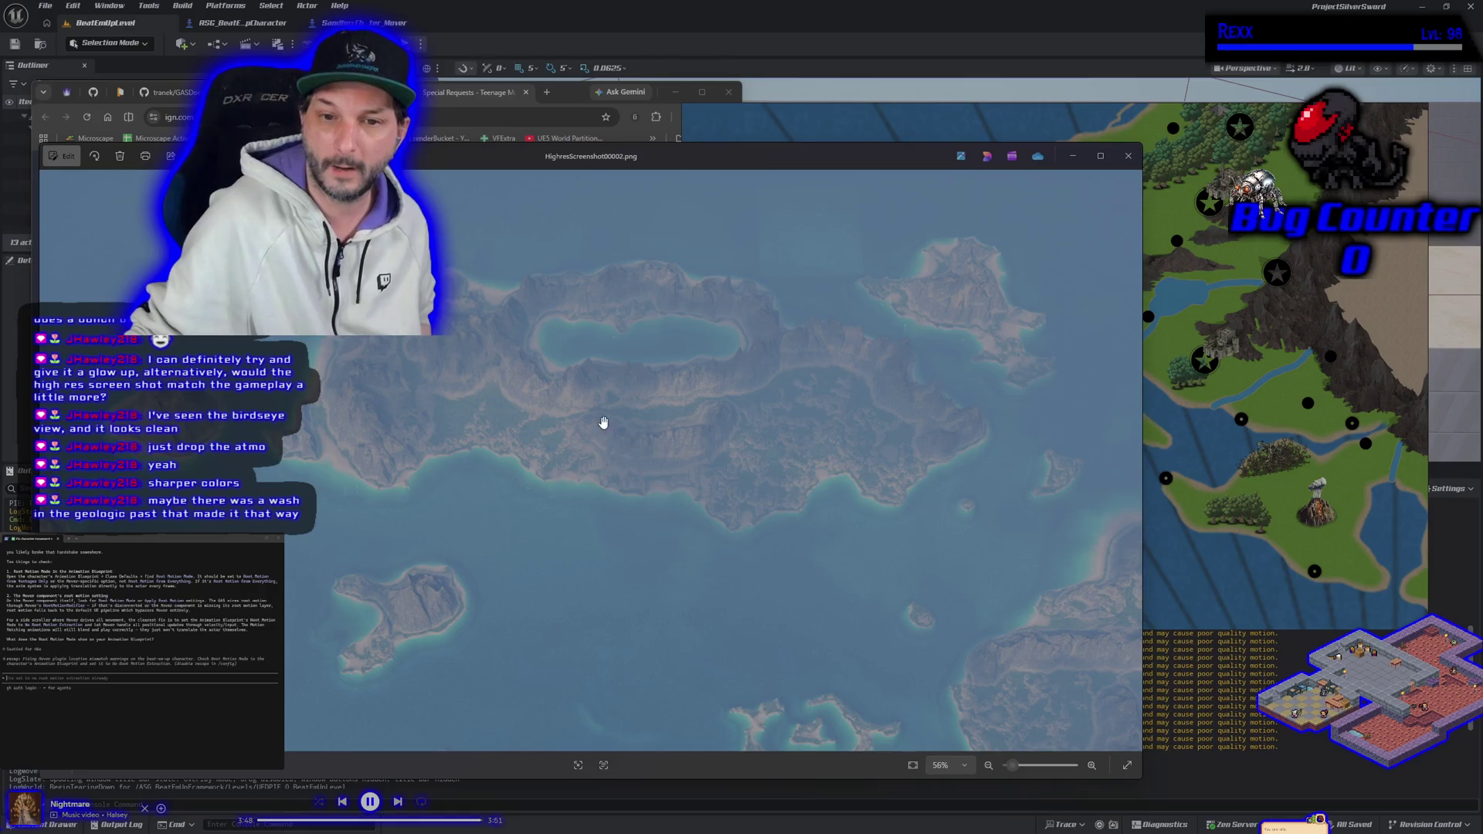
scroll(603, 423, "up", 2)
Zoom out to fit the whole island chain and bring the Lithia reference board forward.
mouse_move(686, 534)
left_mouse_down()
mouse_move(593, 566)
mouse_move(640, 575)
left_mouse_up()
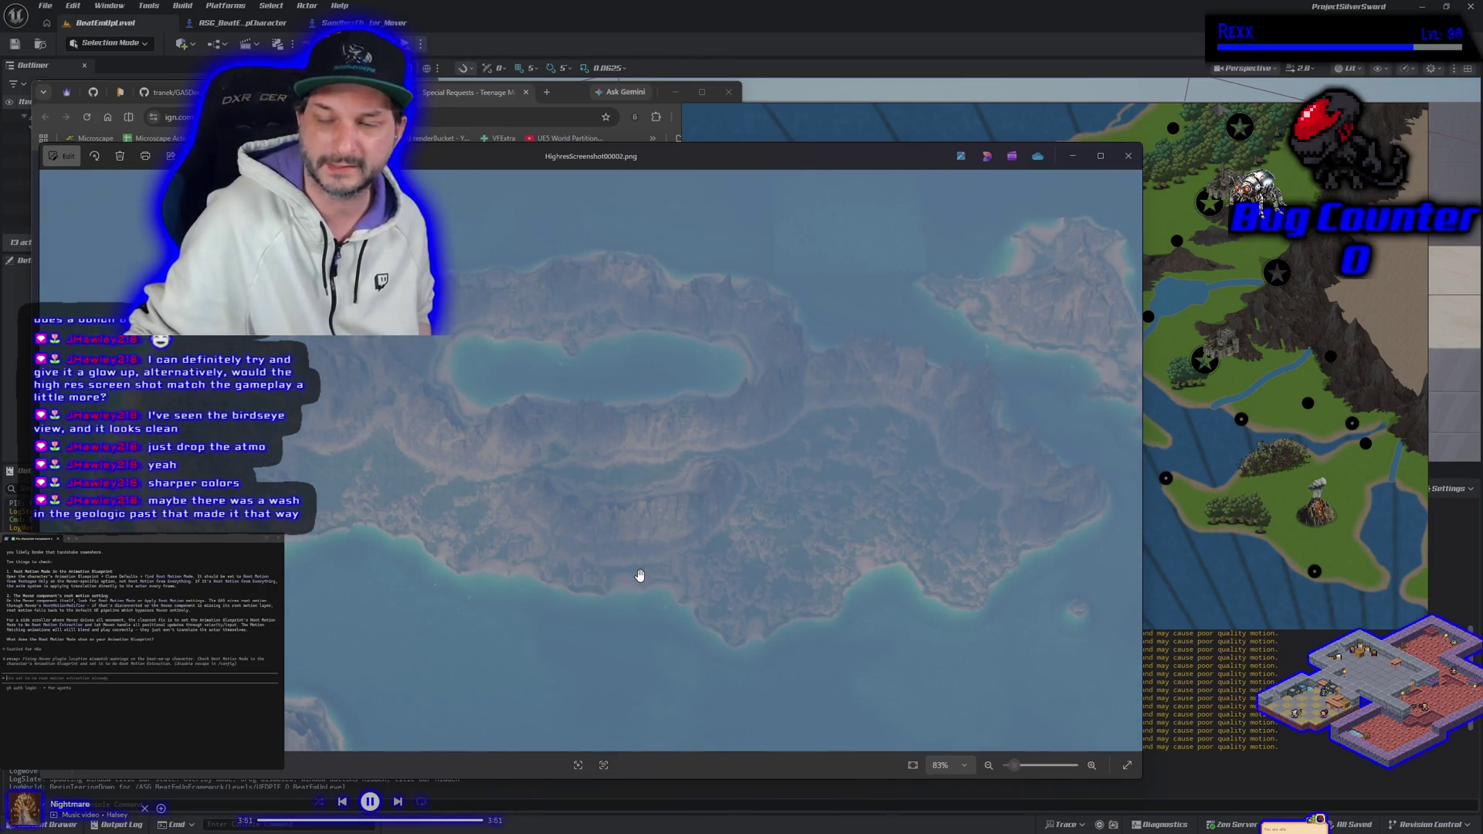
scroll(640, 578, "down", 5)
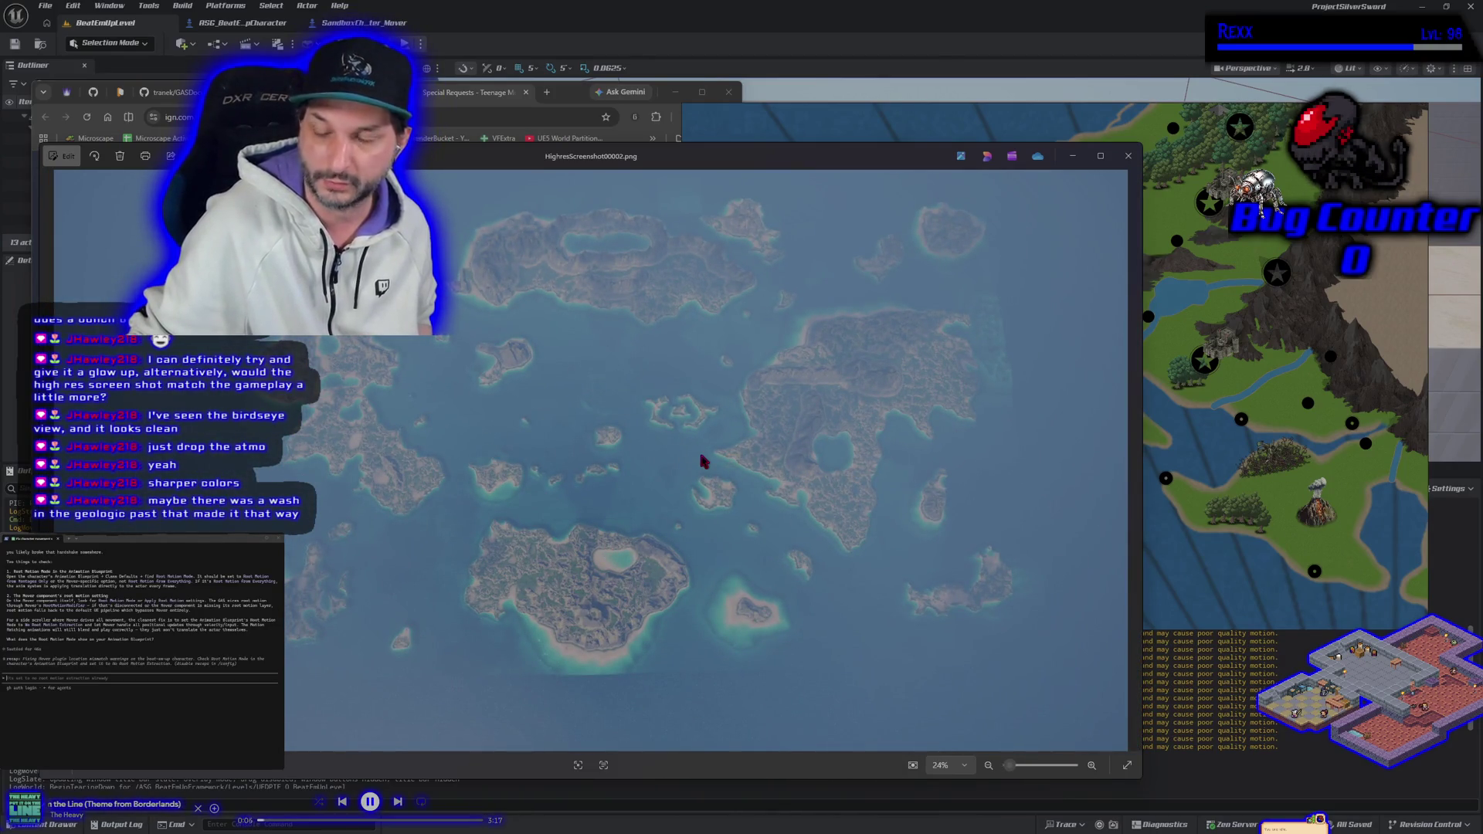
left_click(906, 117)
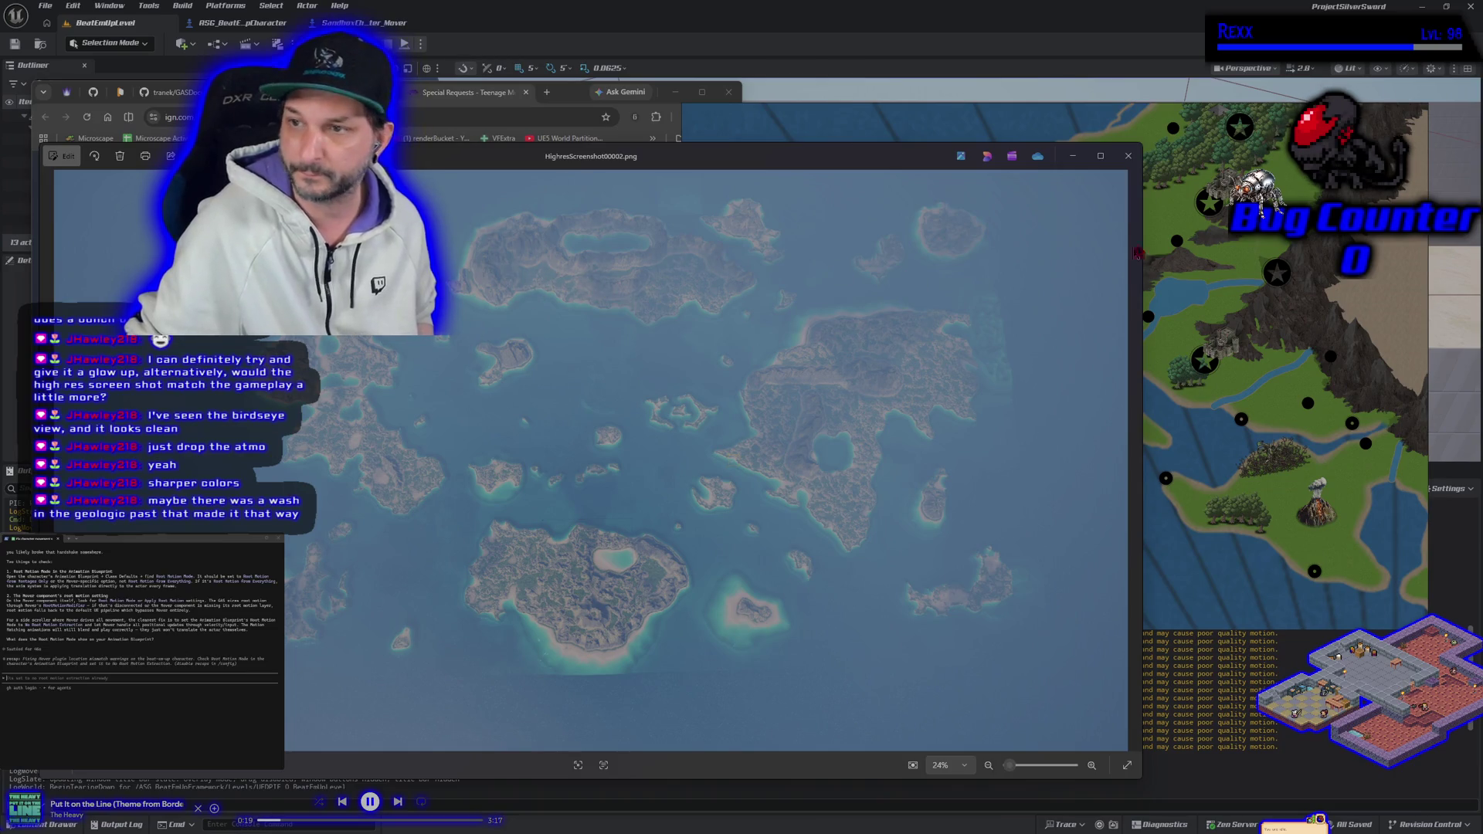
double_click(1390, 511)
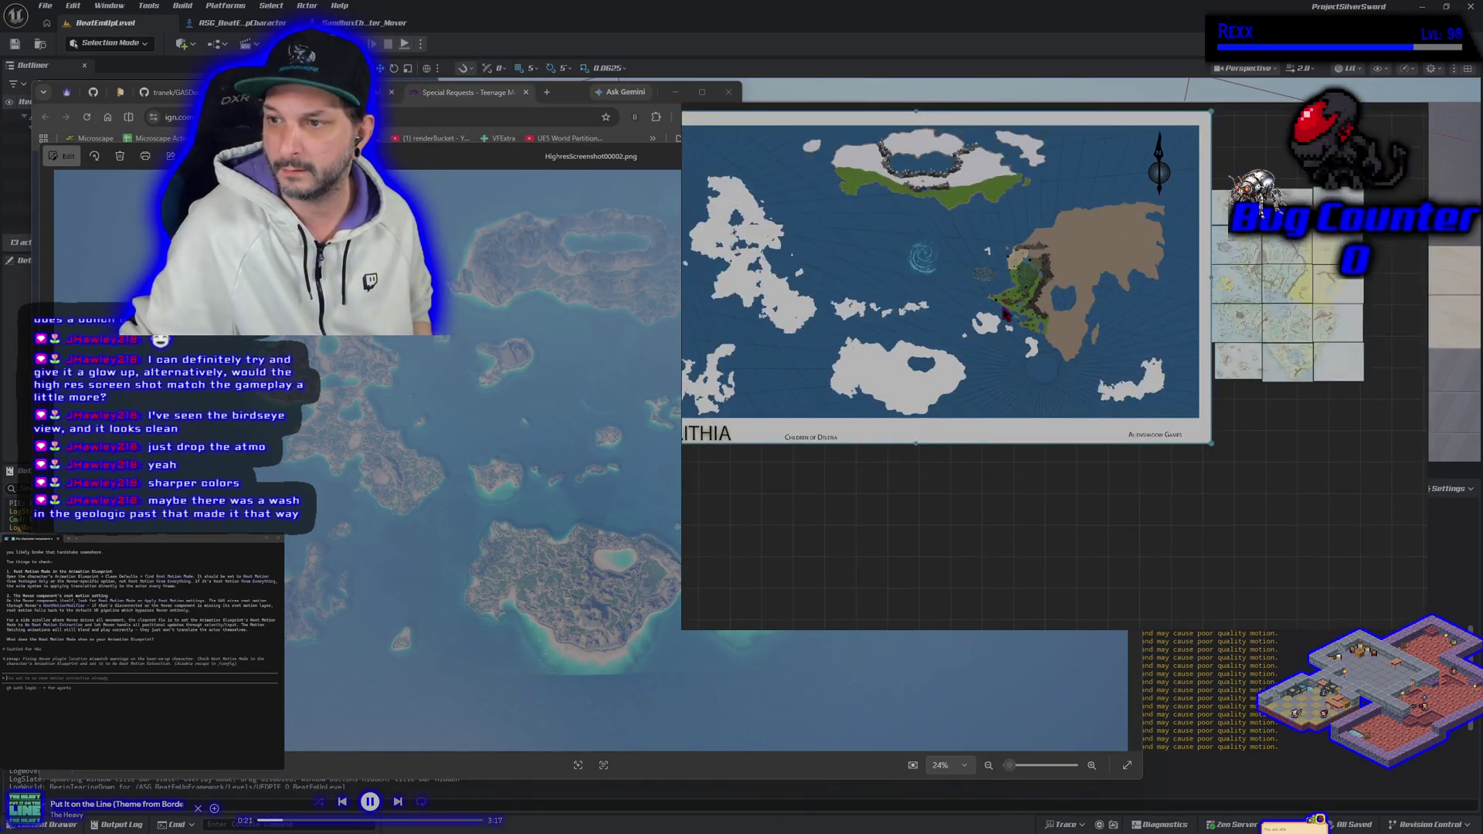
mouse_move(1328, 428)
left_mouse_down()
mouse_move(1193, 500)
mouse_move(930, 580)
left_mouse_up()
scroll(929, 579, "up", 5)
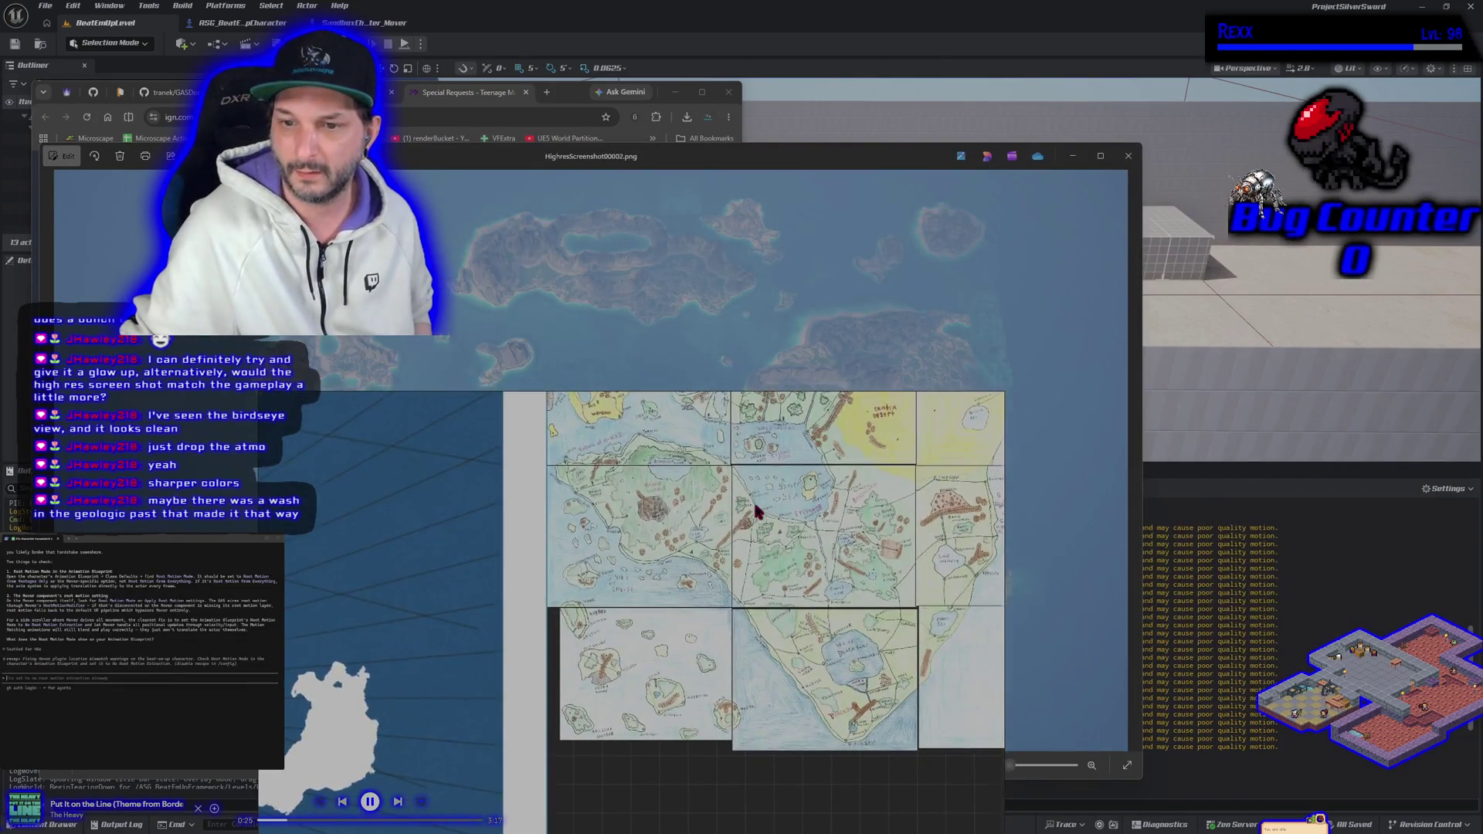
scroll(754, 507, "down", 3)
scroll(759, 476, "down", 2)
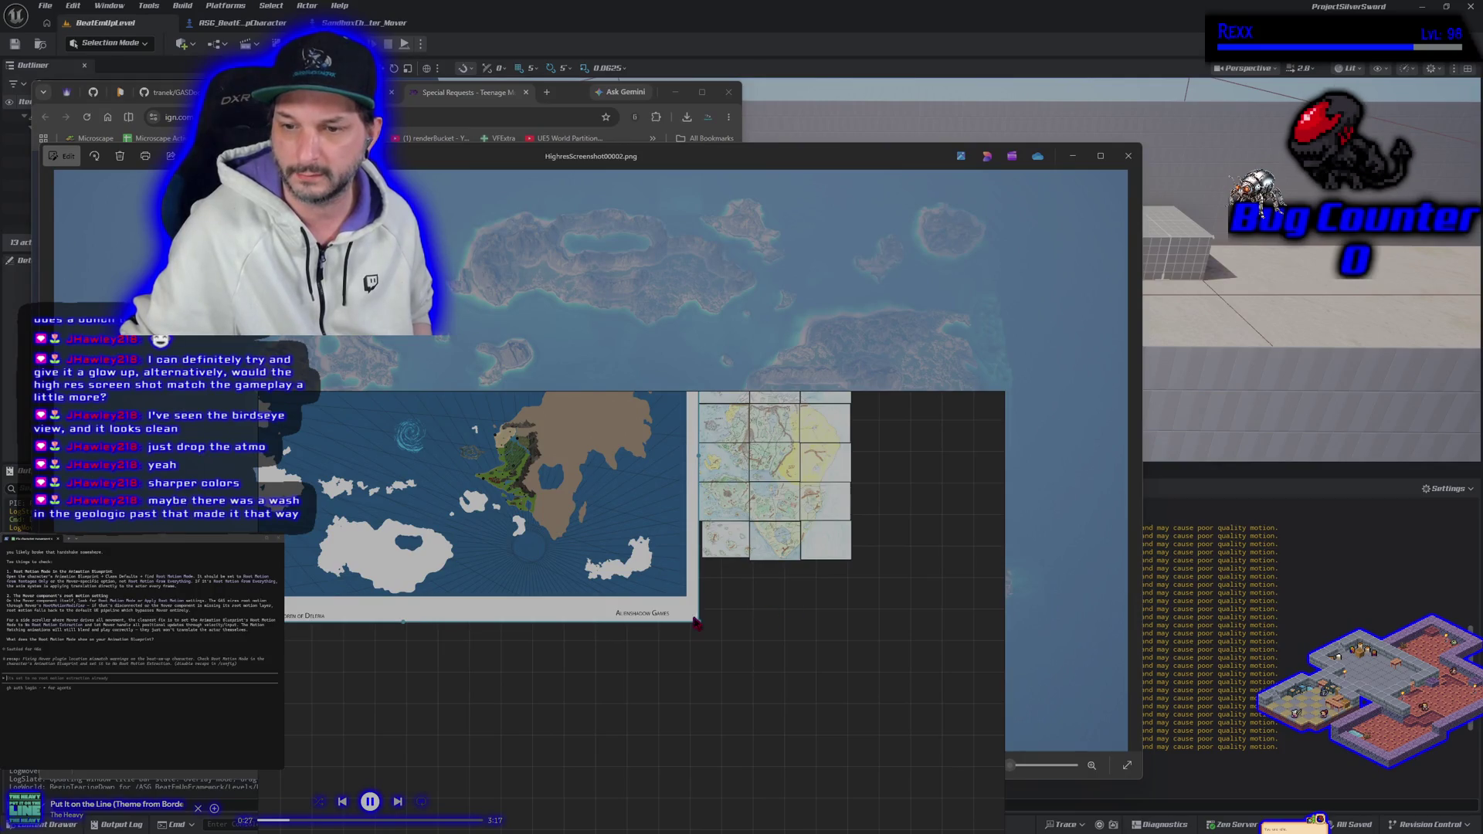
left_click_drag(769, 622, 780, 633)
scroll(842, 503, "up", 2)
scroll(837, 487, "down", 2)
scroll(835, 486, "up", 2)
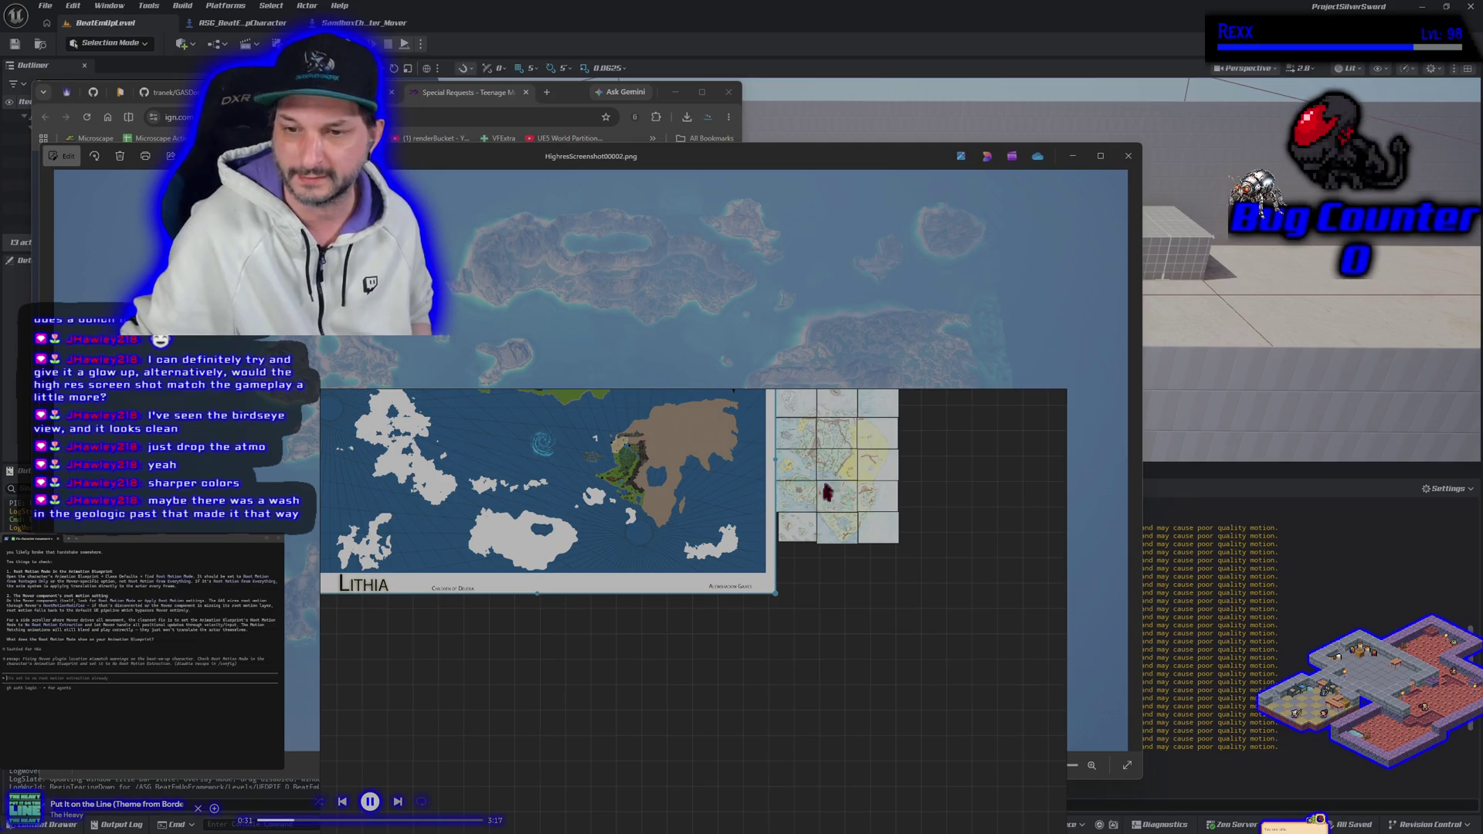
scroll(497, 604, "up", 1)
scroll(510, 433, "down", 2)
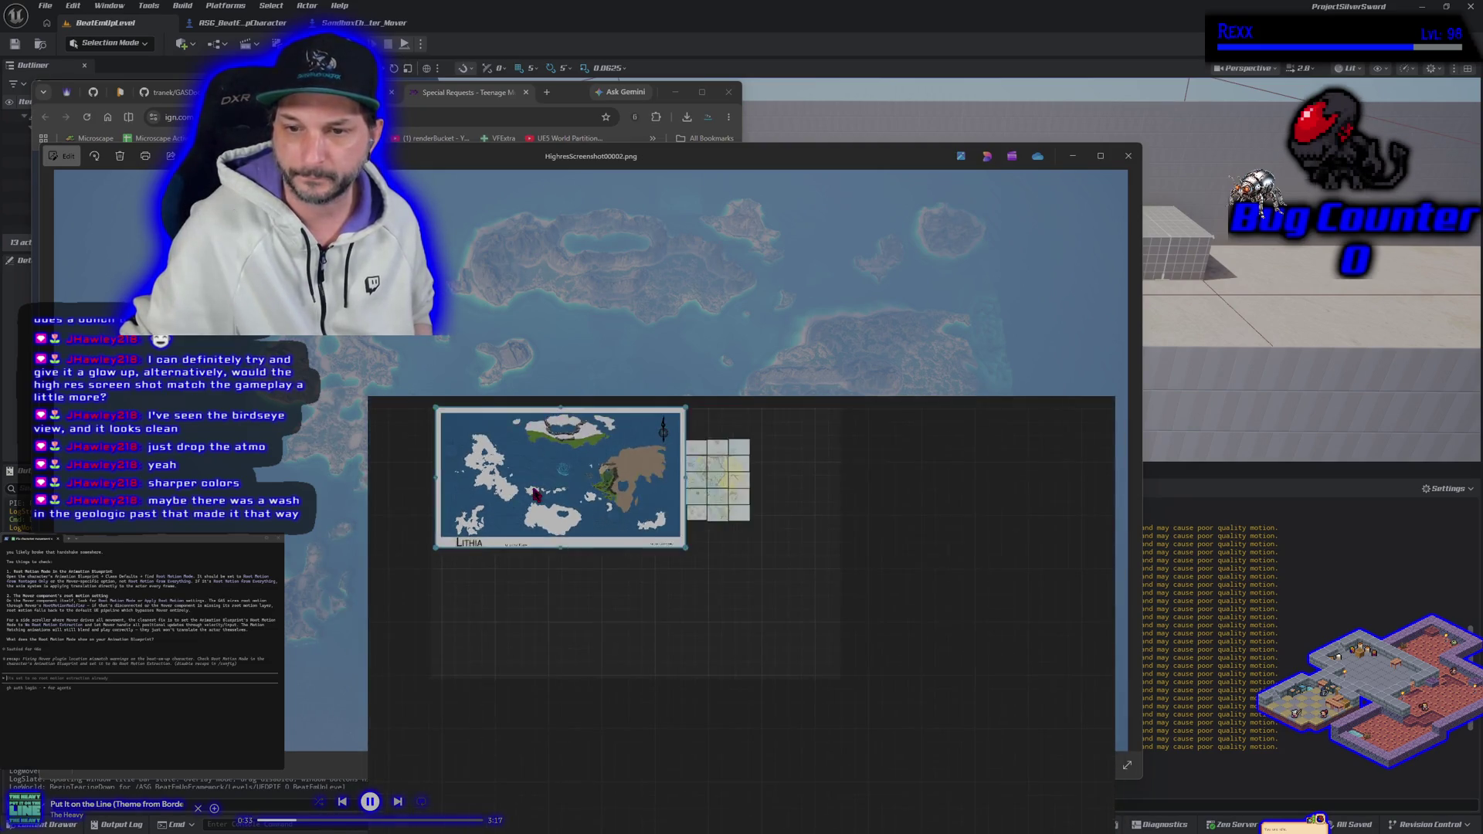
scroll(666, 459, "up", 3)
scroll(666, 459, "up", 2)
scroll(684, 519, "down", 4)
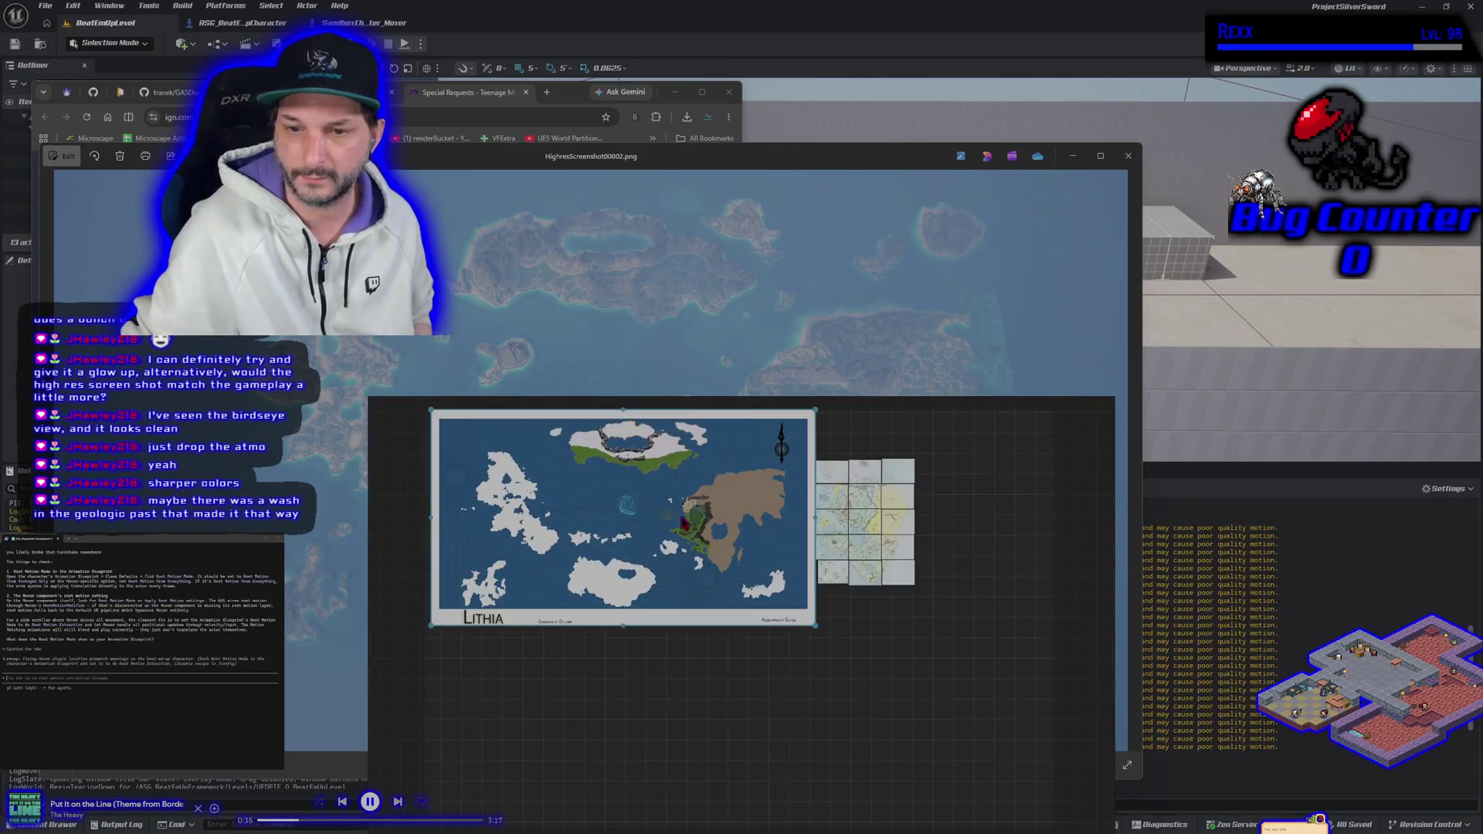
scroll(682, 518, "up", 2)
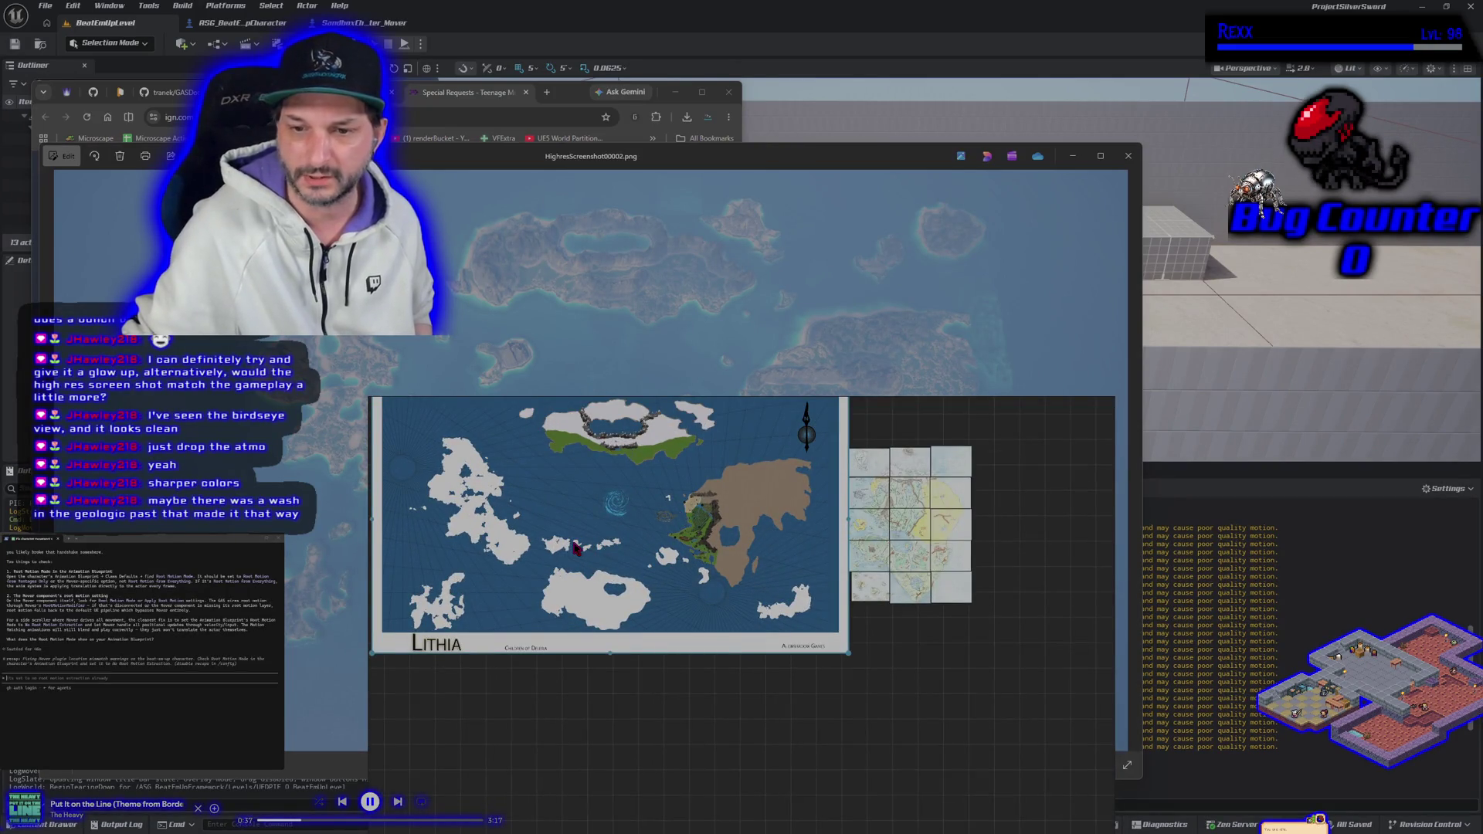
mouse_move(728, 408)
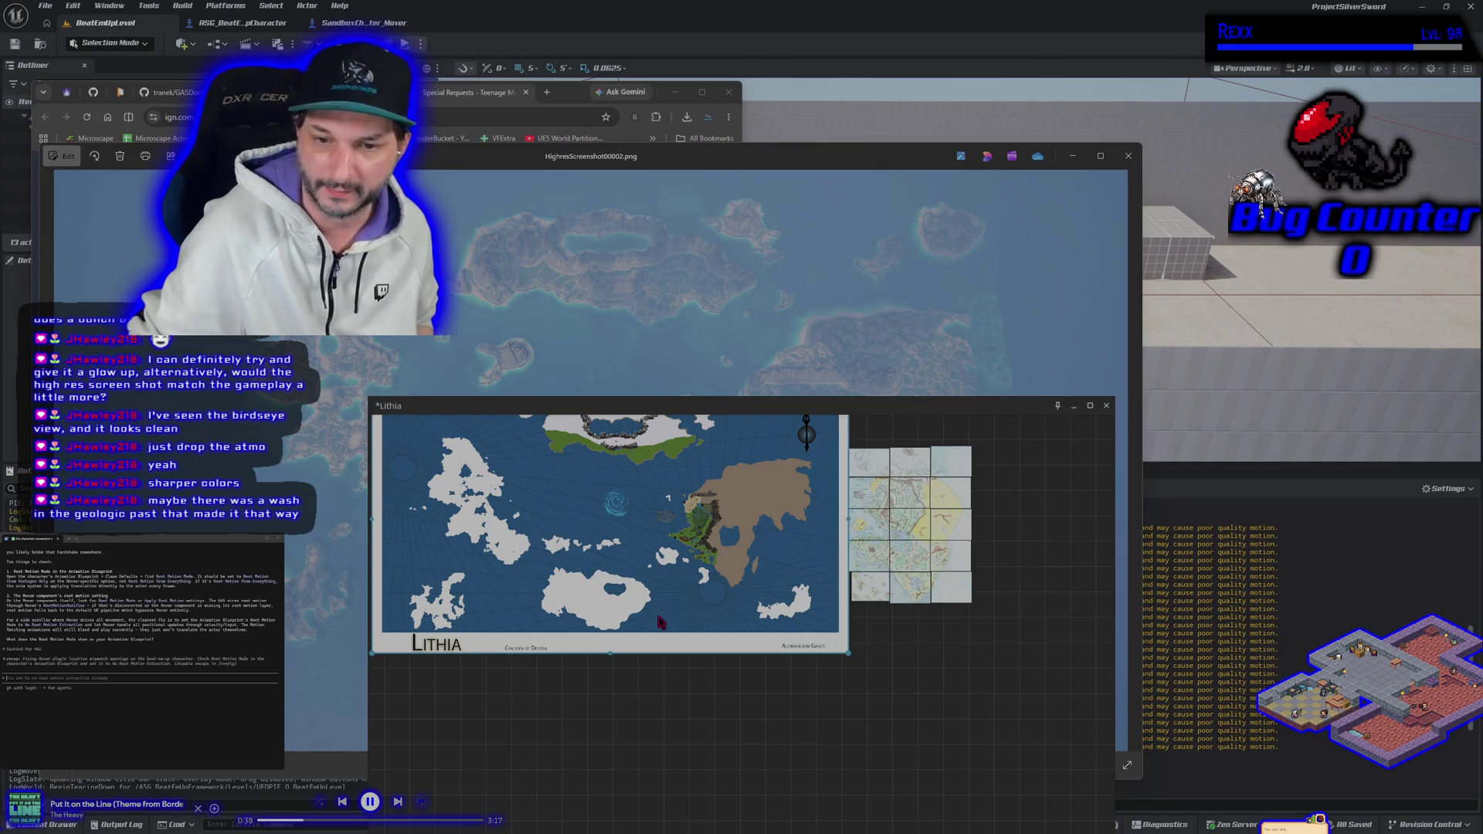
scroll(624, 531, "up", 4)
mouse_move(790, 572)
left_mouse_down()
mouse_move(648, 684)
mouse_move(595, 684)
mouse_move(573, 753)
left_mouse_up()
scroll(648, 684, "up", 2)
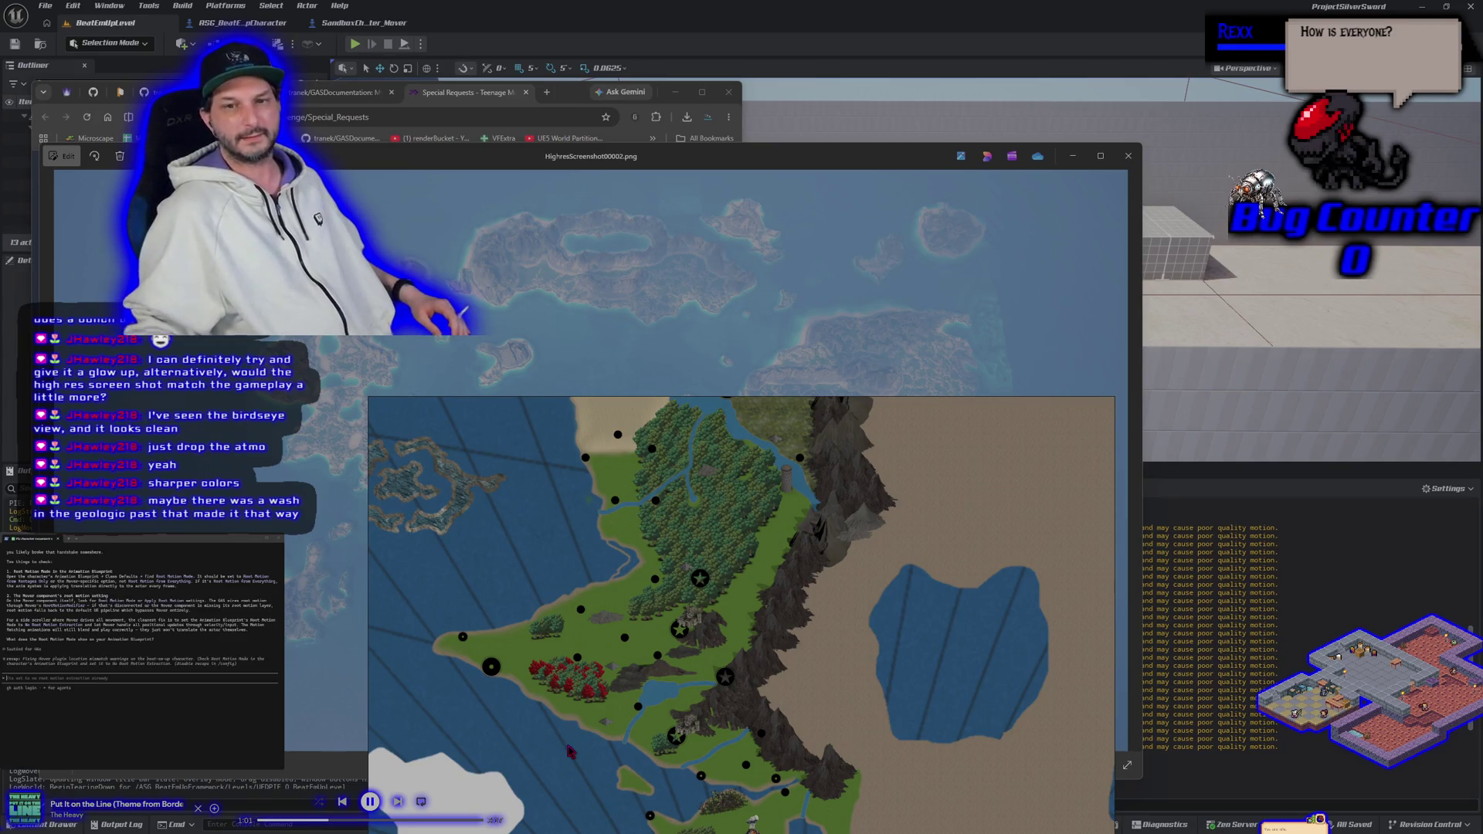
mouse_move(984, 420)
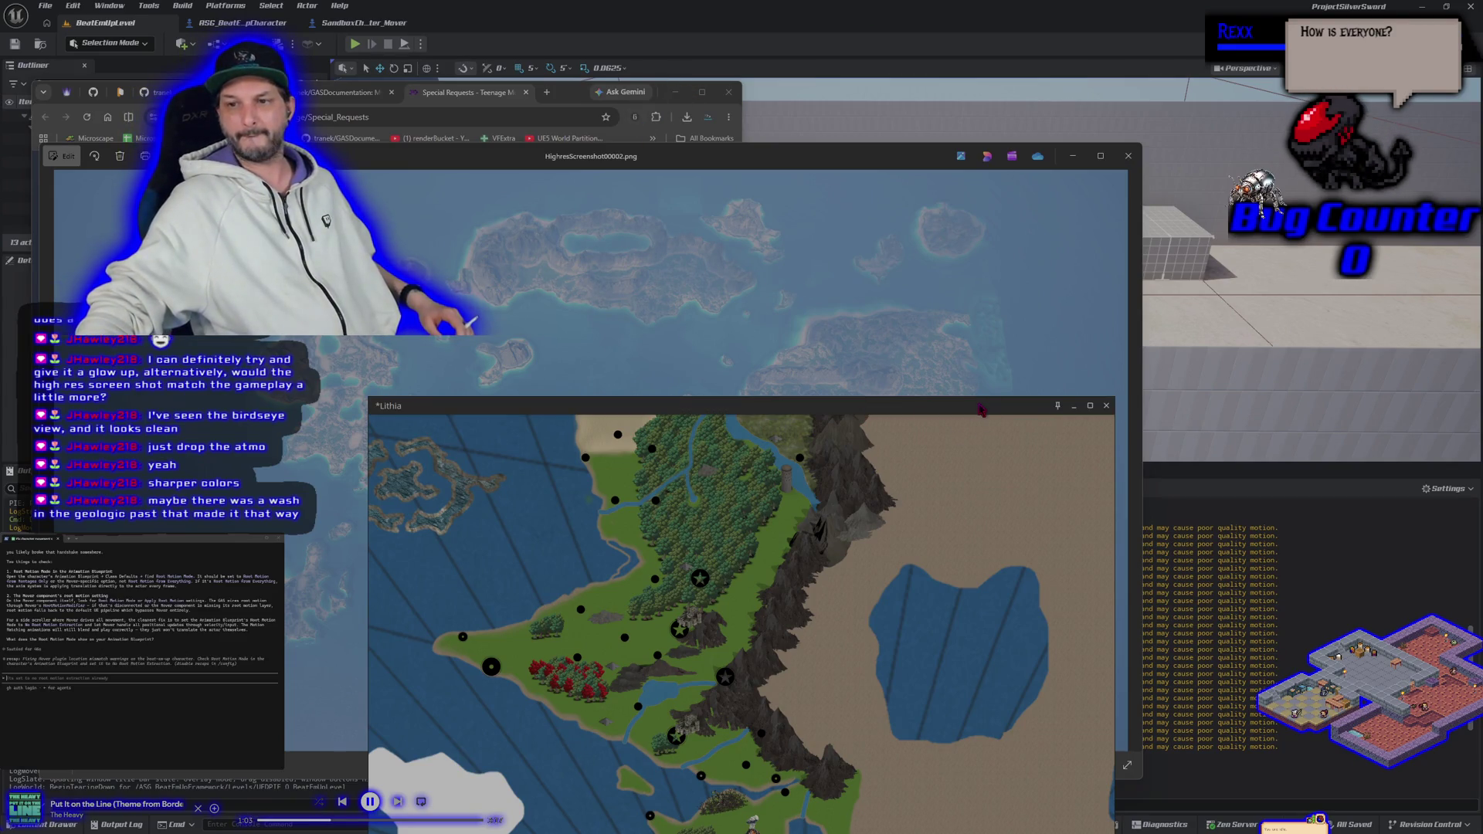
left_click_drag(980, 409, 1071, 230)
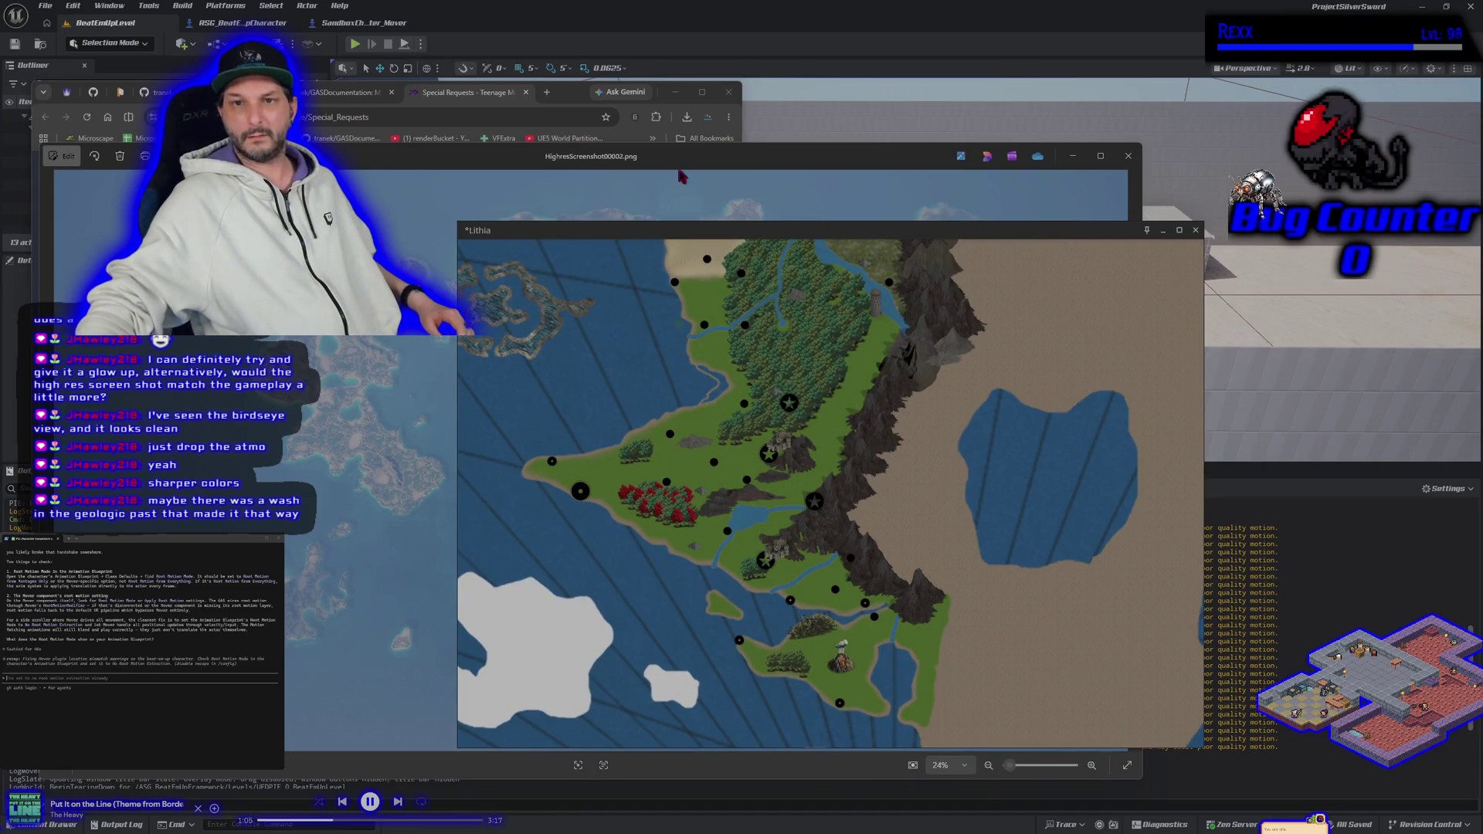
left_click(680, 157)
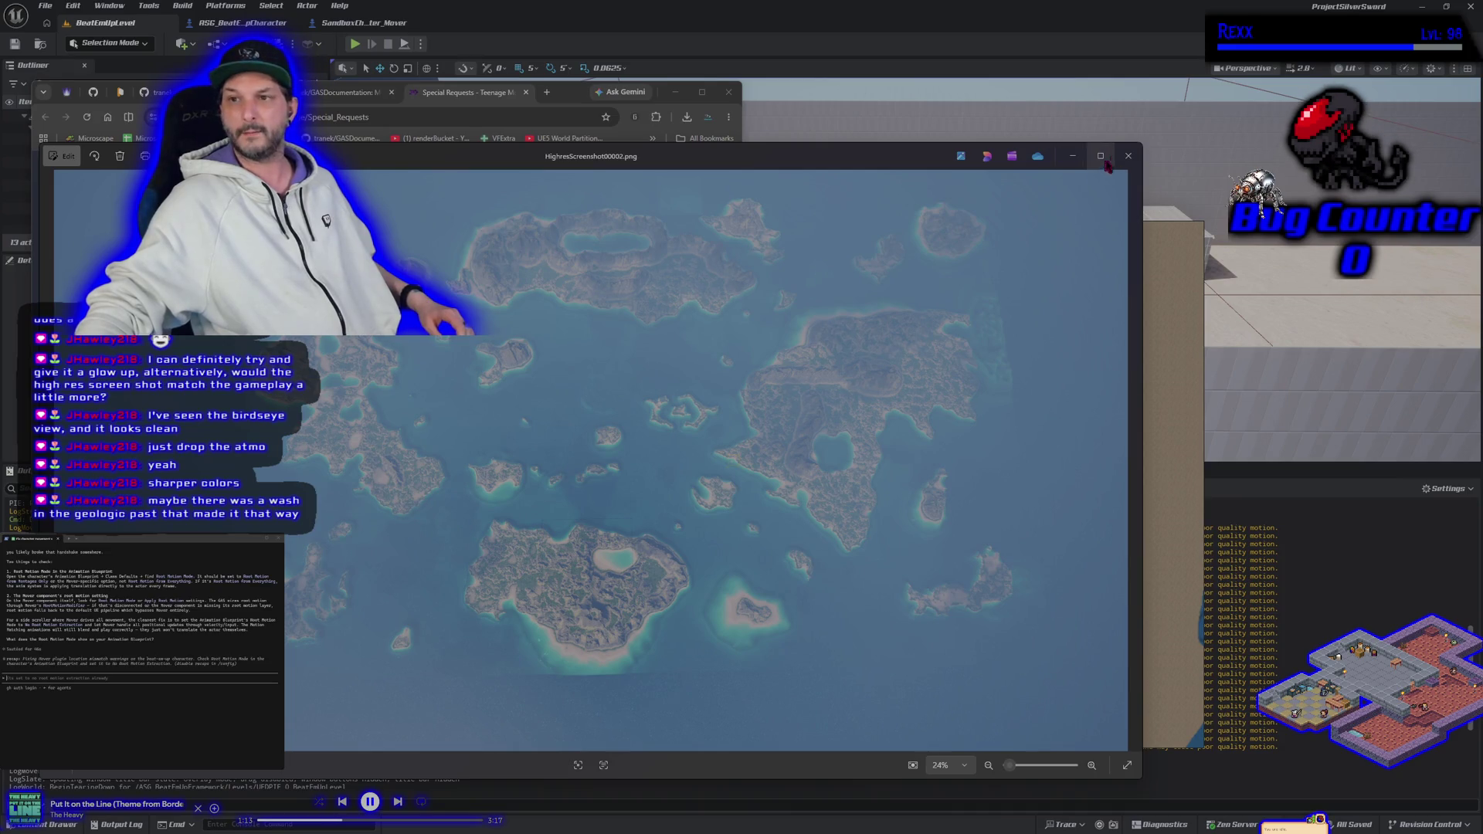
Close Photos and add the island screenshot to the Lithia board below the world map.
left_click(1128, 155)
scroll(792, 396, "down", 2)
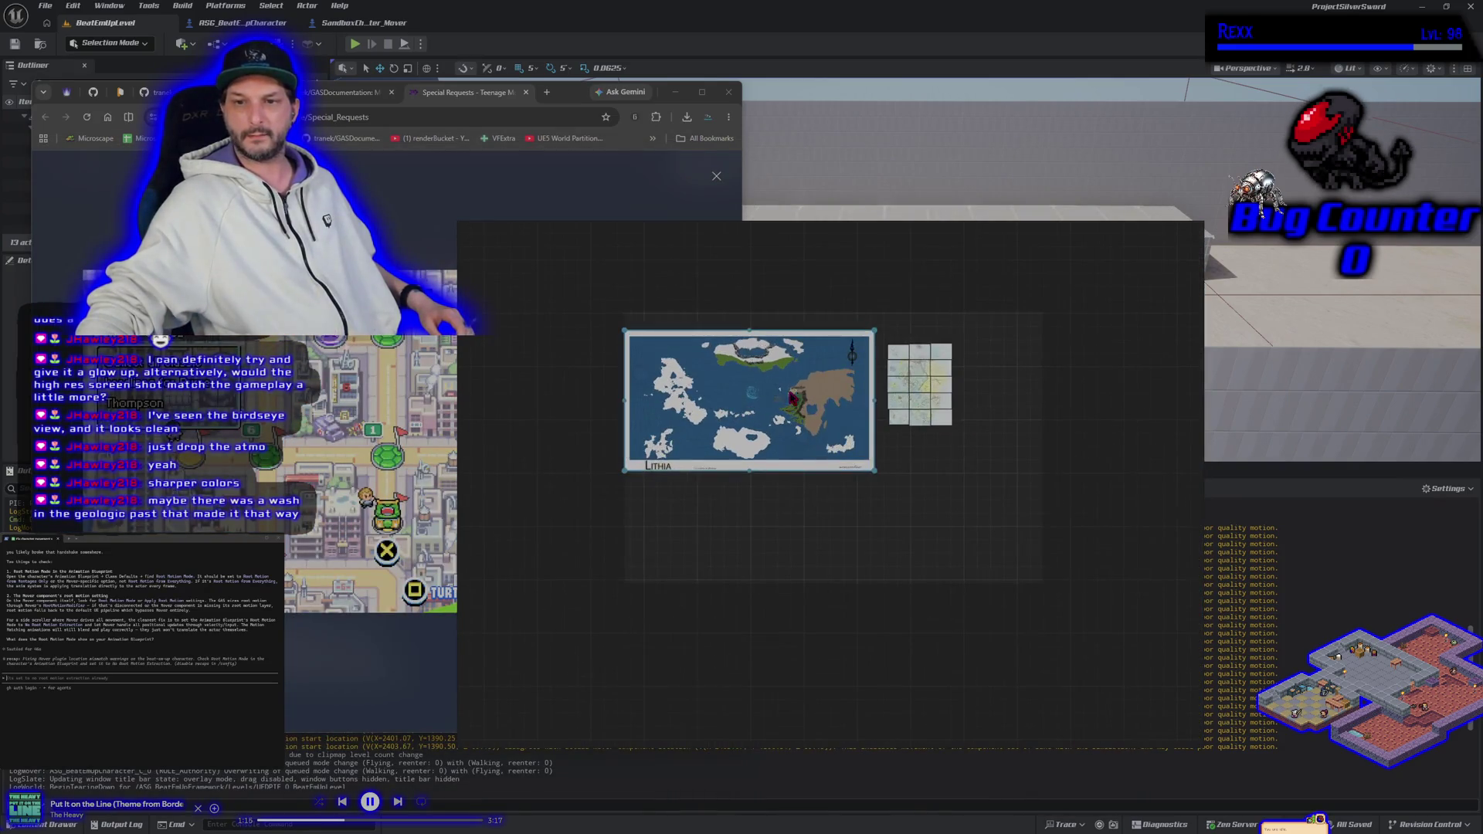
left_click_drag(773, 831, 786, 566)
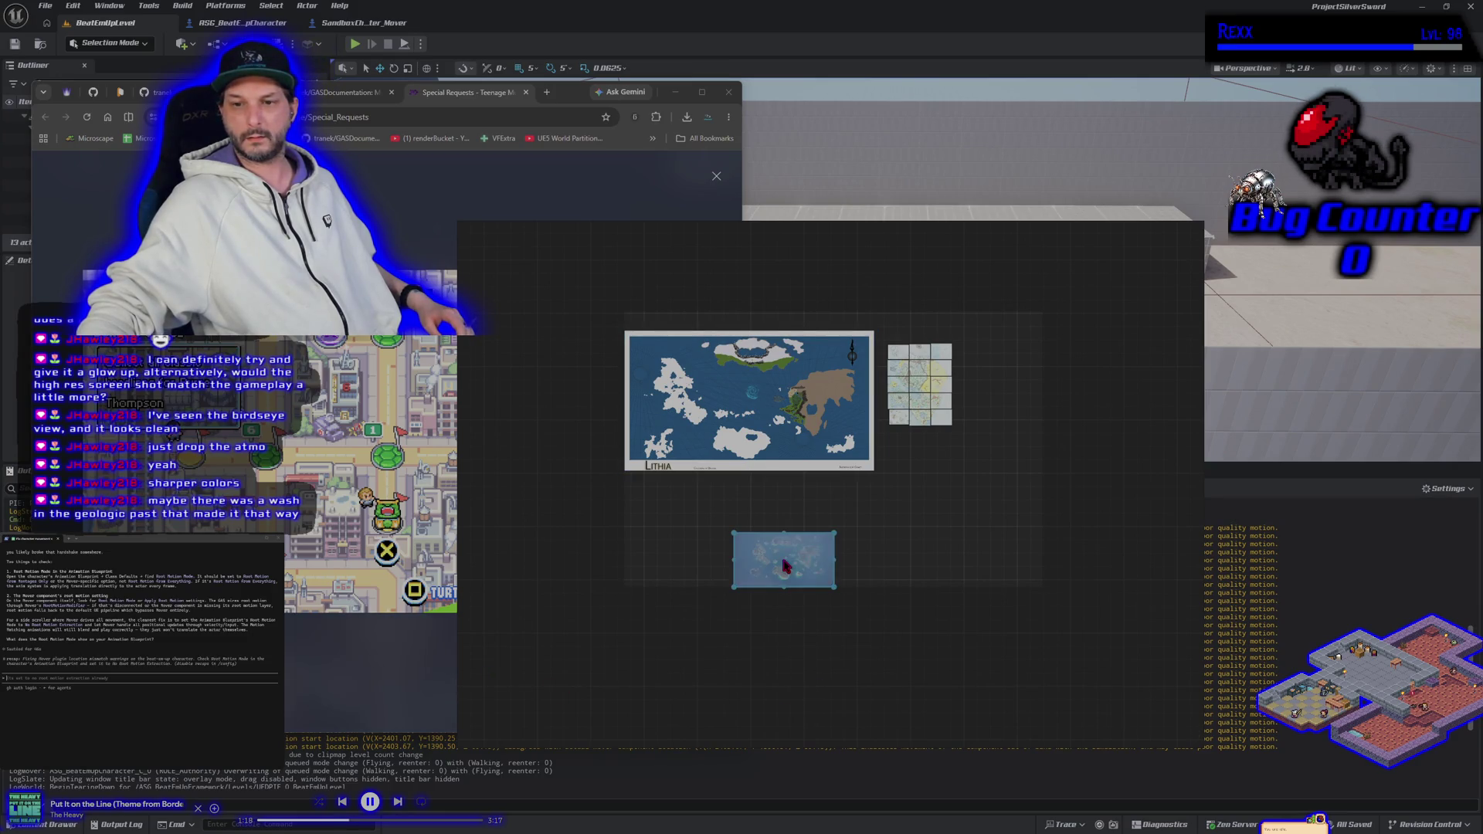
scroll(782, 554, "up", 3)
mouse_move(972, 487)
left_mouse_down()
mouse_move(1029, 404)
mouse_move(821, 431)
mouse_move(588, 421)
mouse_move(700, 482)
mouse_move(795, 496)
left_mouse_up()
scroll(632, 419, "down", 3)
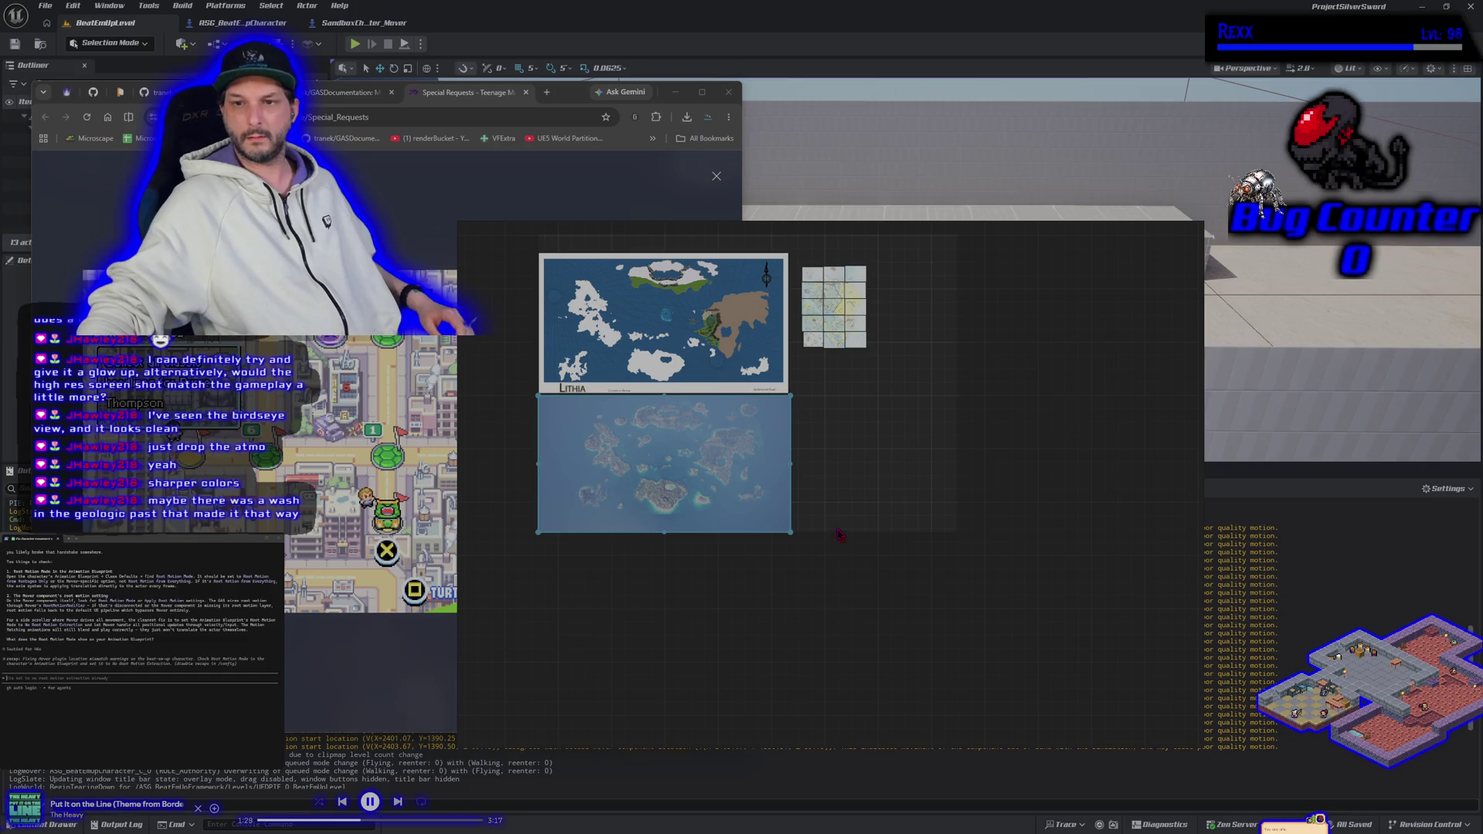
Select the tiled map image, enlarge it by its corner and nudge it into place.
left_click_drag(892, 375, 800, 256)
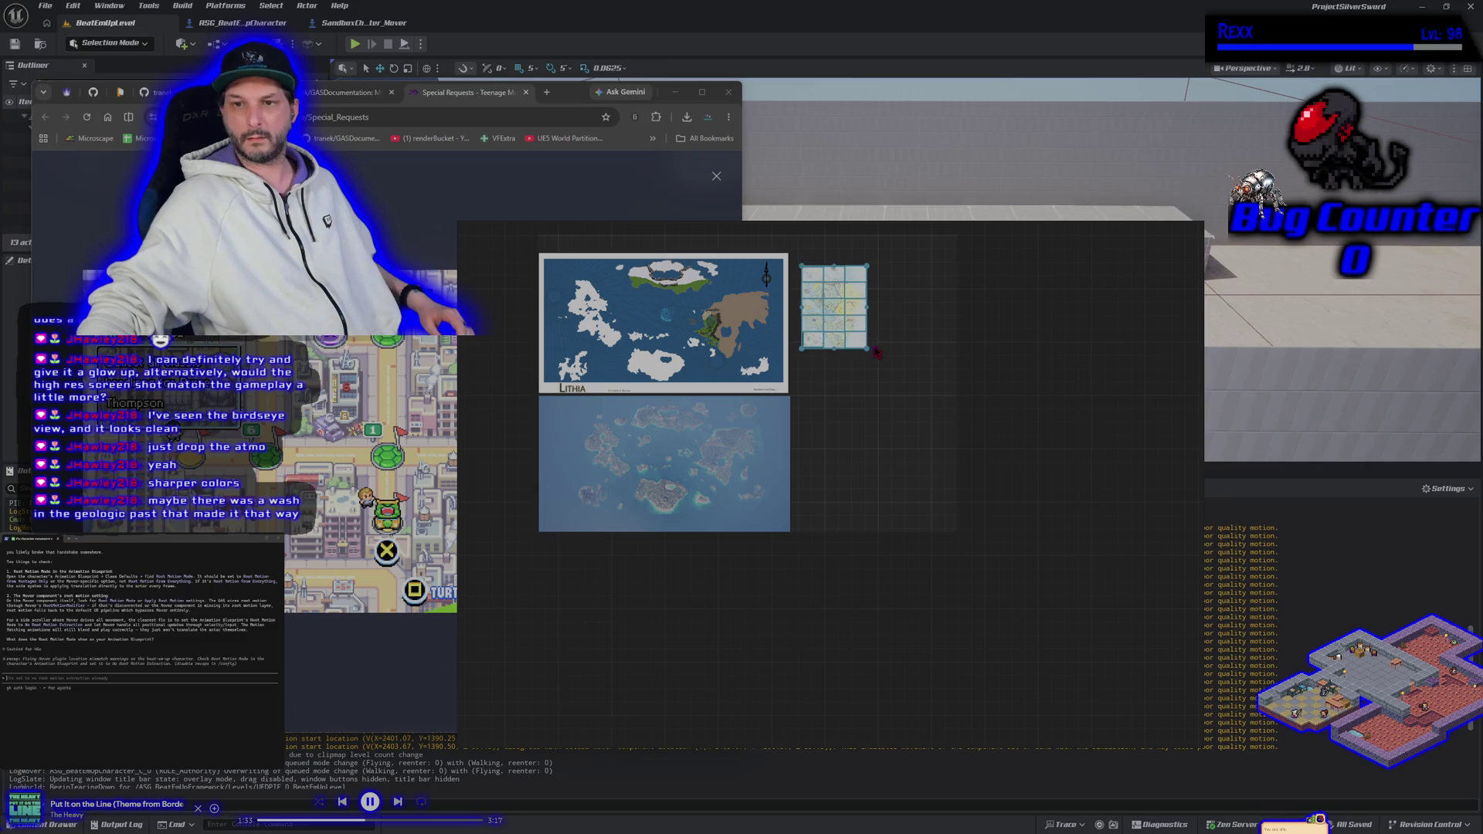
left_click_drag(867, 349, 917, 492)
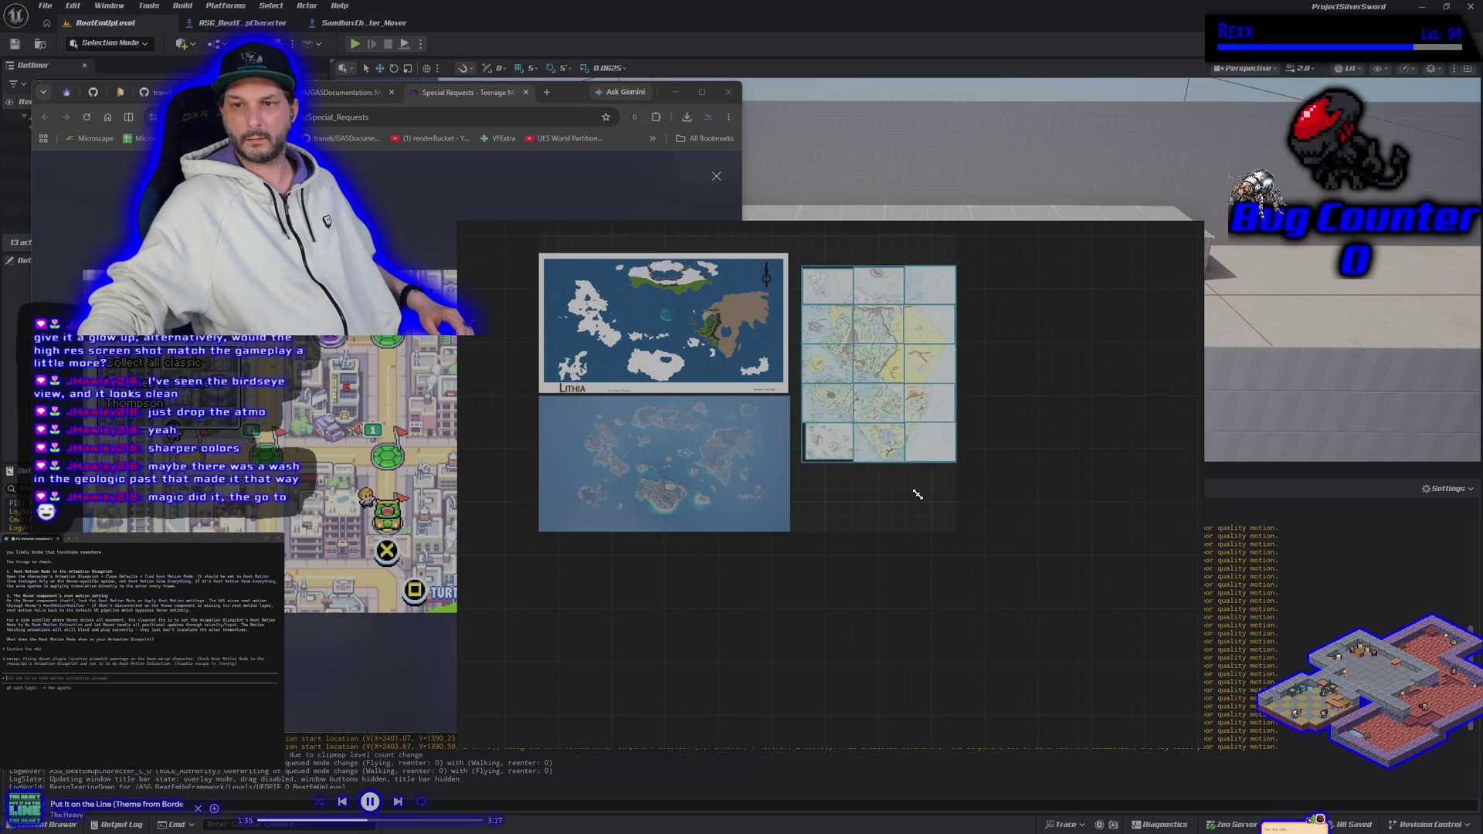
left_click_drag(889, 371, 882, 396)
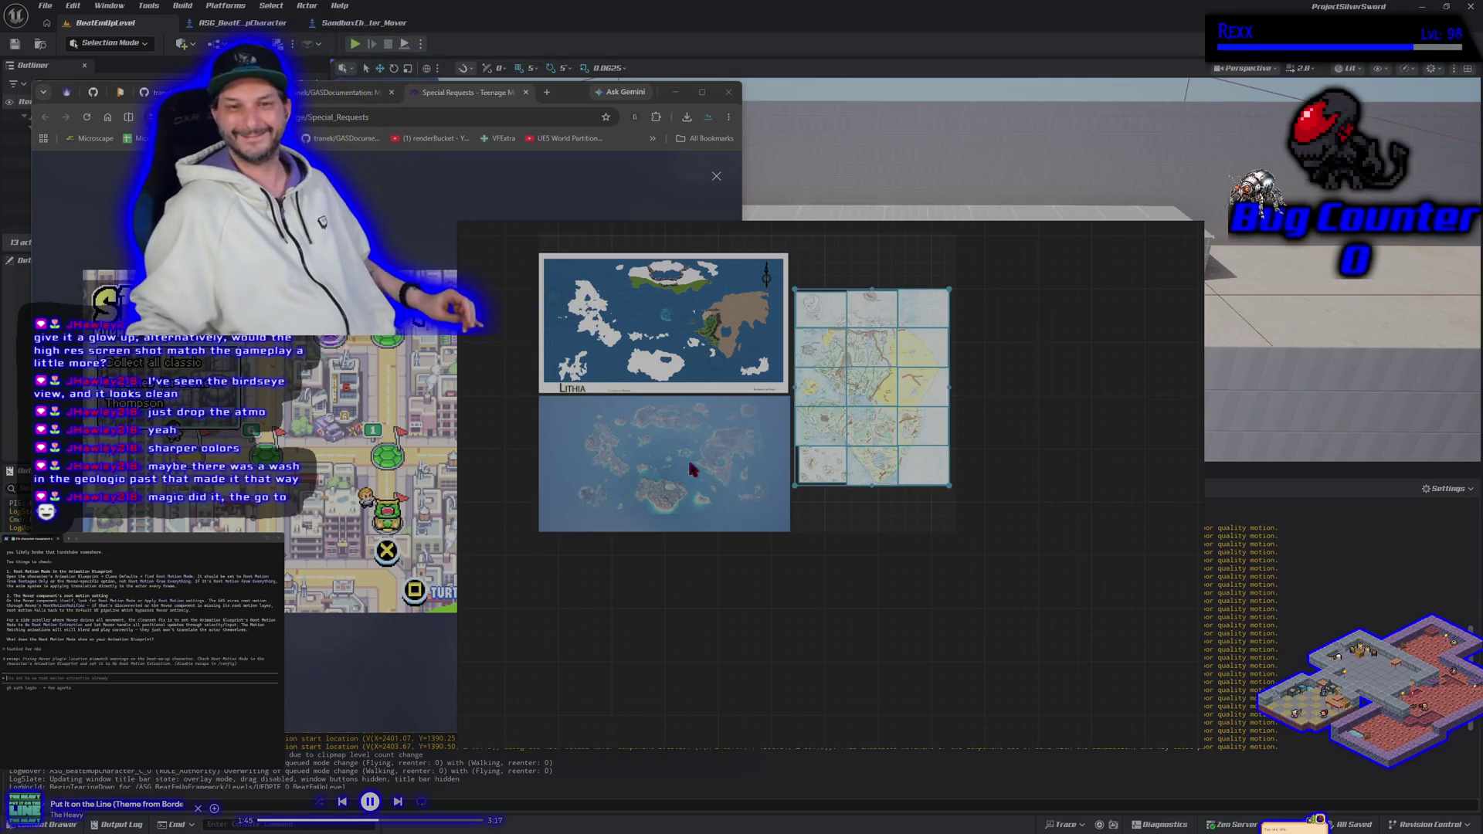
scroll(740, 454, "up", 3)
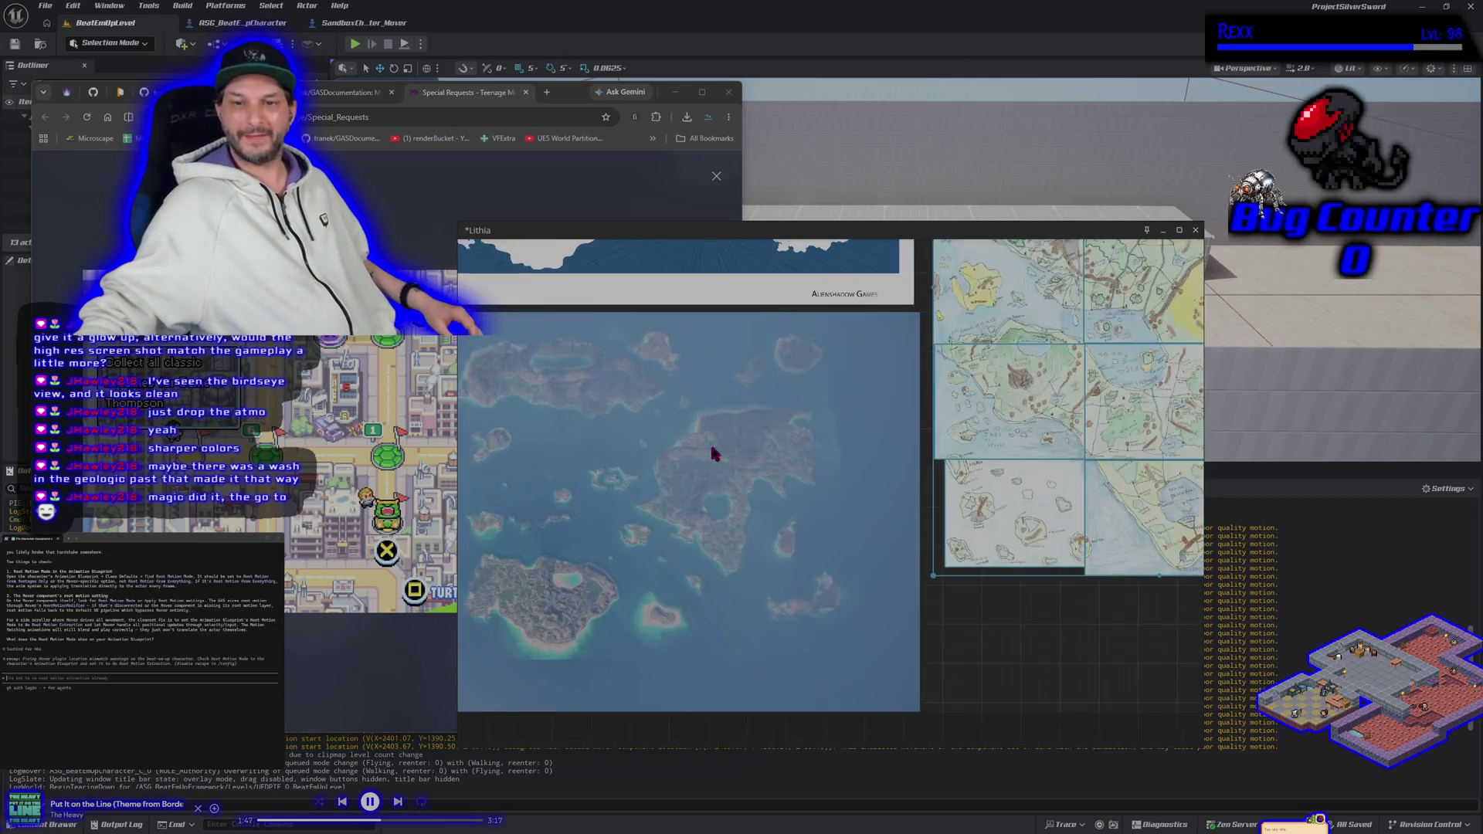
Toggle the aerial map to fill the view and back, then zoom out over all three maps.
scroll(698, 487, "down", 2)
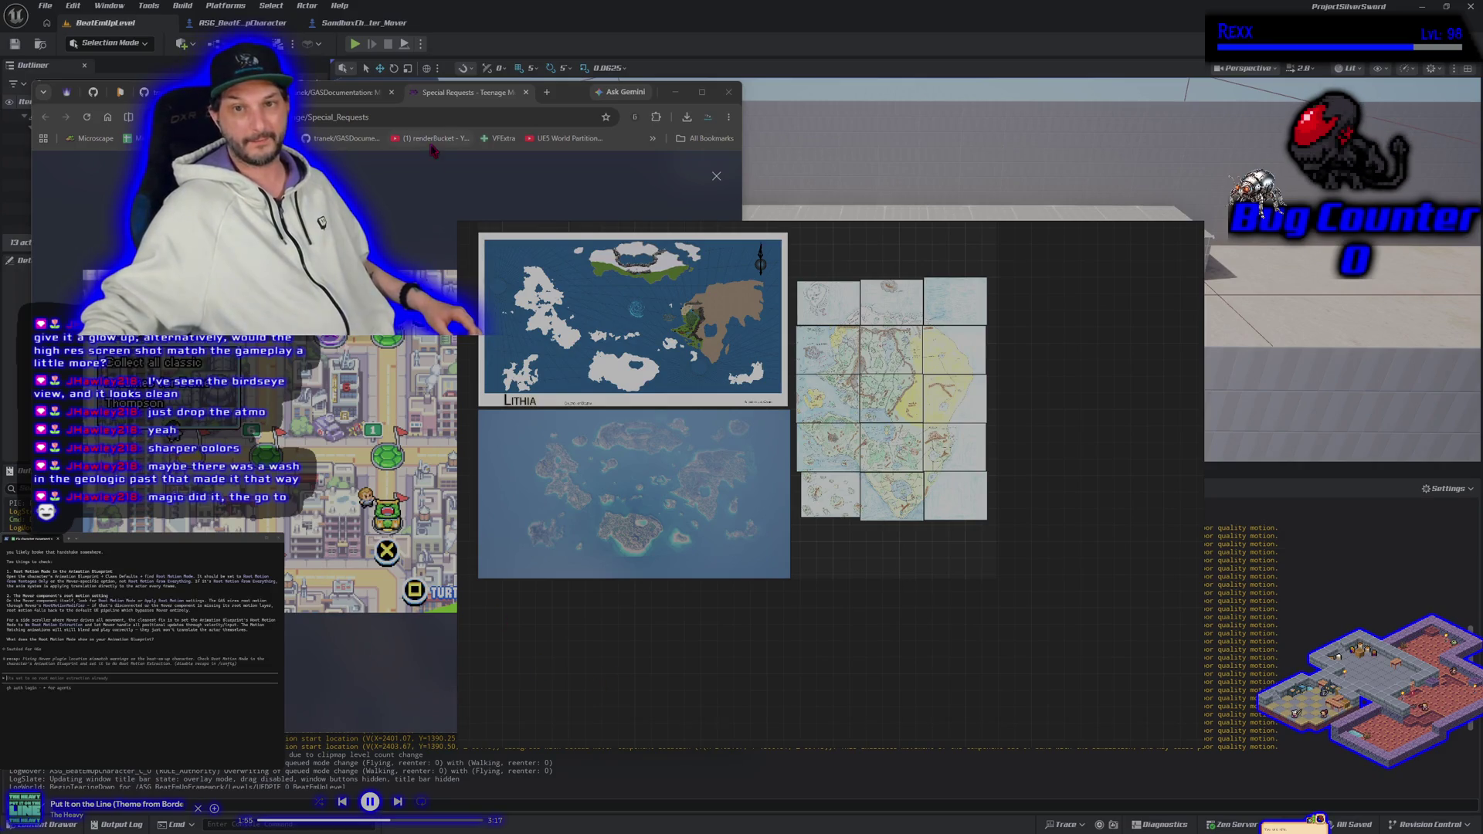
double_click(640, 530)
double_click(638, 527)
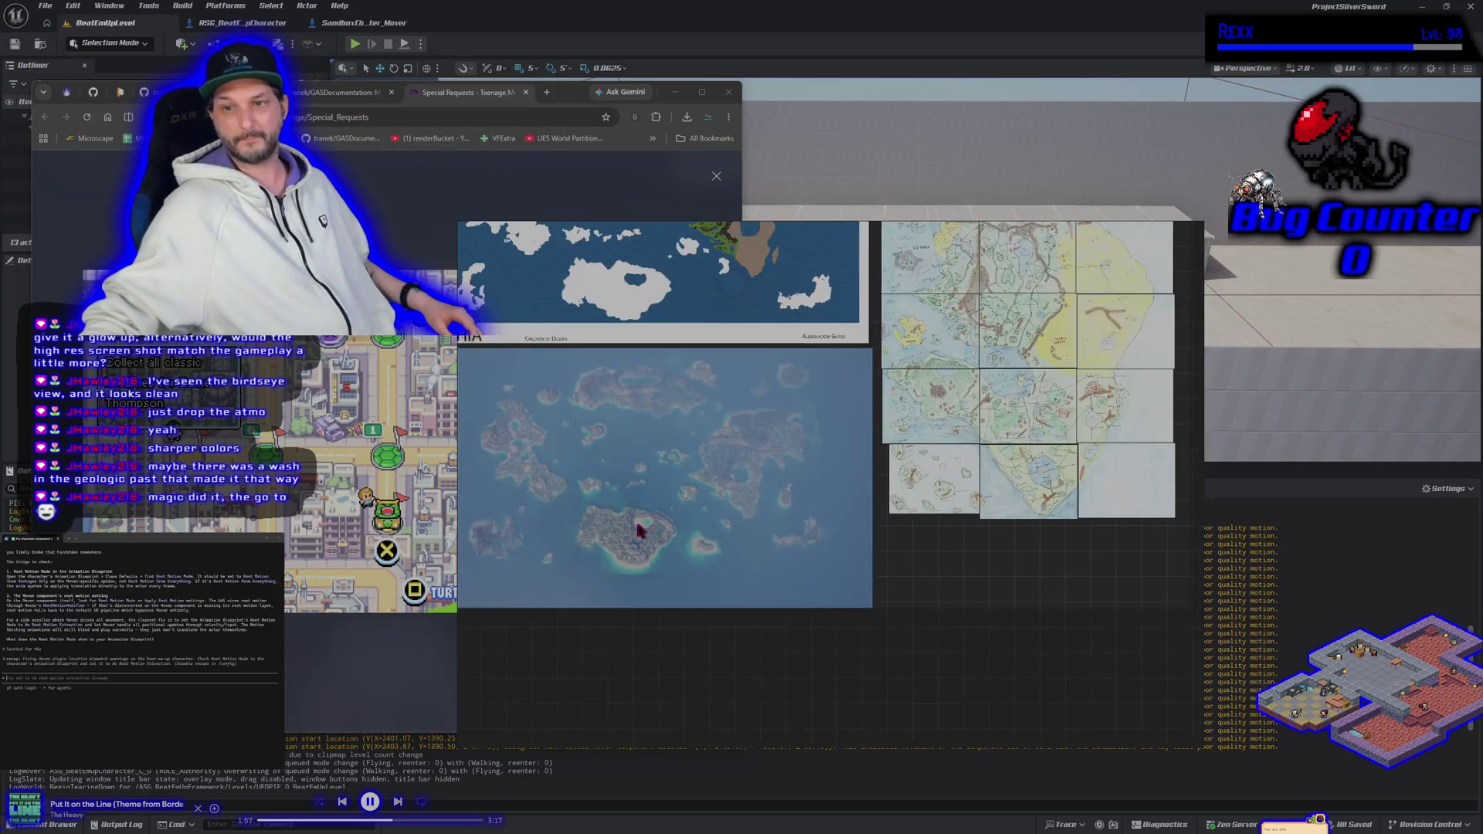
scroll(801, 548, "down", 2)
scroll(795, 536, "up", 2)
scroll(795, 536, "down", 2)
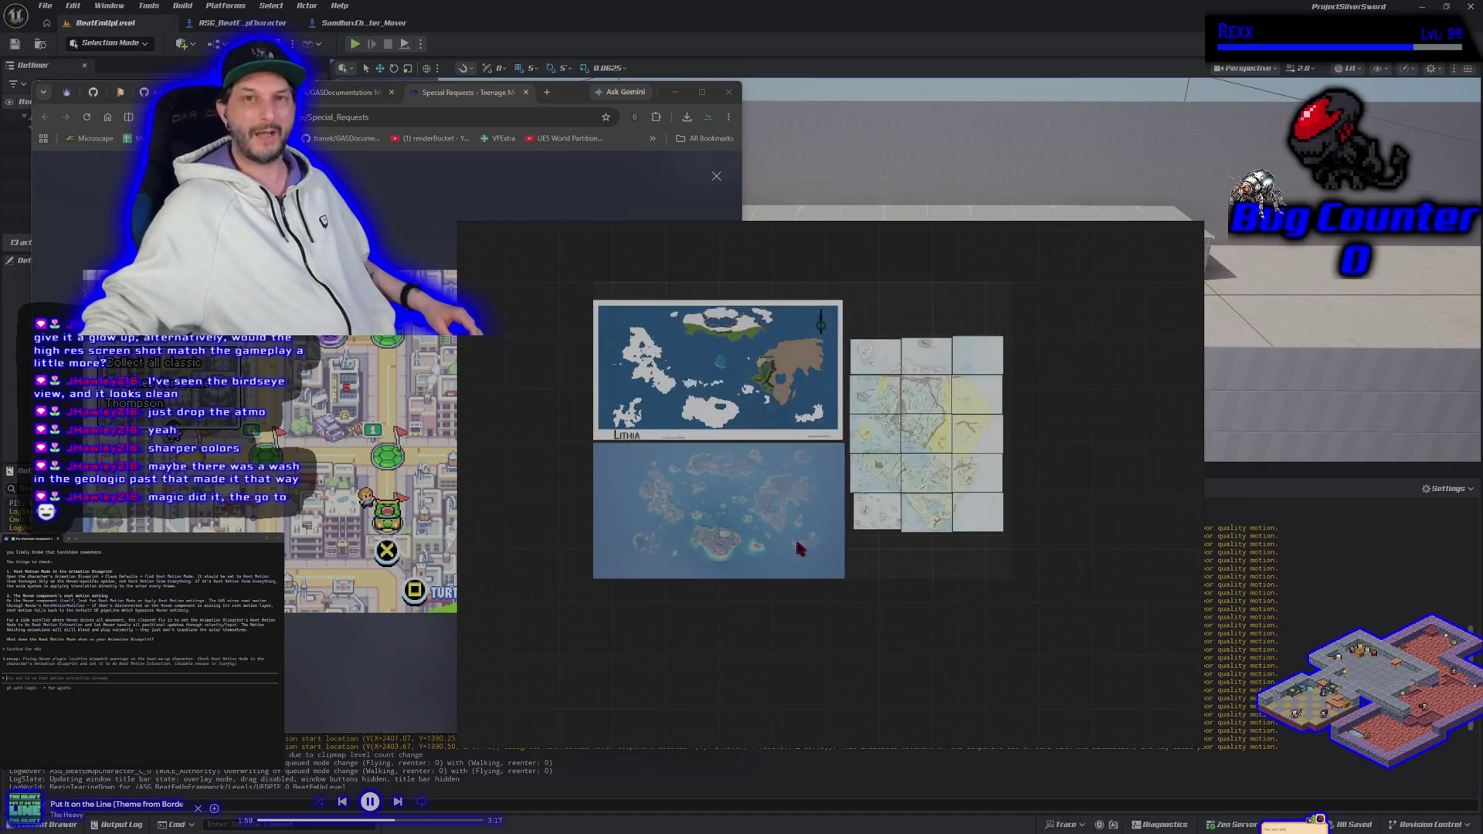
scroll(795, 536, "up", 1)
Pan and zoom around the board, then nudge the Lithia map card slightly upward.
left_click_drag(917, 616, 910, 652)
scroll(735, 456, "up", 3)
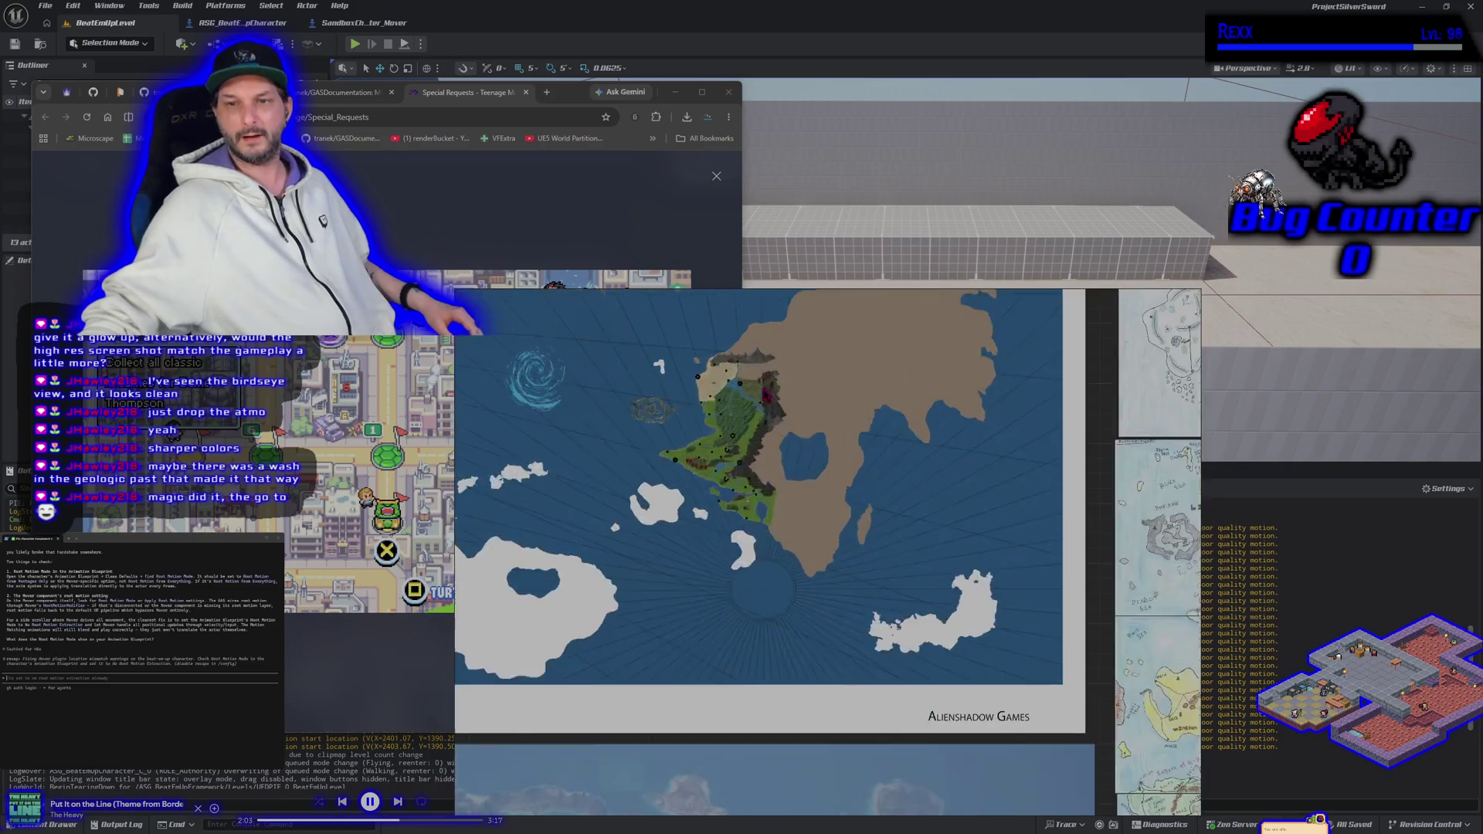
scroll(722, 526, "up", 2)
scroll(830, 633, "down", 5)
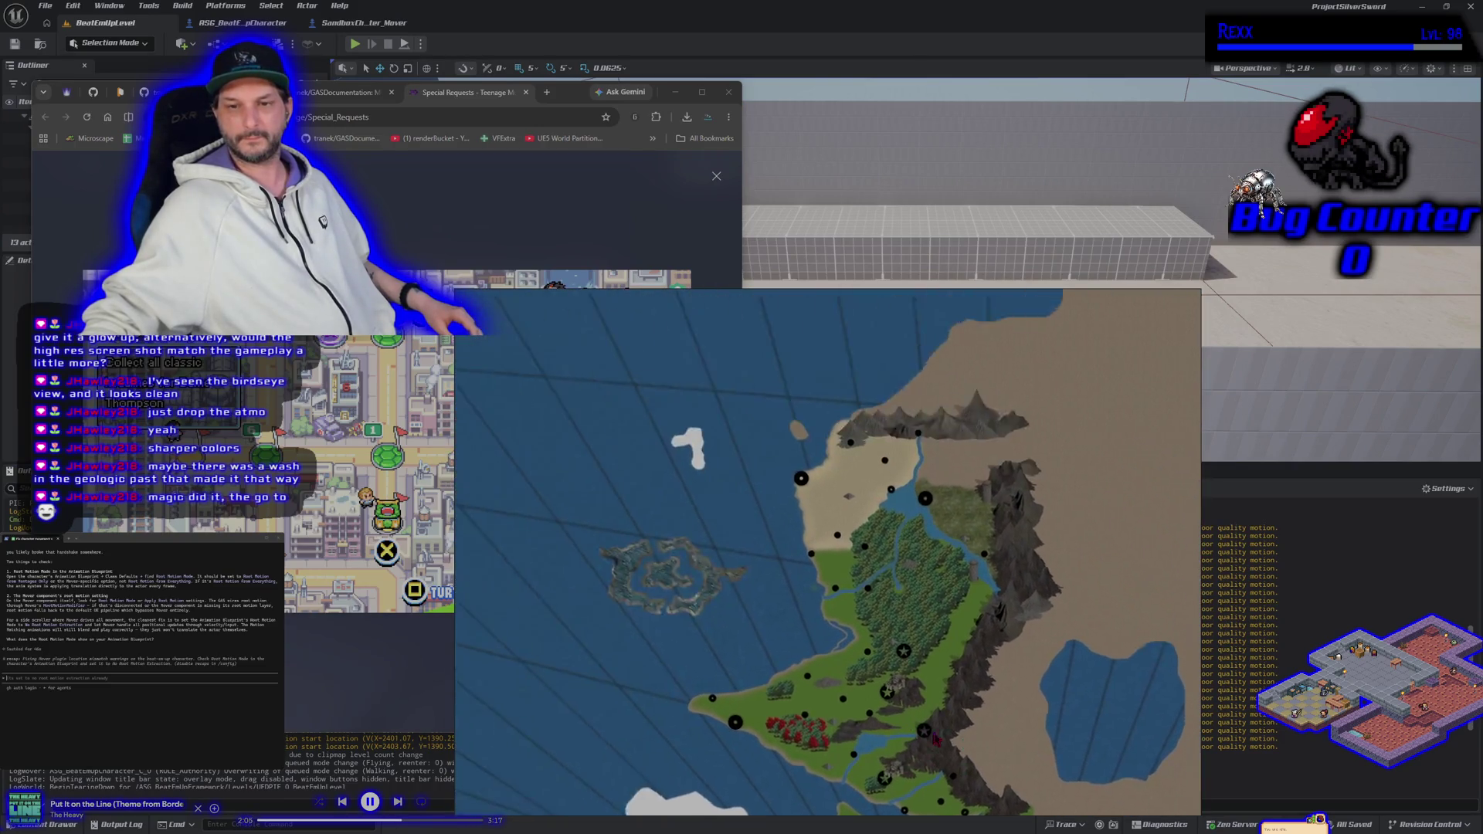
scroll(795, 485, "up", 3)
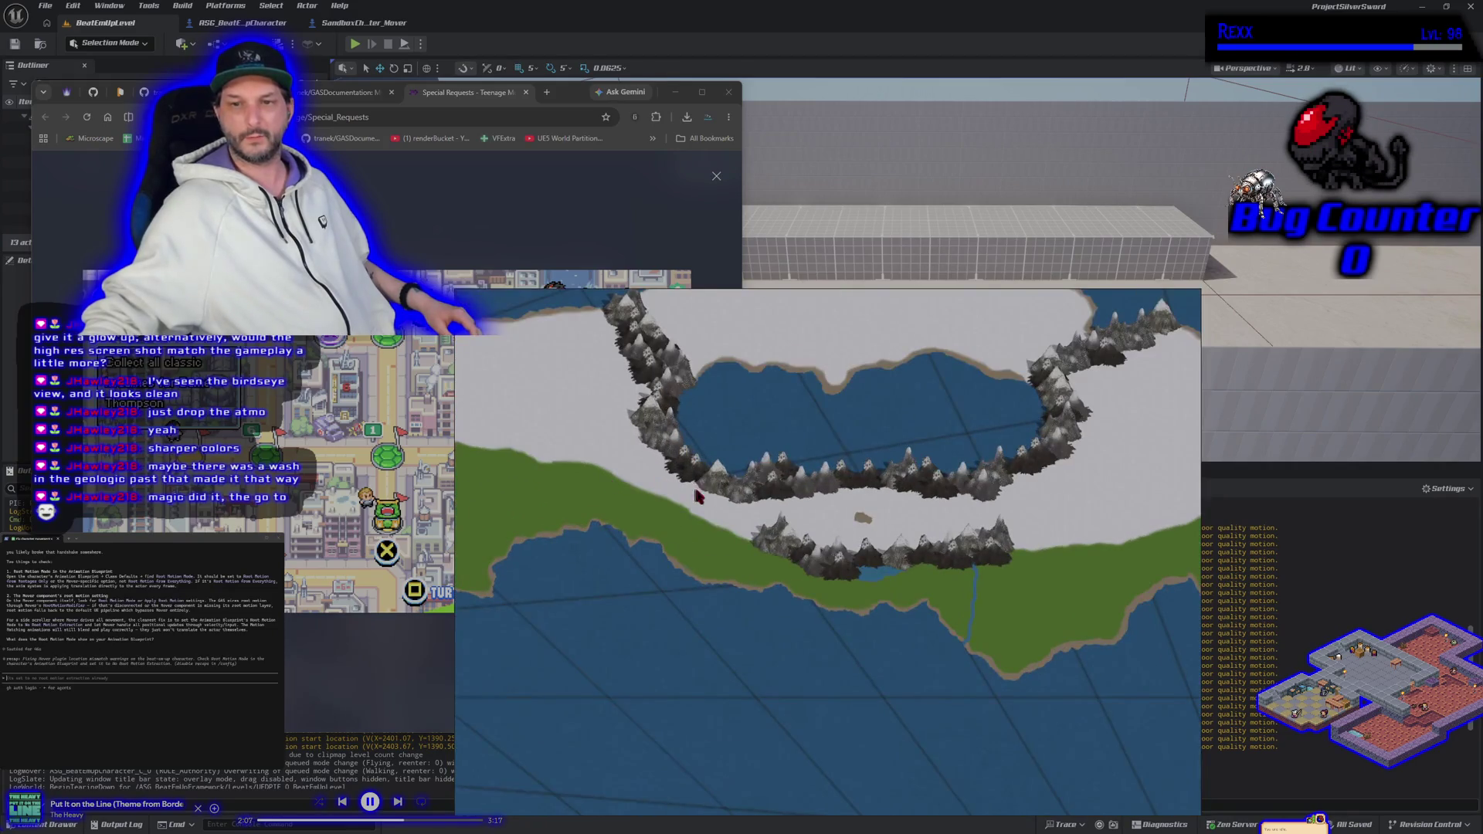
scroll(820, 549, "up", 2)
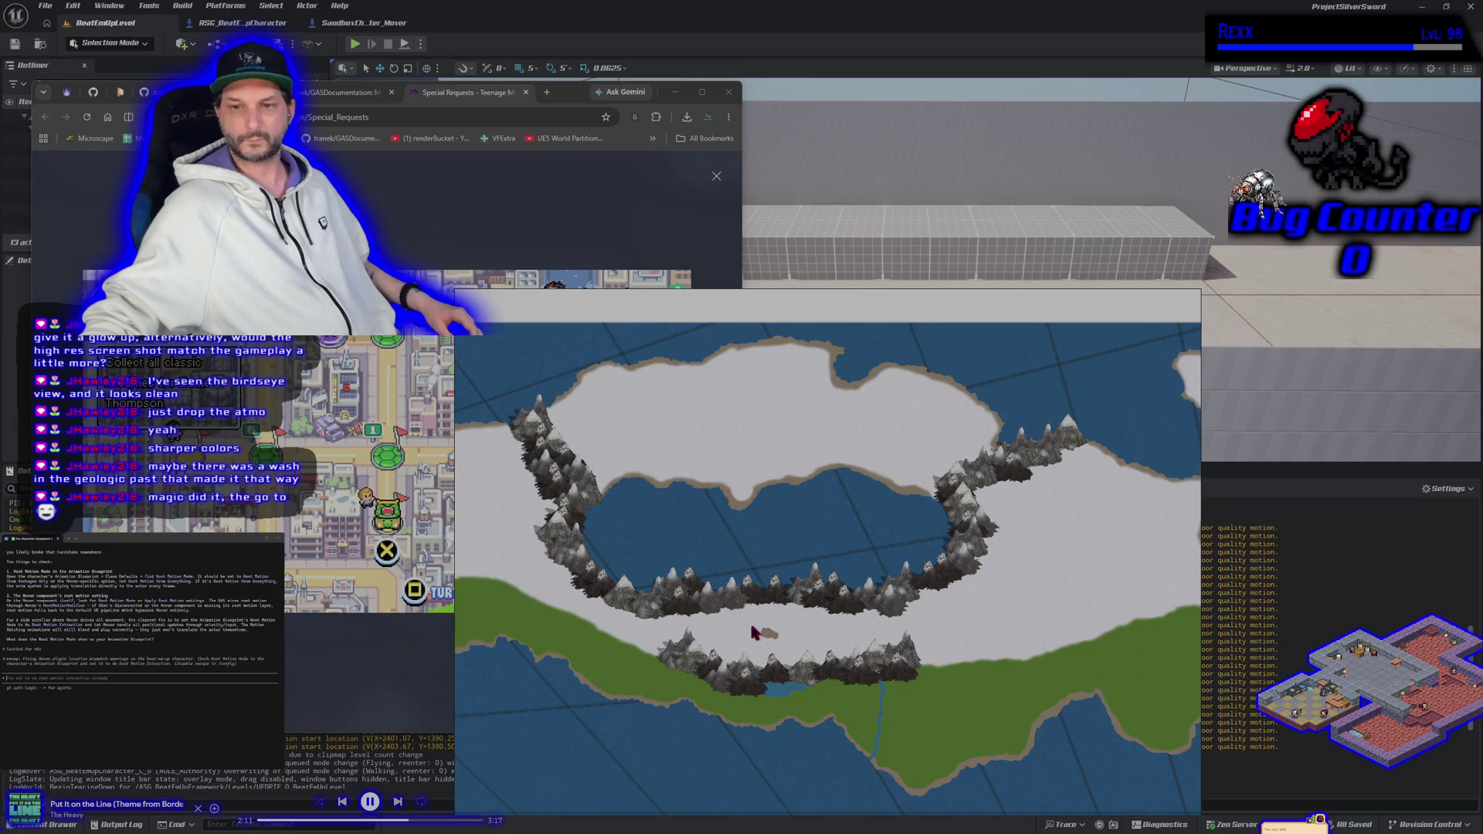
scroll(754, 633, "down", 5)
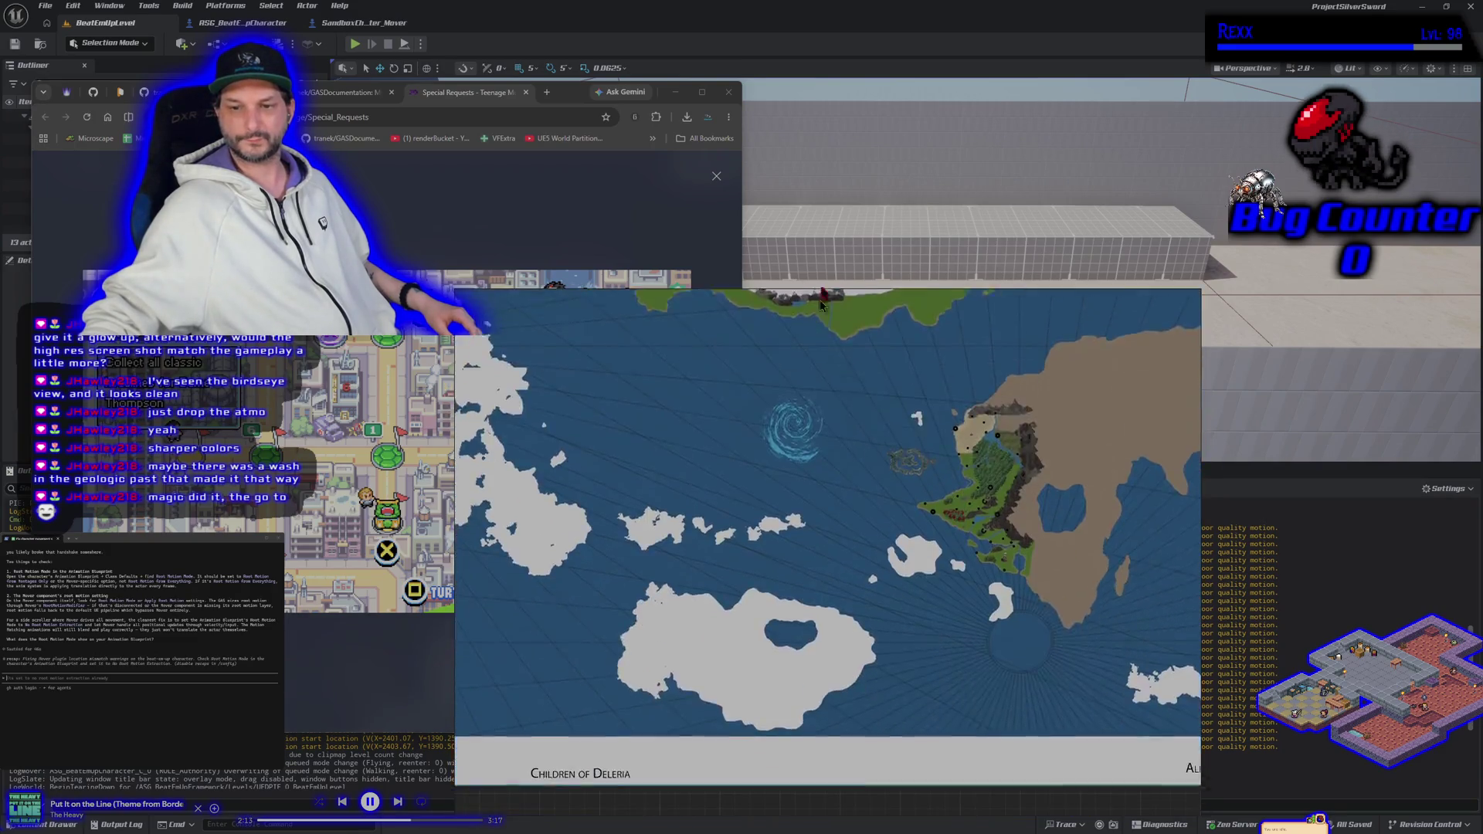
scroll(764, 485, "down", 3)
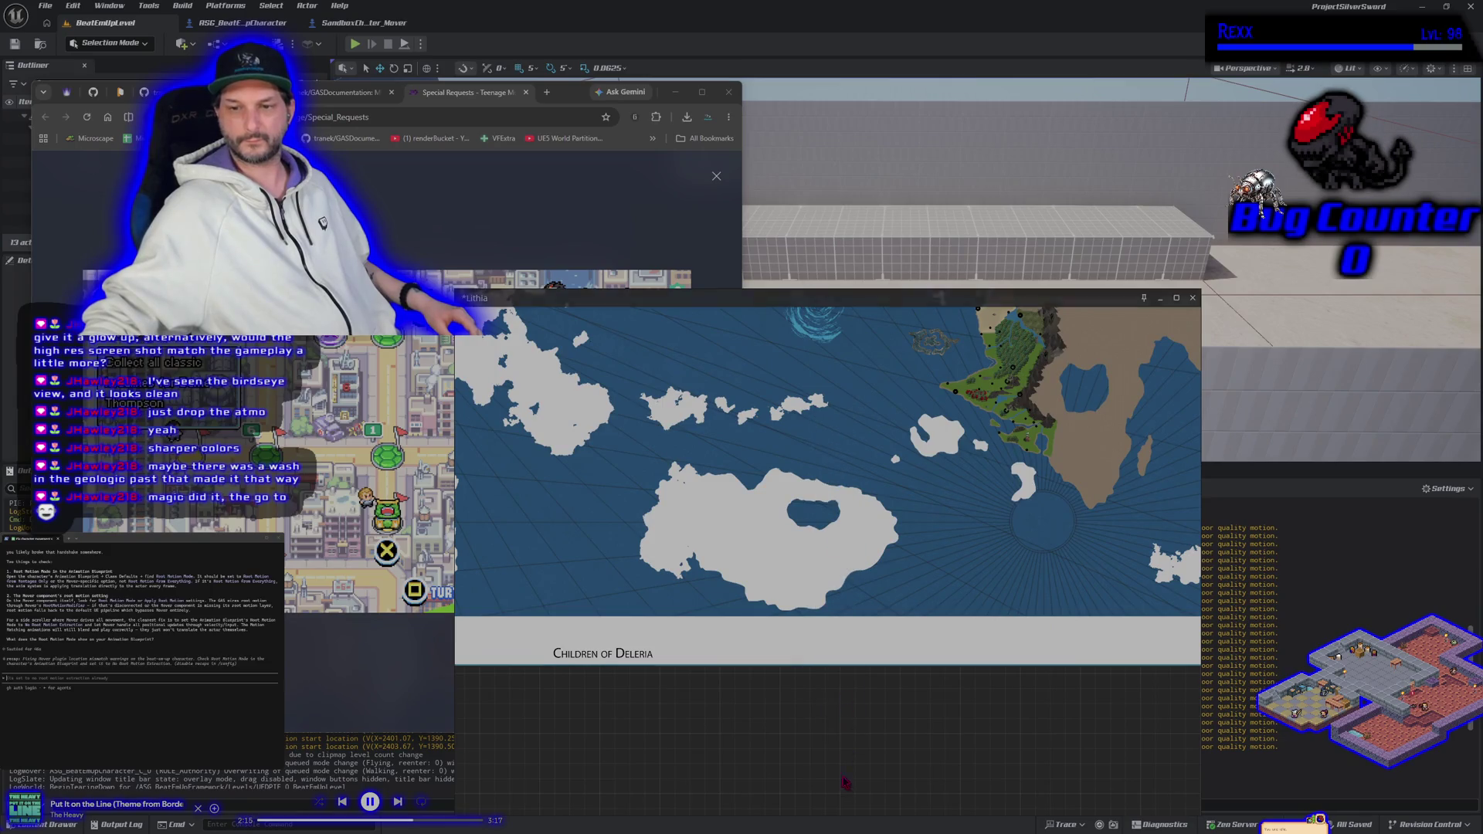
left_click_drag(885, 719, 832, 526)
scroll(823, 534, "down", 3)
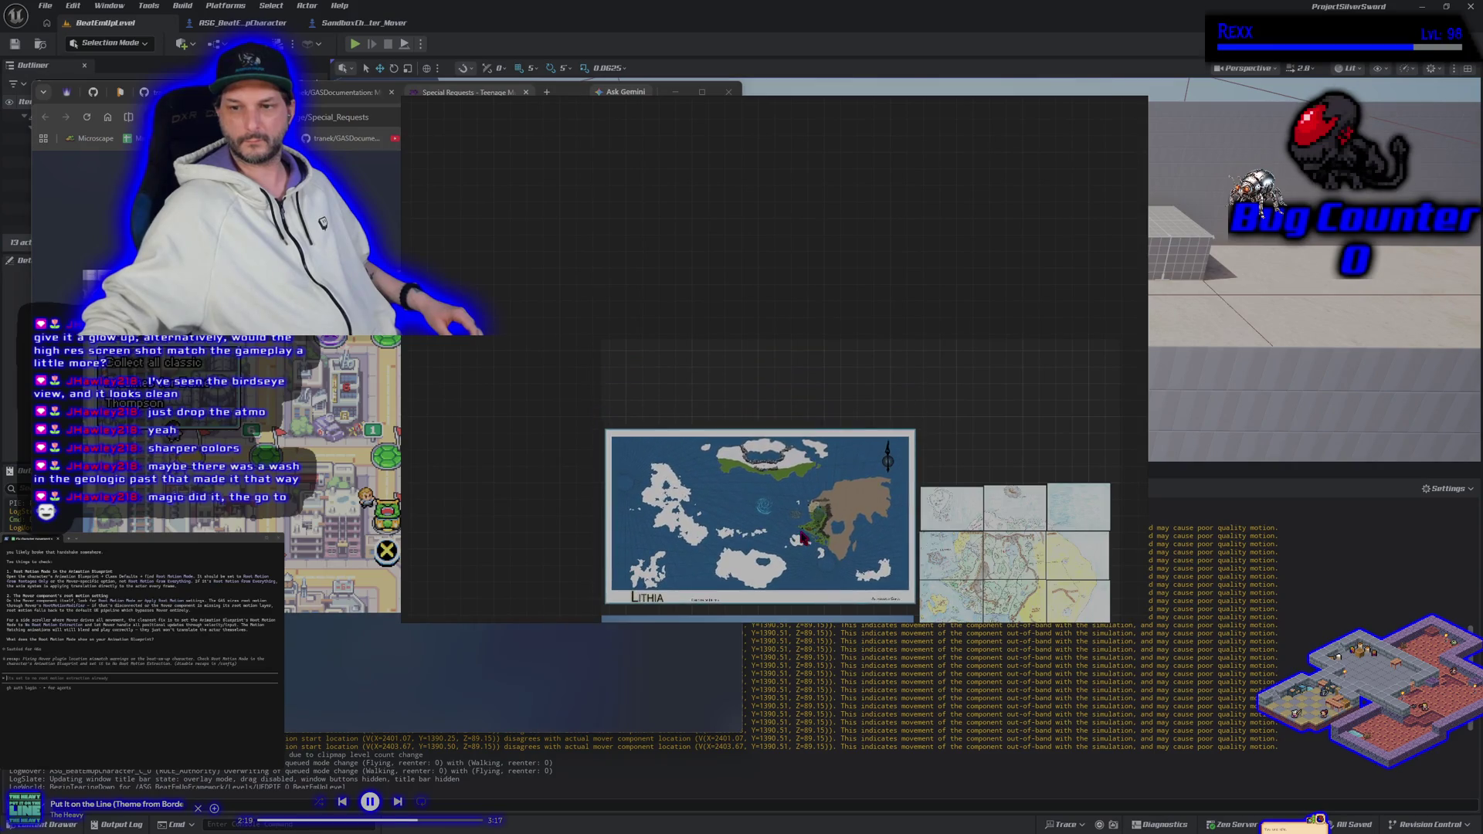
left_click_drag(800, 460, 799, 447)
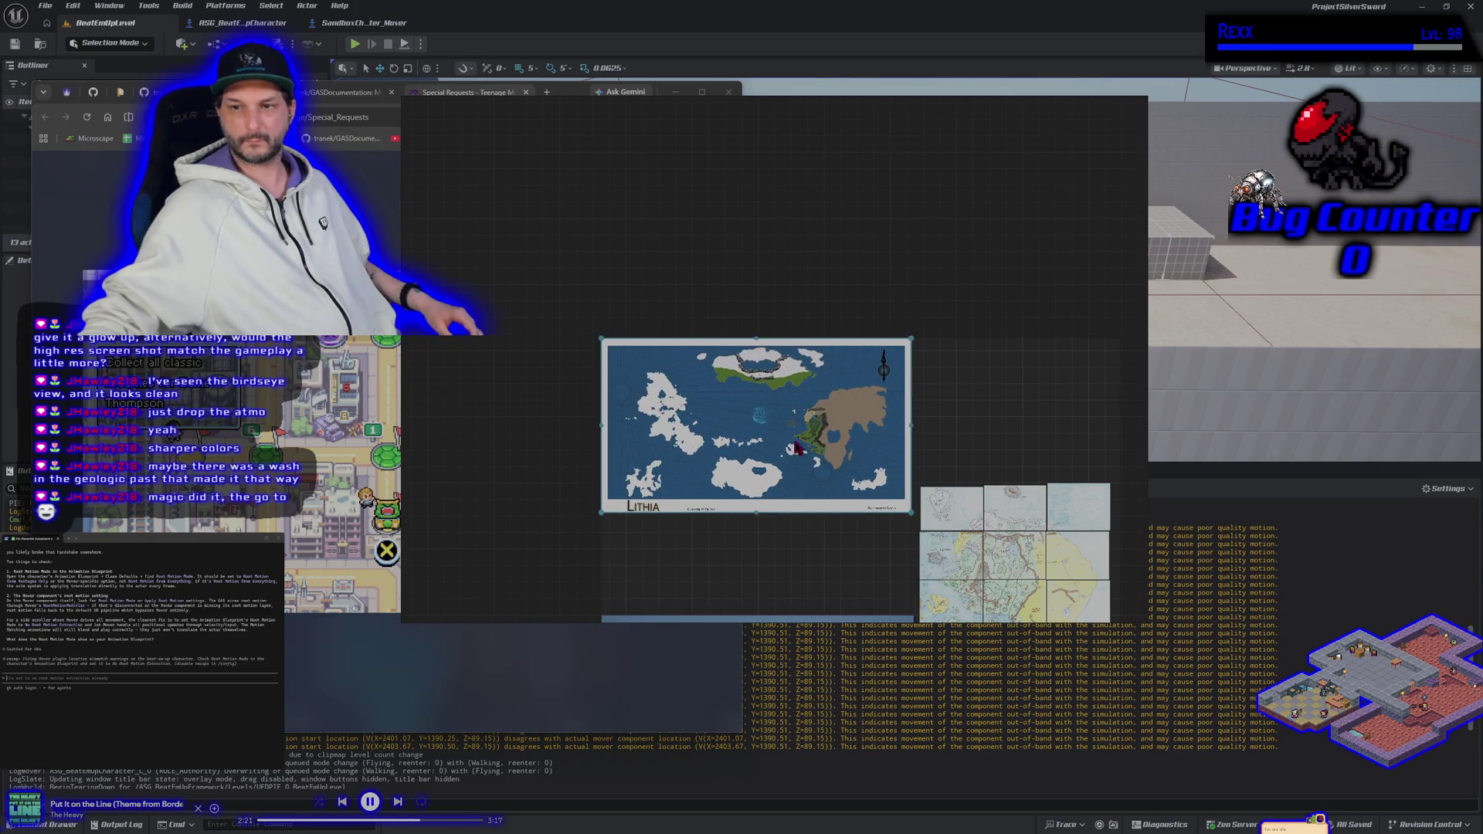
Move the satellite map up on the board and toggle it to full view and back twice.
scroll(796, 572, "up", 5)
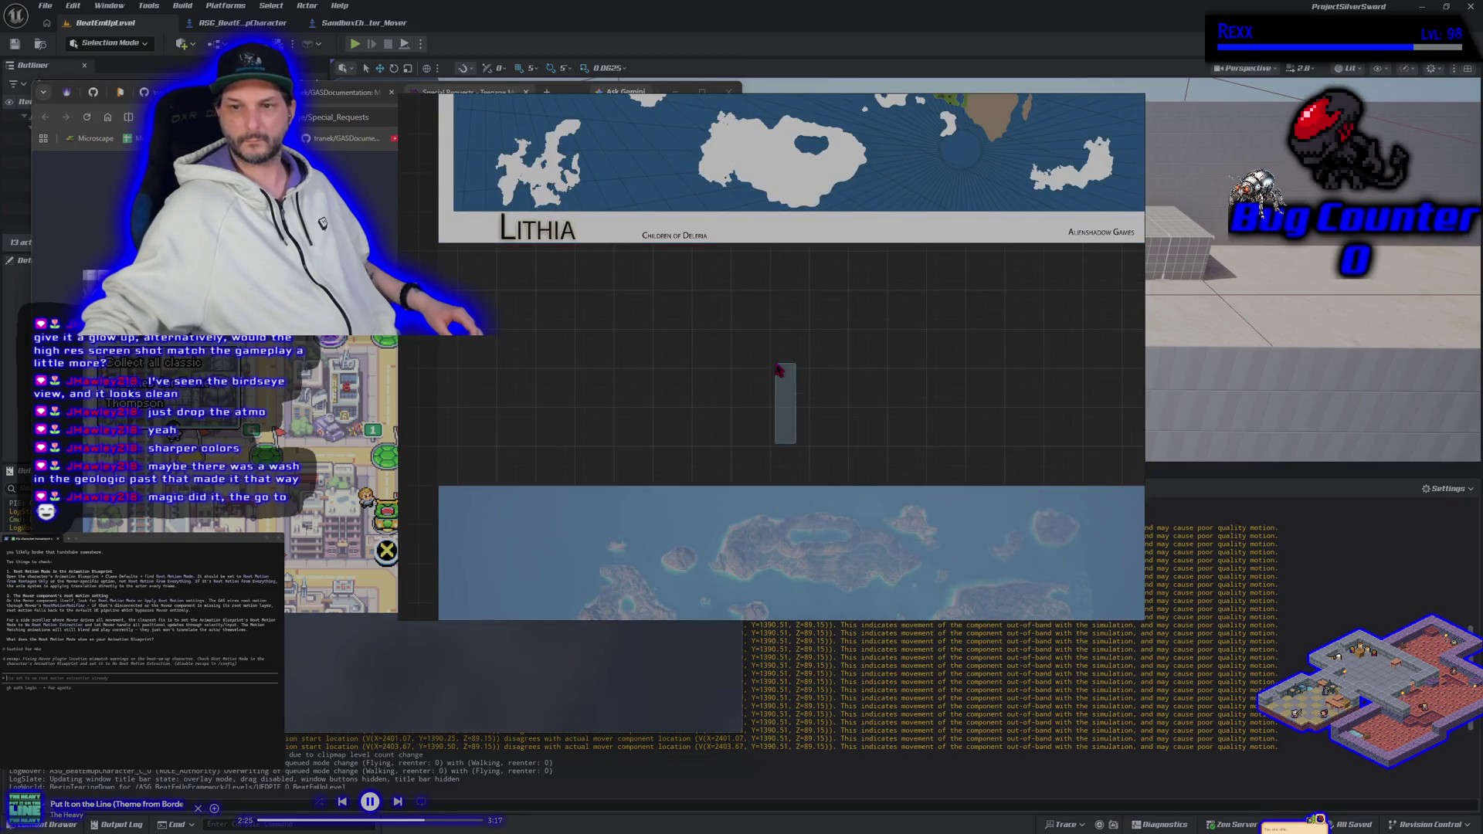
scroll(781, 434, "up", 2)
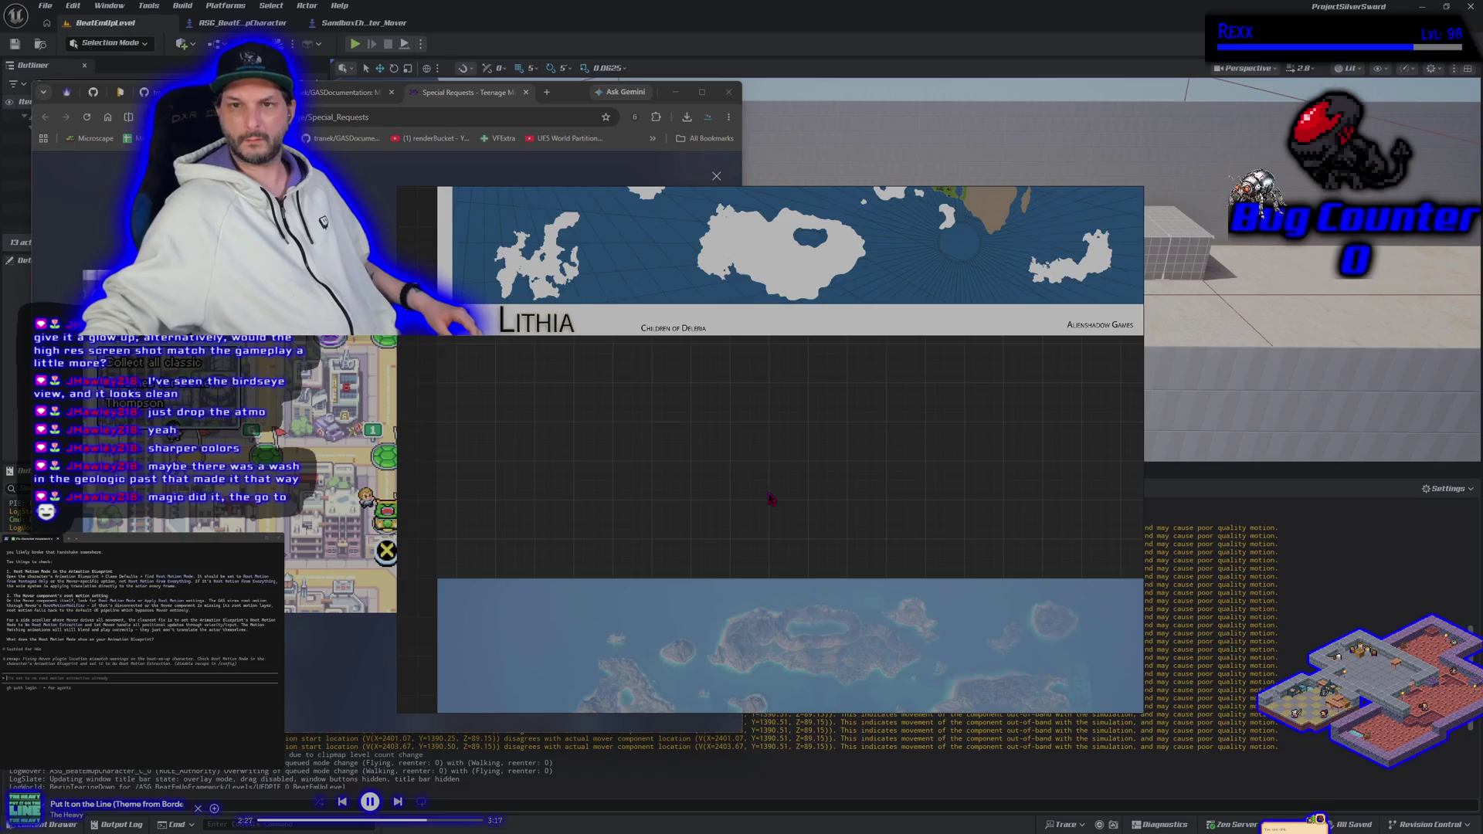
scroll(769, 499, "down", 3)
left_click_drag(853, 570, 846, 465)
left_click(861, 552)
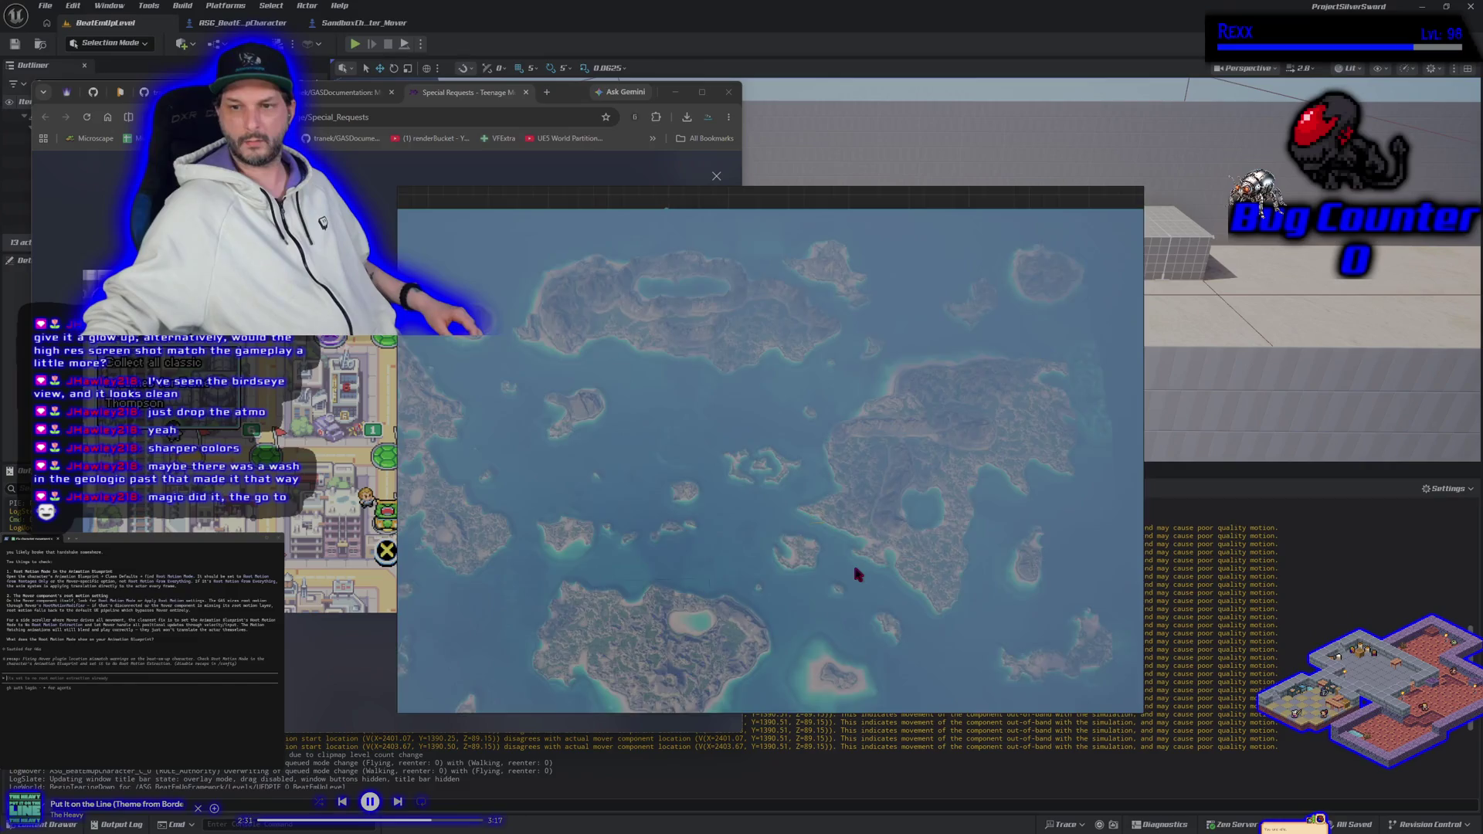
left_click(851, 570)
scroll(847, 561, "down", 3)
scroll(843, 563, "up", 3)
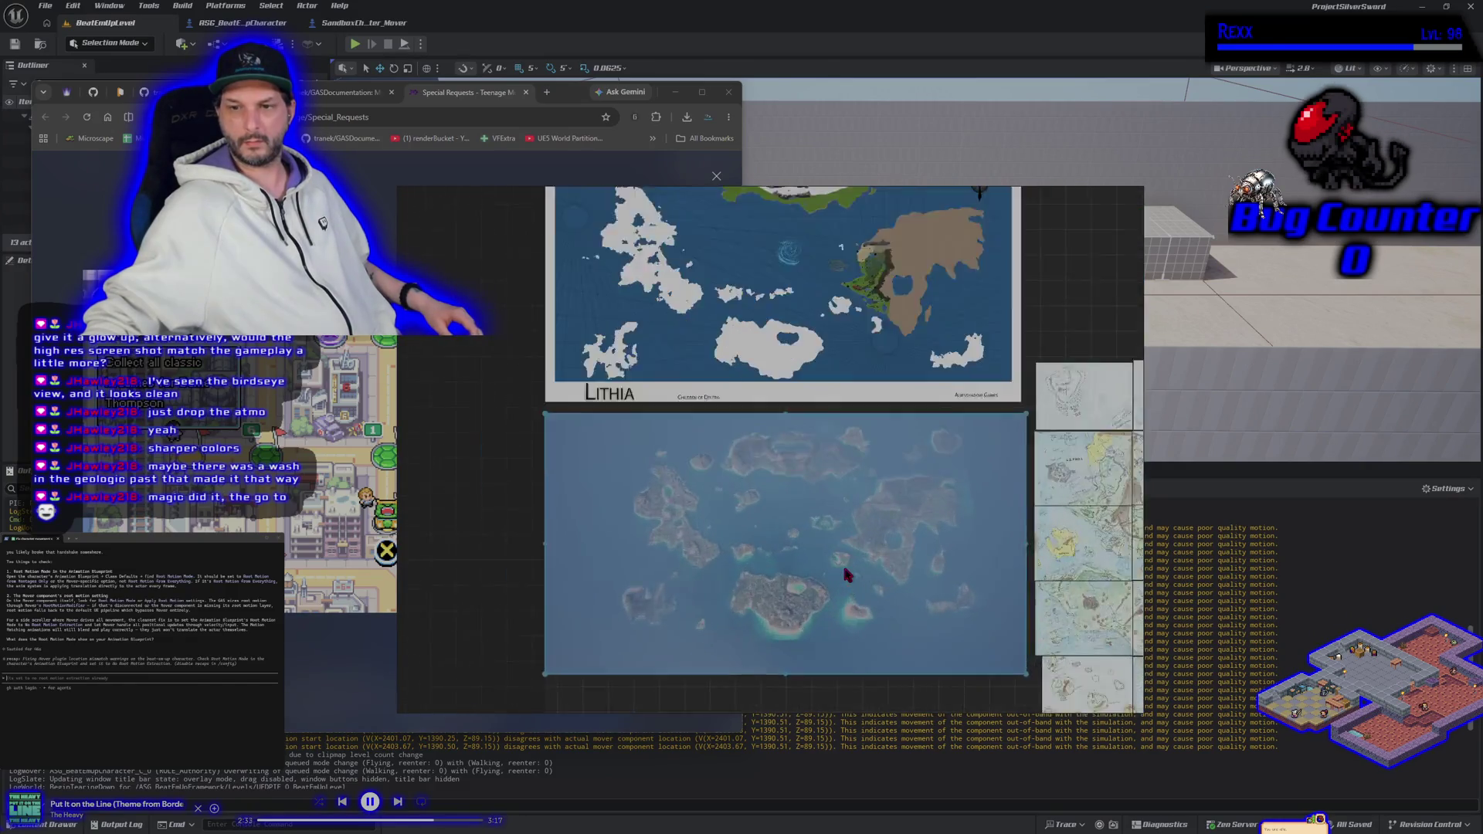
left_click(842, 562)
left_click(841, 587)
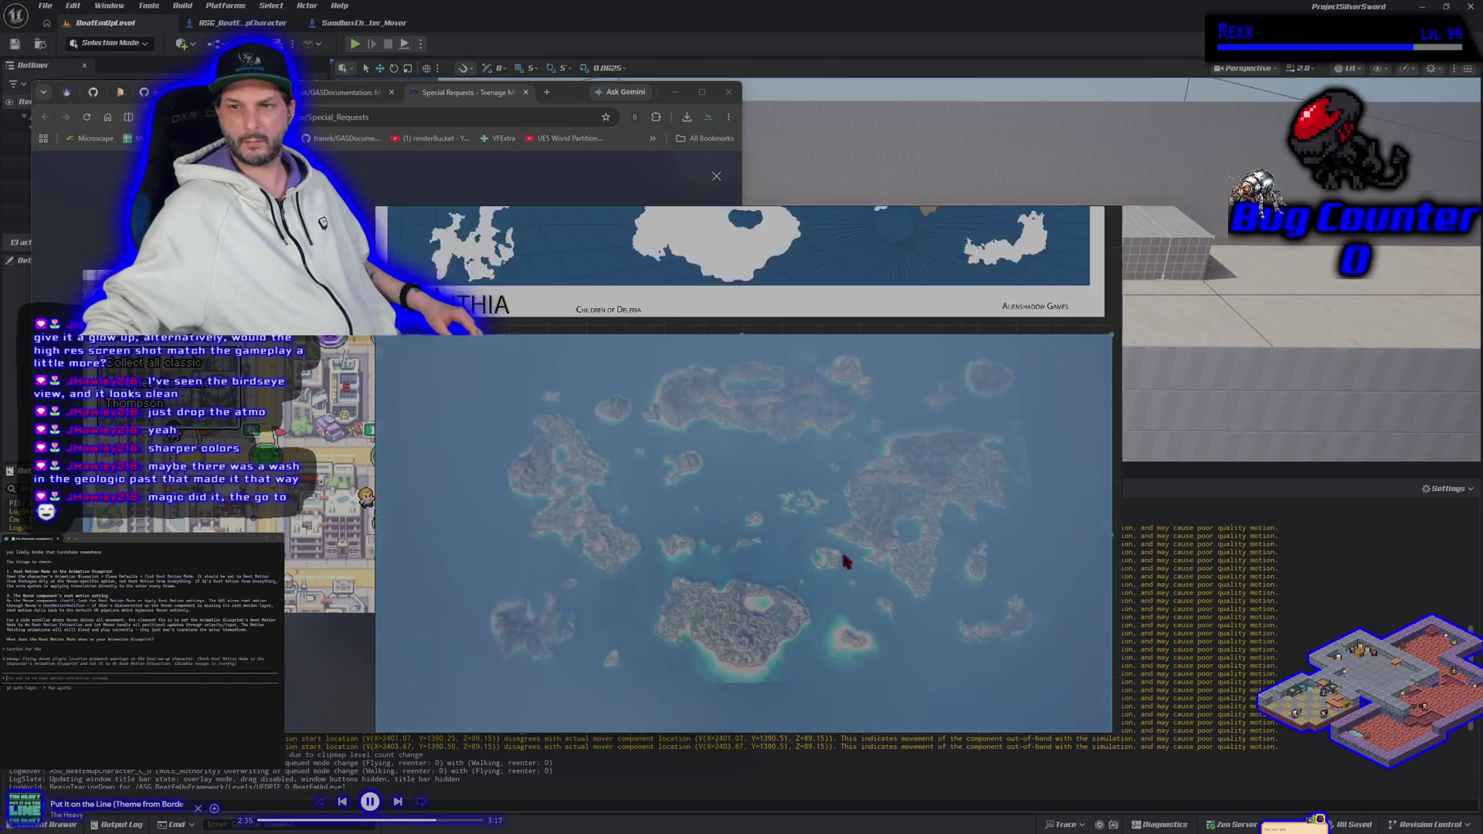
Deselect the satellite map, shift the view slightly left, and close PureRef.
mouse_move(657, 218)
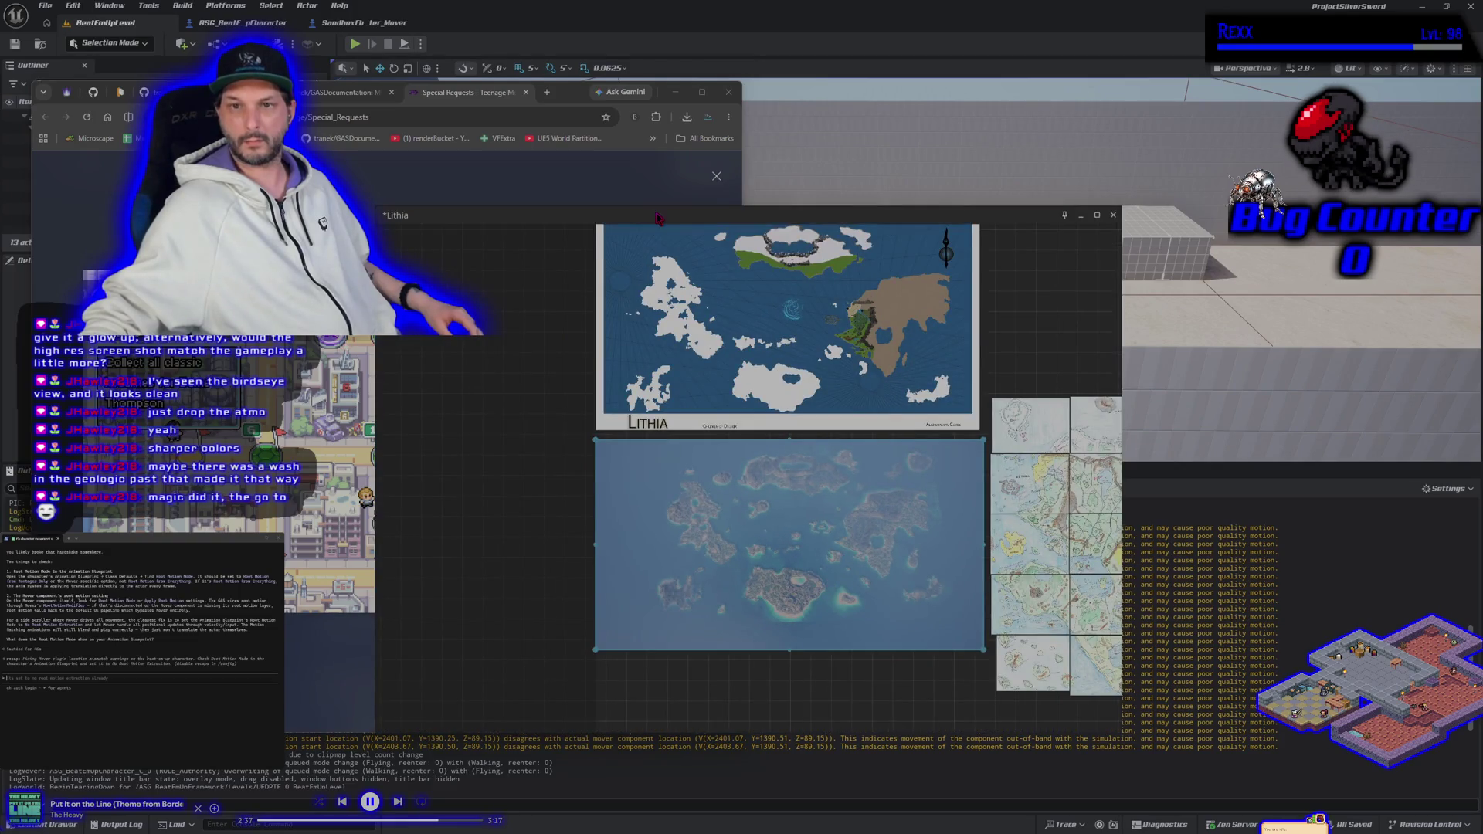
left_click(532, 548)
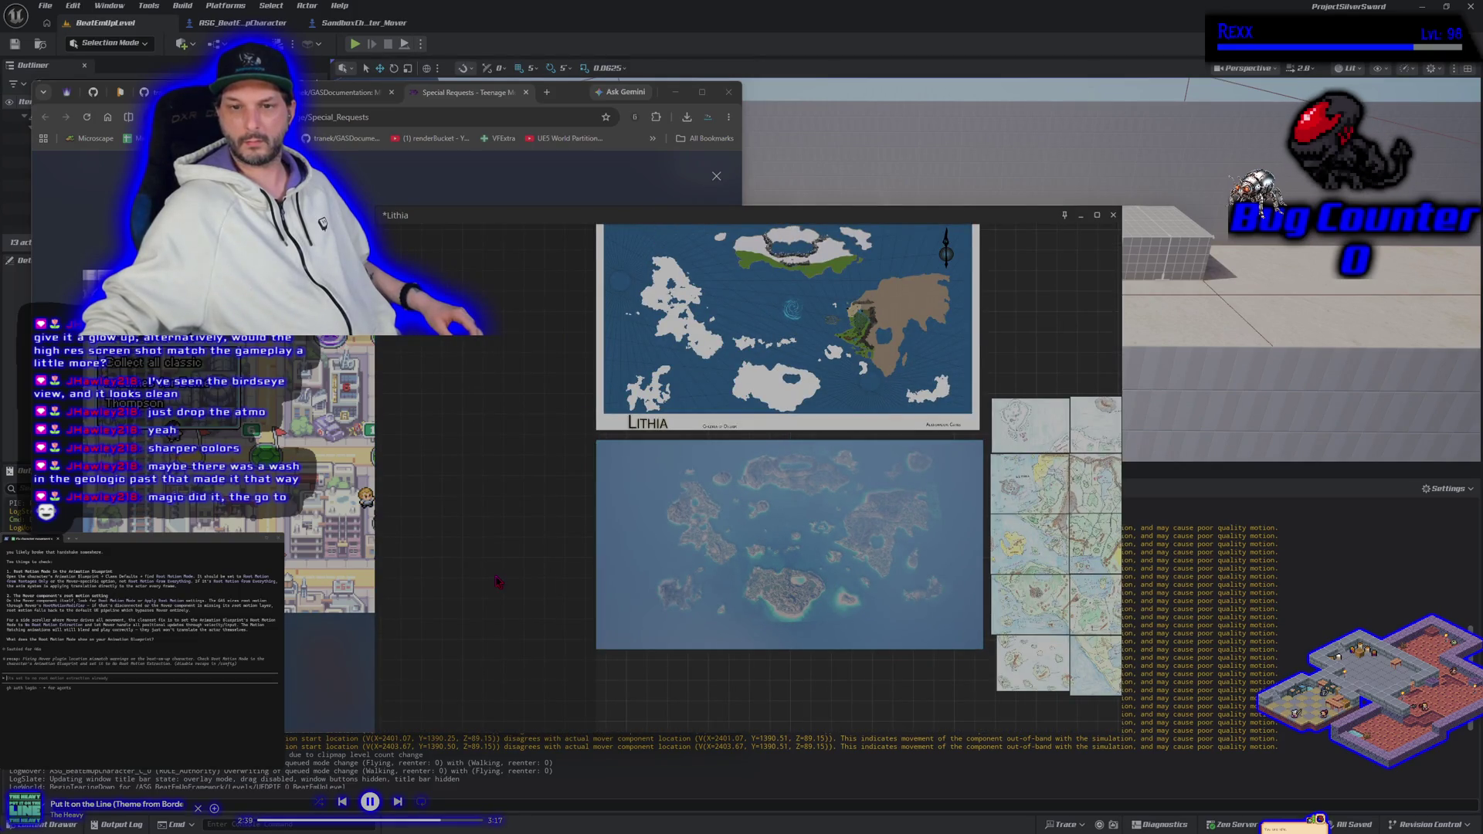
left_click_drag(532, 549, 481, 538)
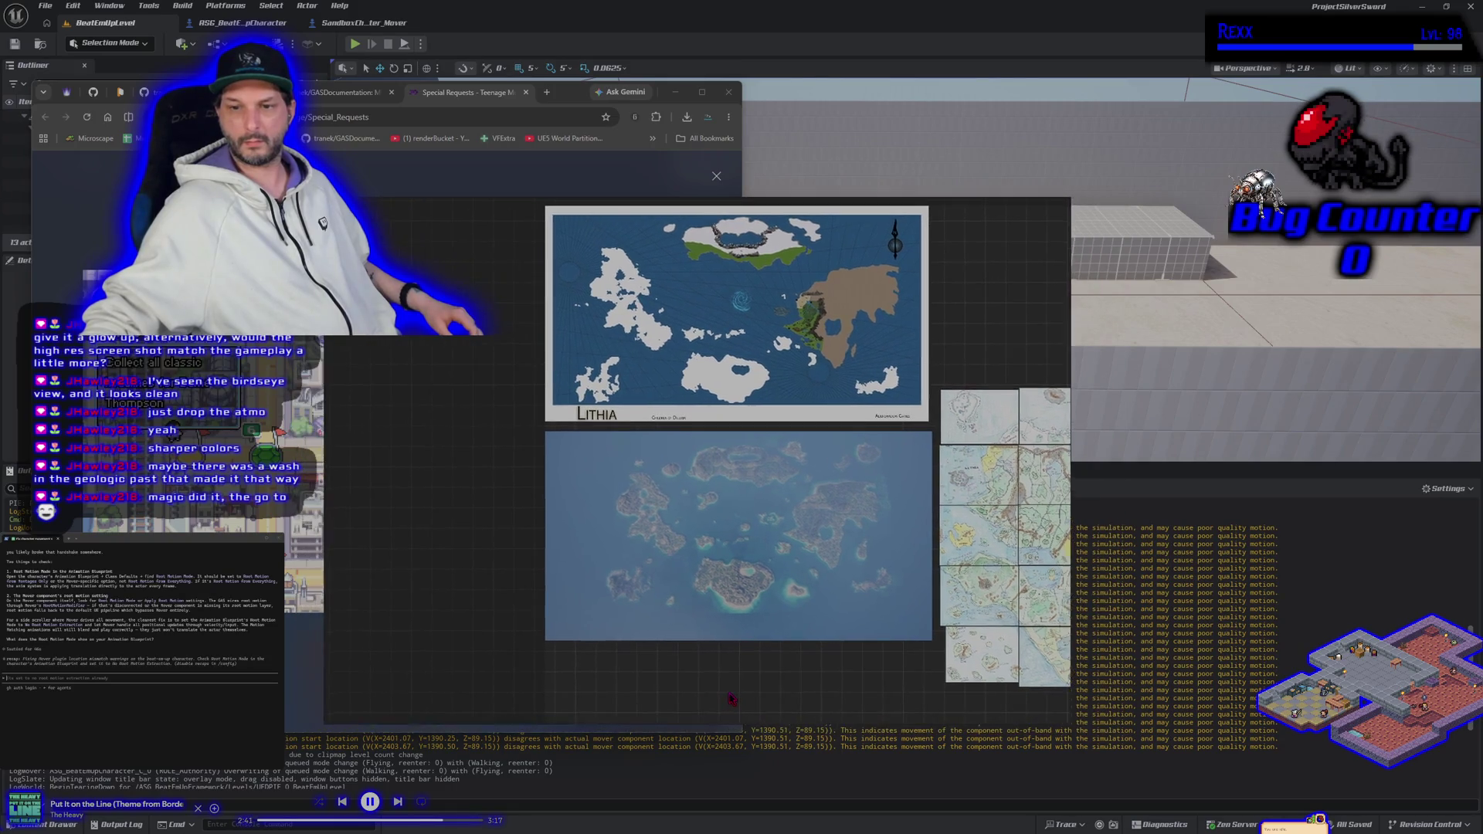
scroll(768, 610, "down", 2)
scroll(769, 591, "up", 8)
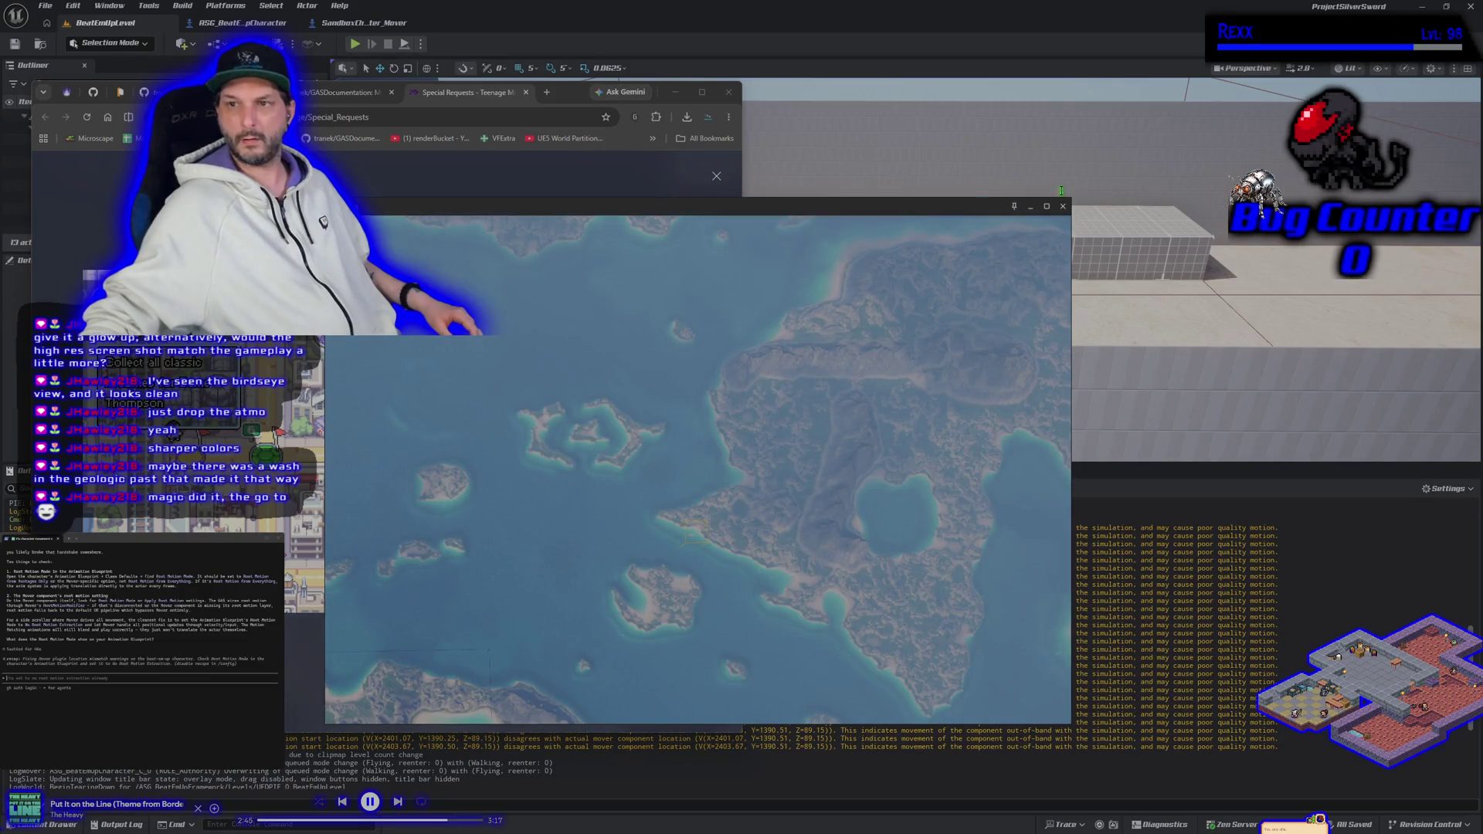
left_click(1063, 207)
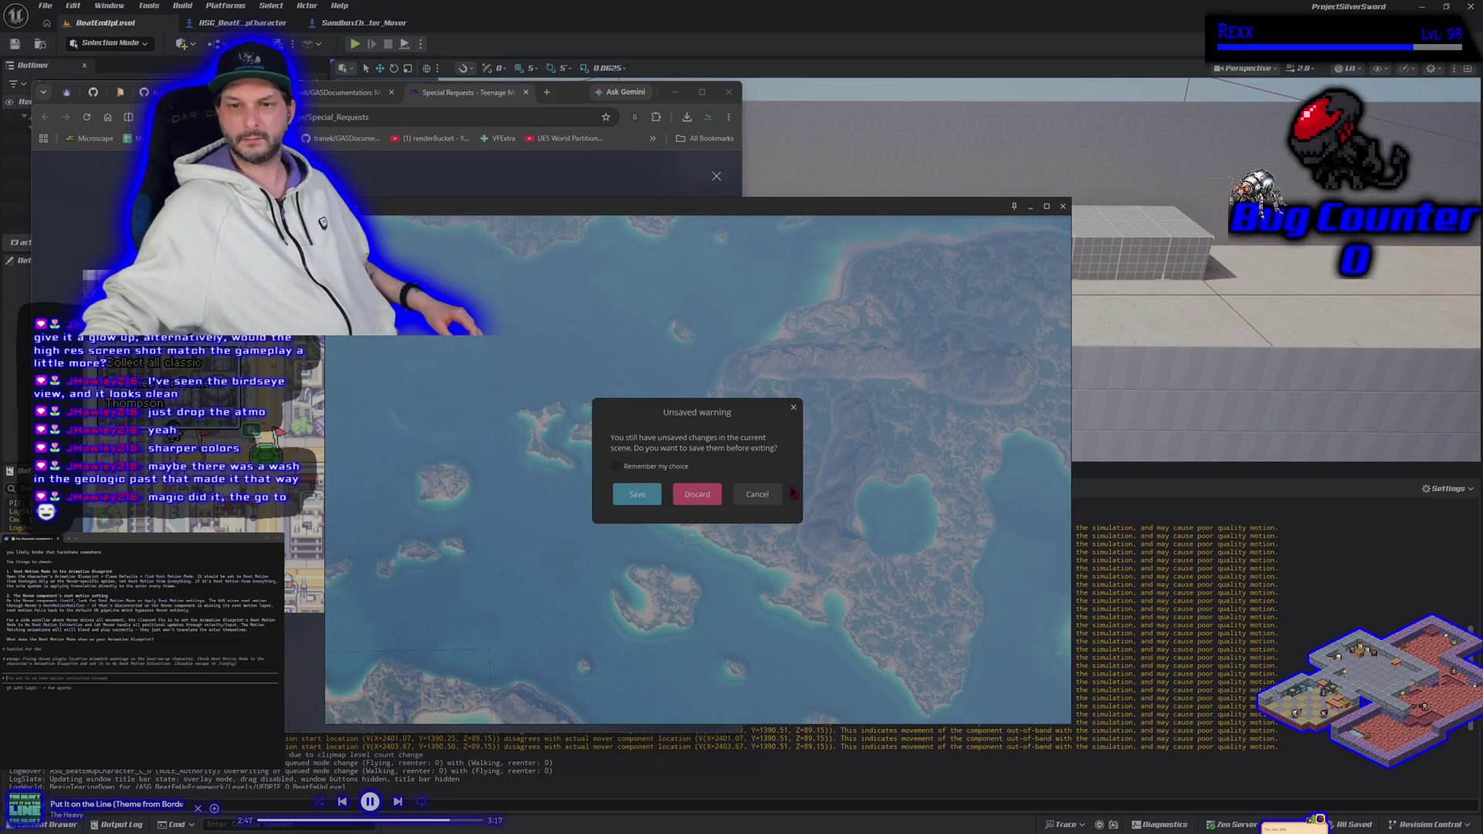
Save the Lithia board, close the extra browser tab, and minimize the browser to reveal the level.
left_click(648, 495)
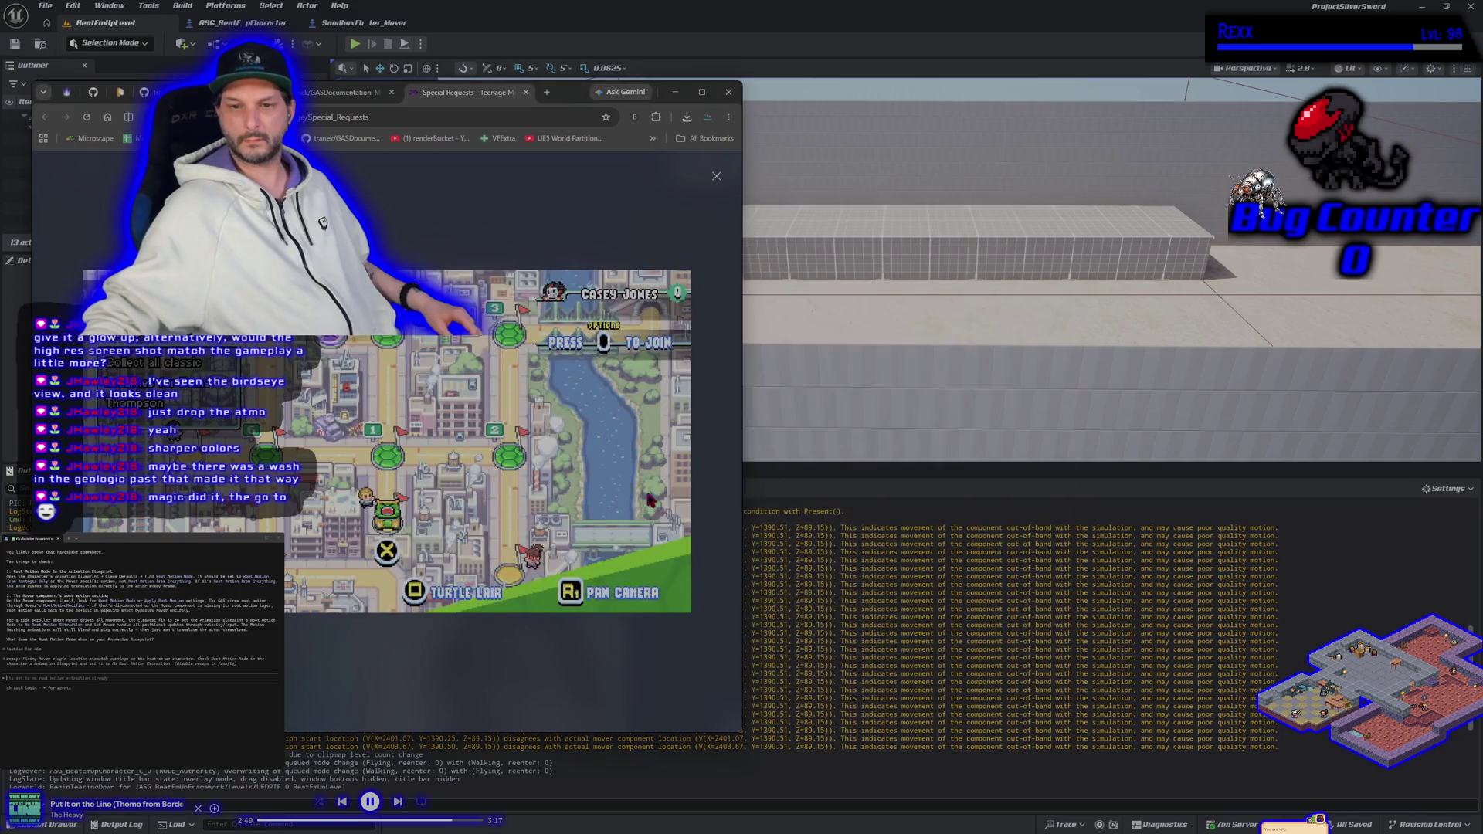
left_click(526, 96)
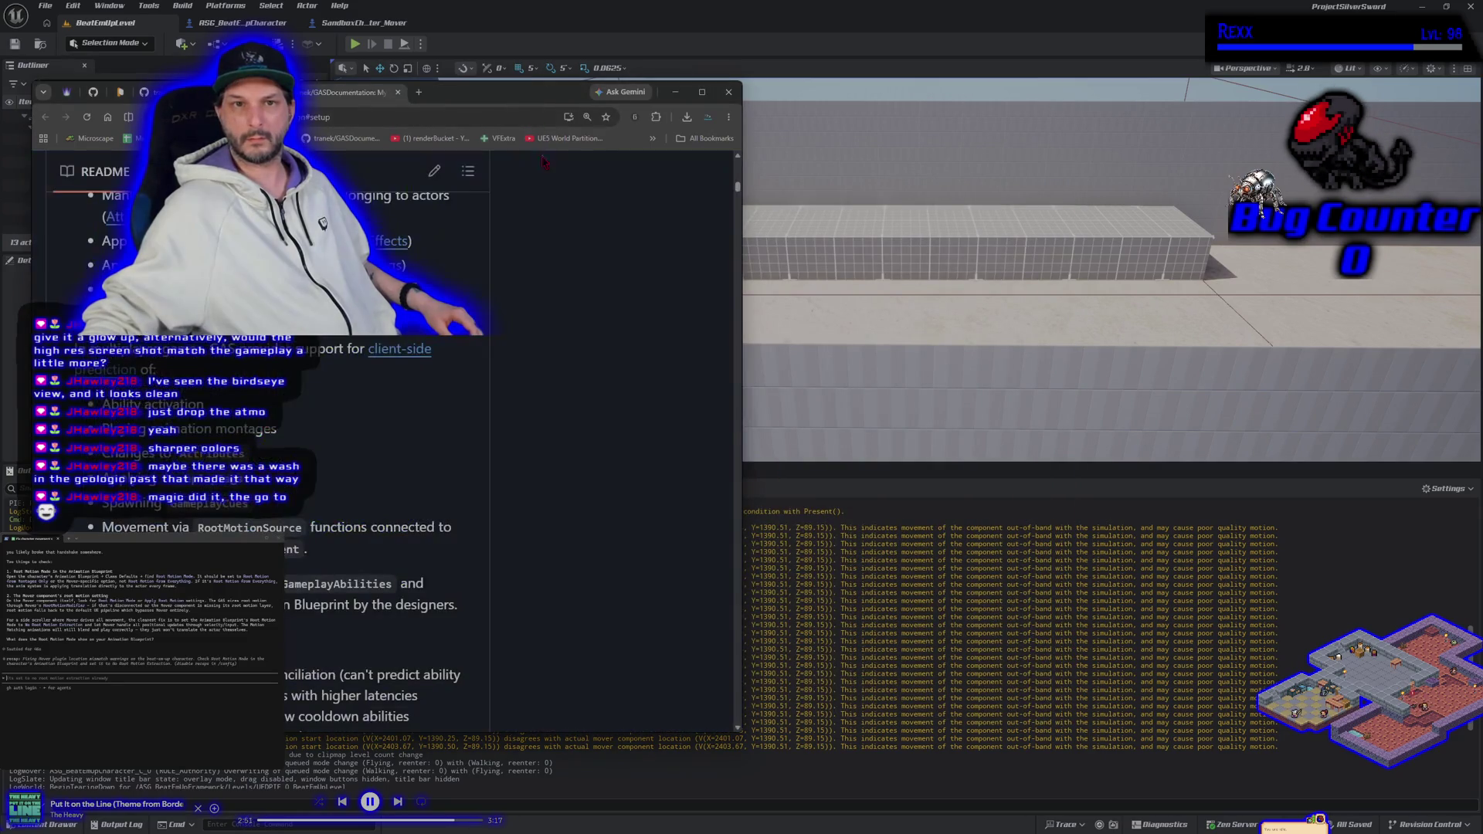
left_click_drag(537, 98, 859, 92)
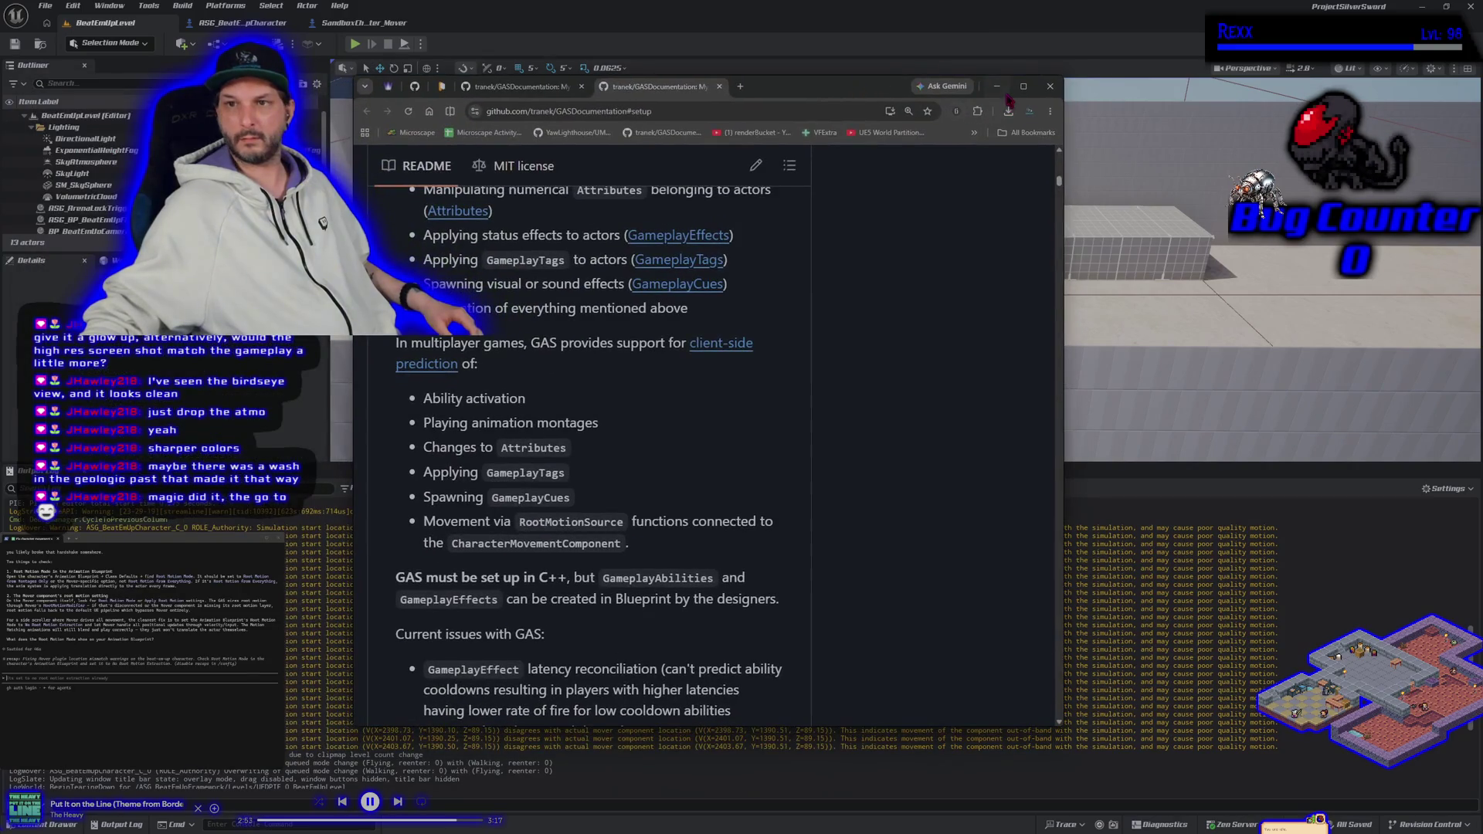
left_click(997, 86)
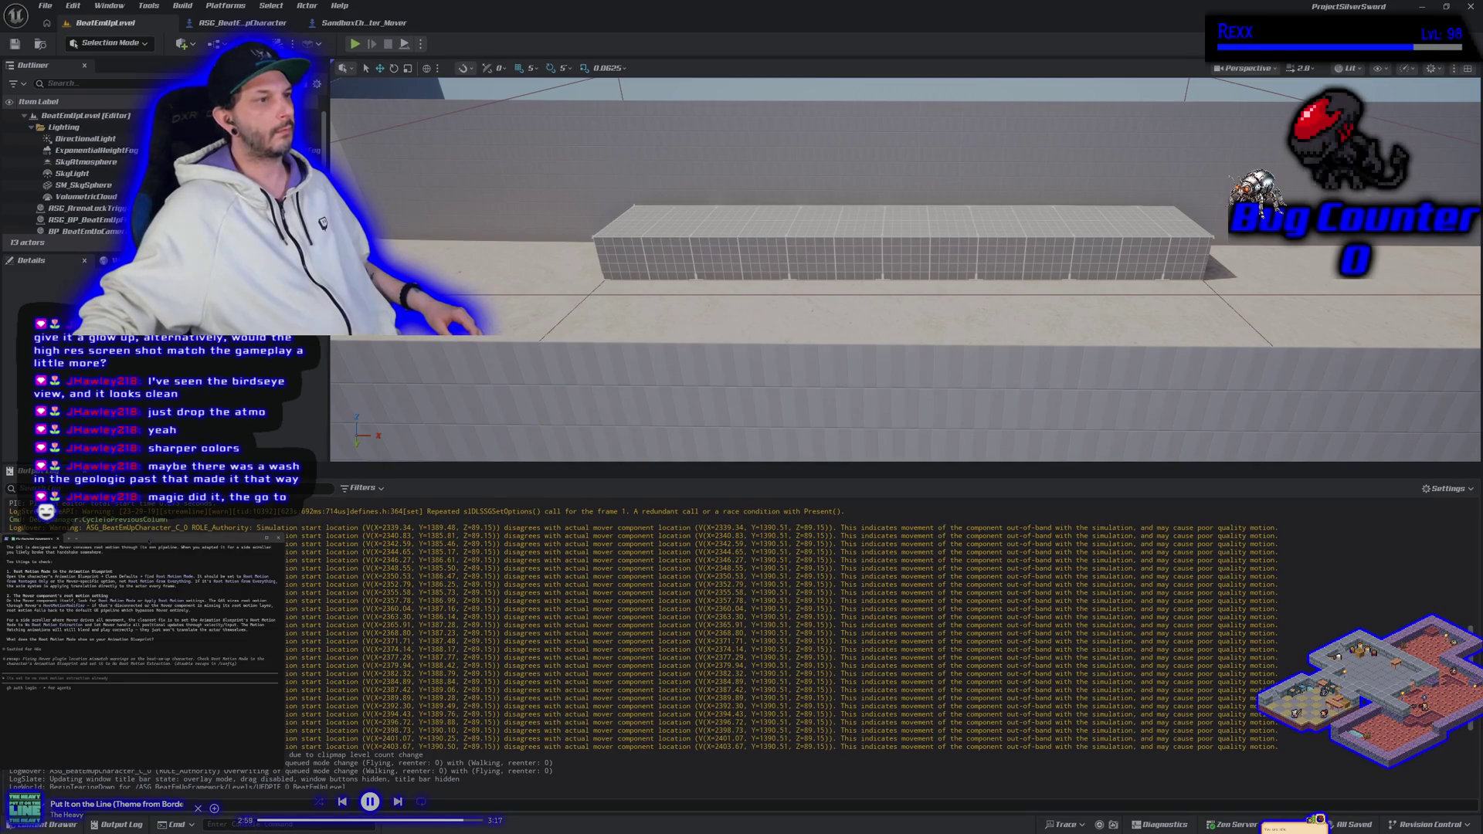
key("alt+Tab")
scroll(541, 395, "up", 3)
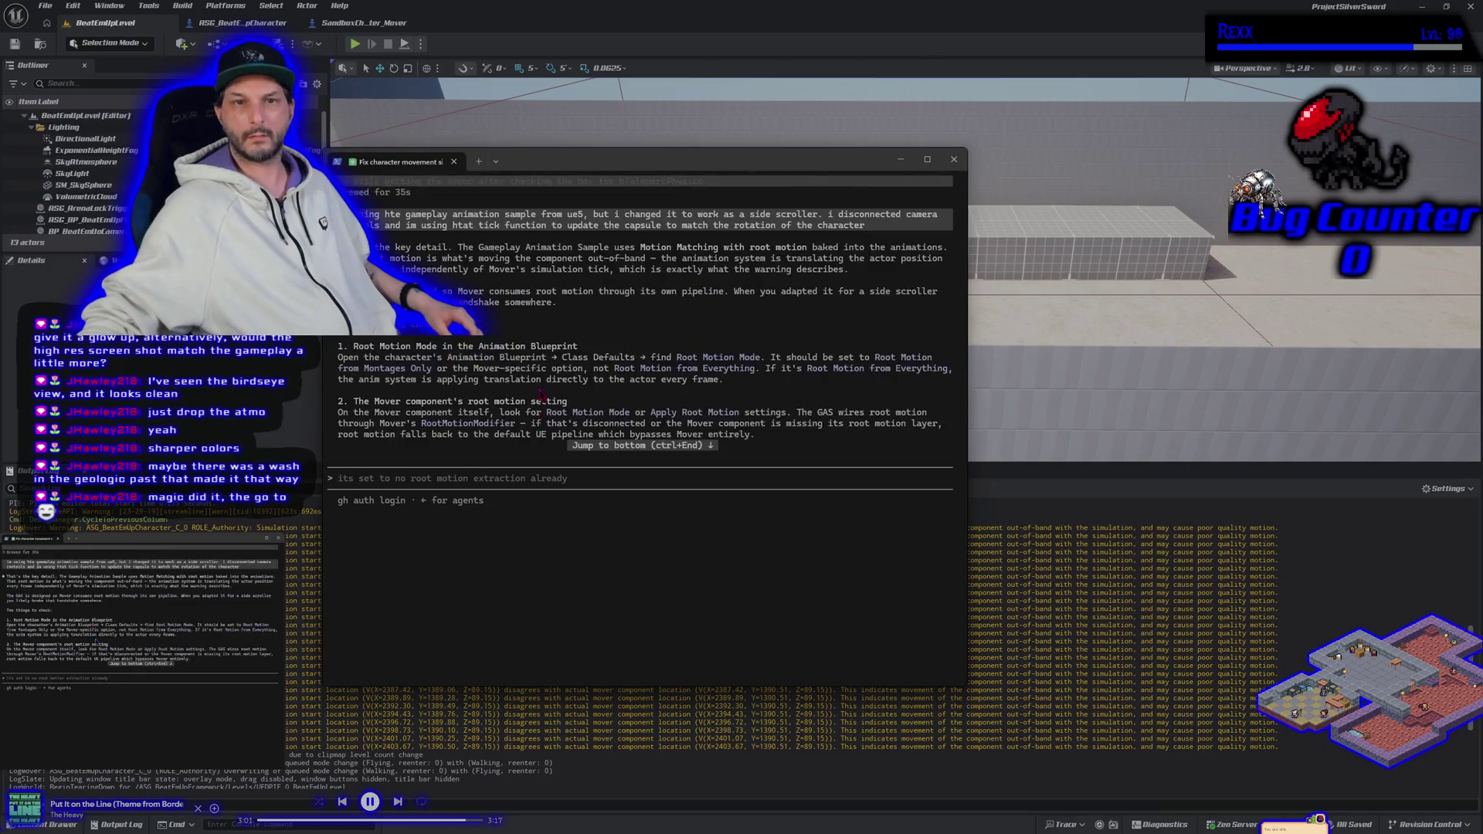
scroll(540, 396, "down", 5)
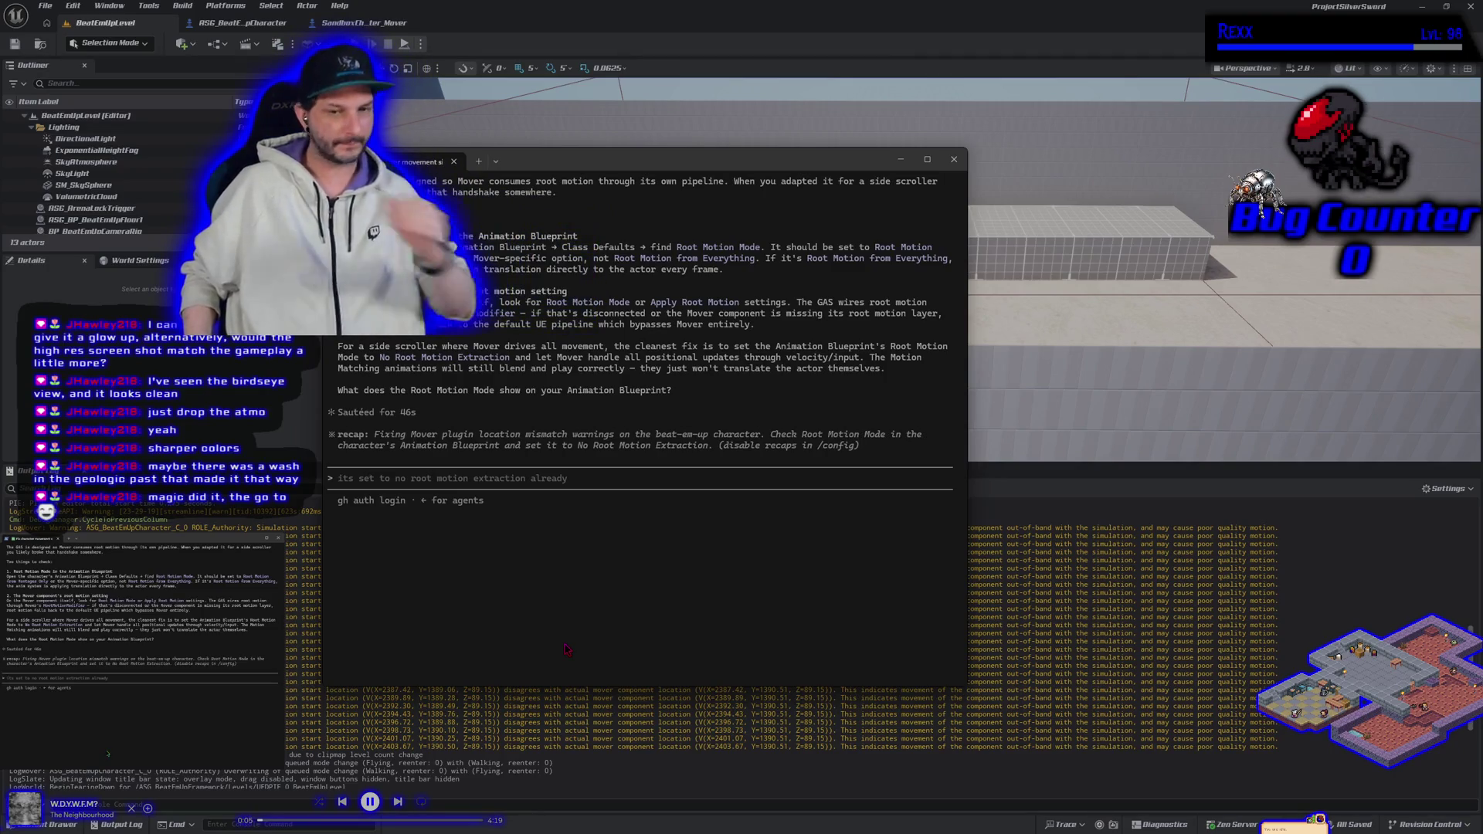
scroll(425, 421, "up", 10)
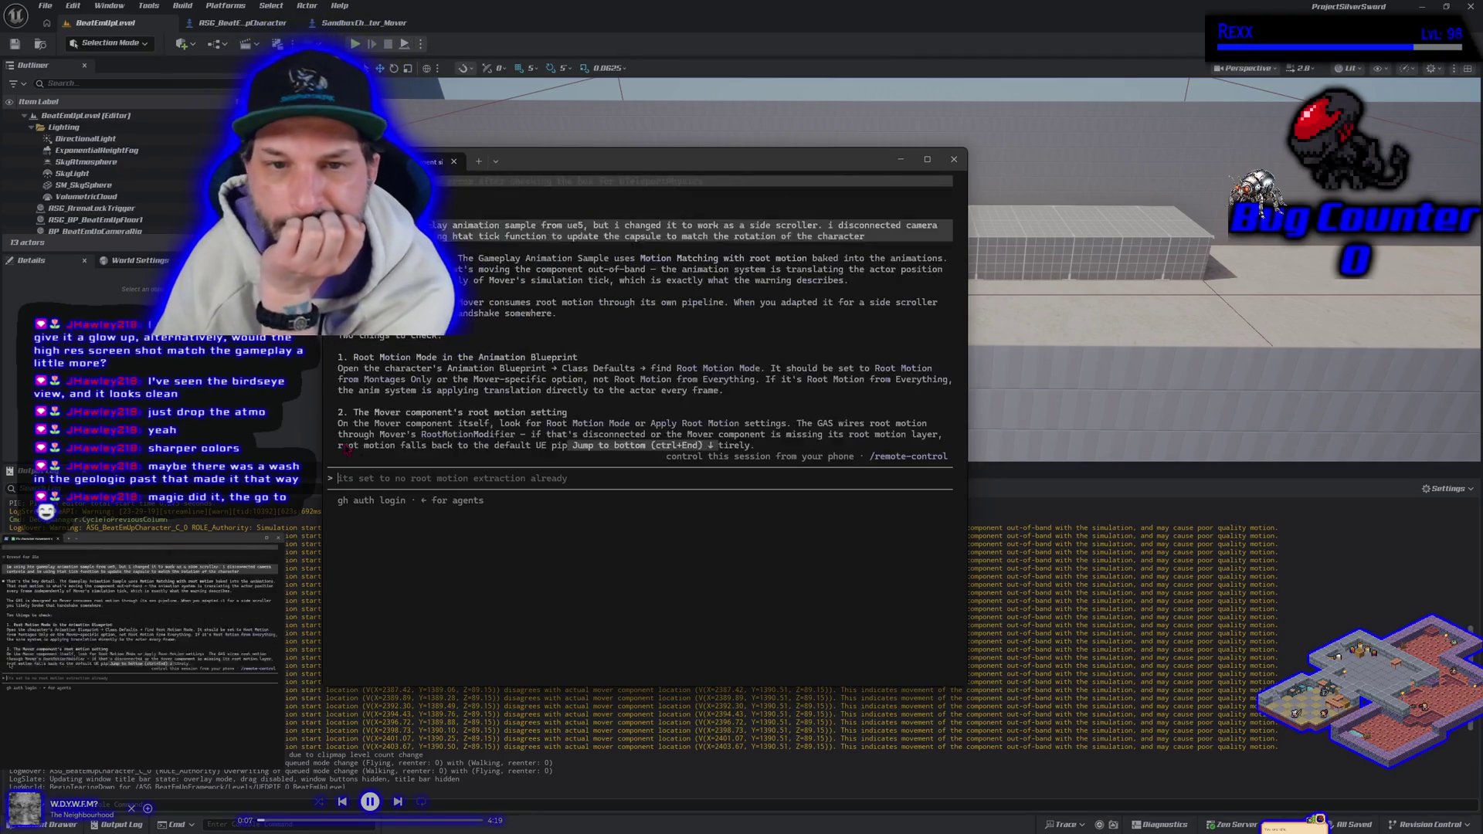
scroll(426, 421, "up", 5)
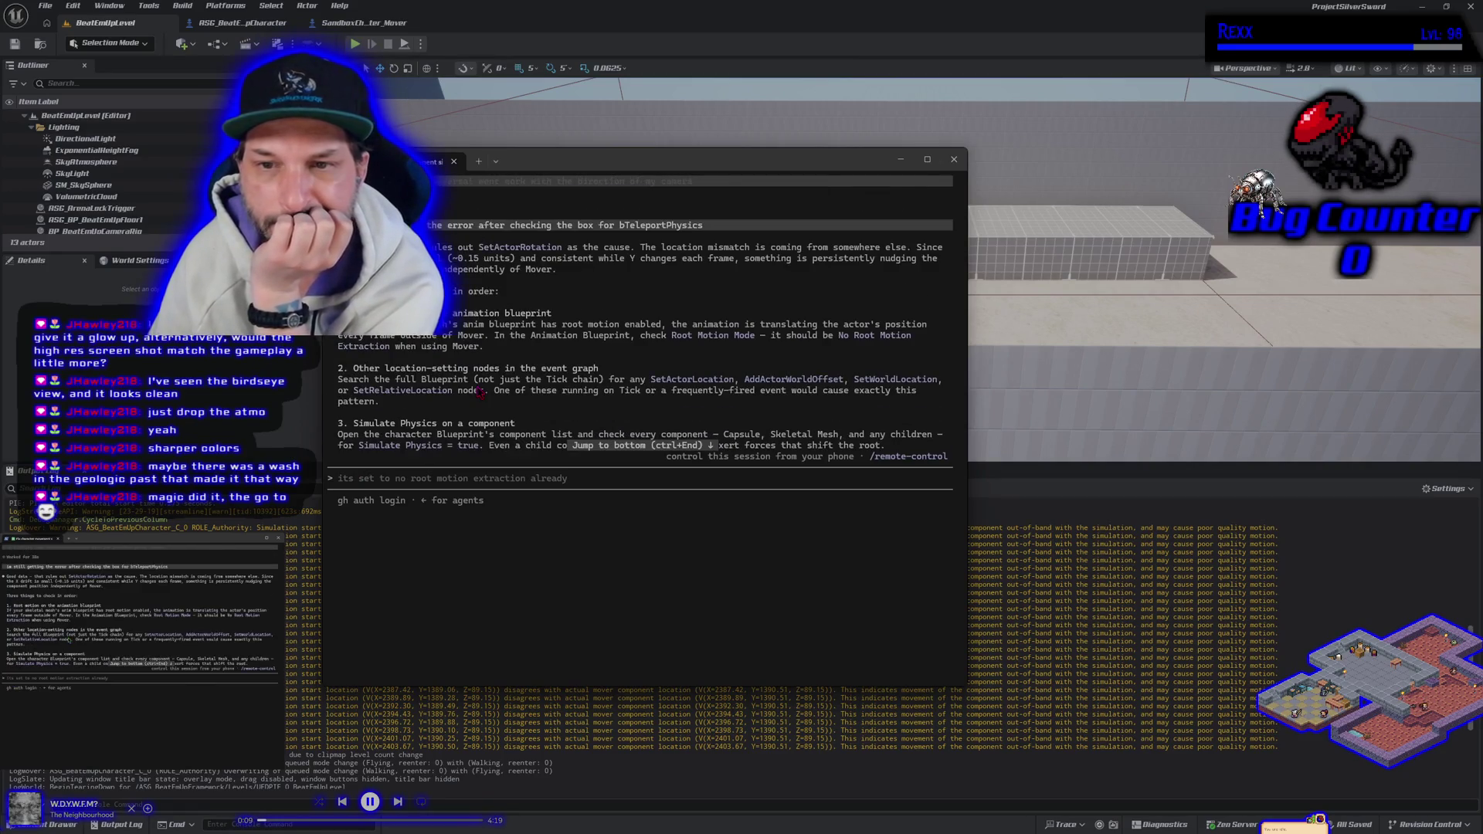
scroll(480, 392, "up", 2)
scroll(480, 393, "down", 2)
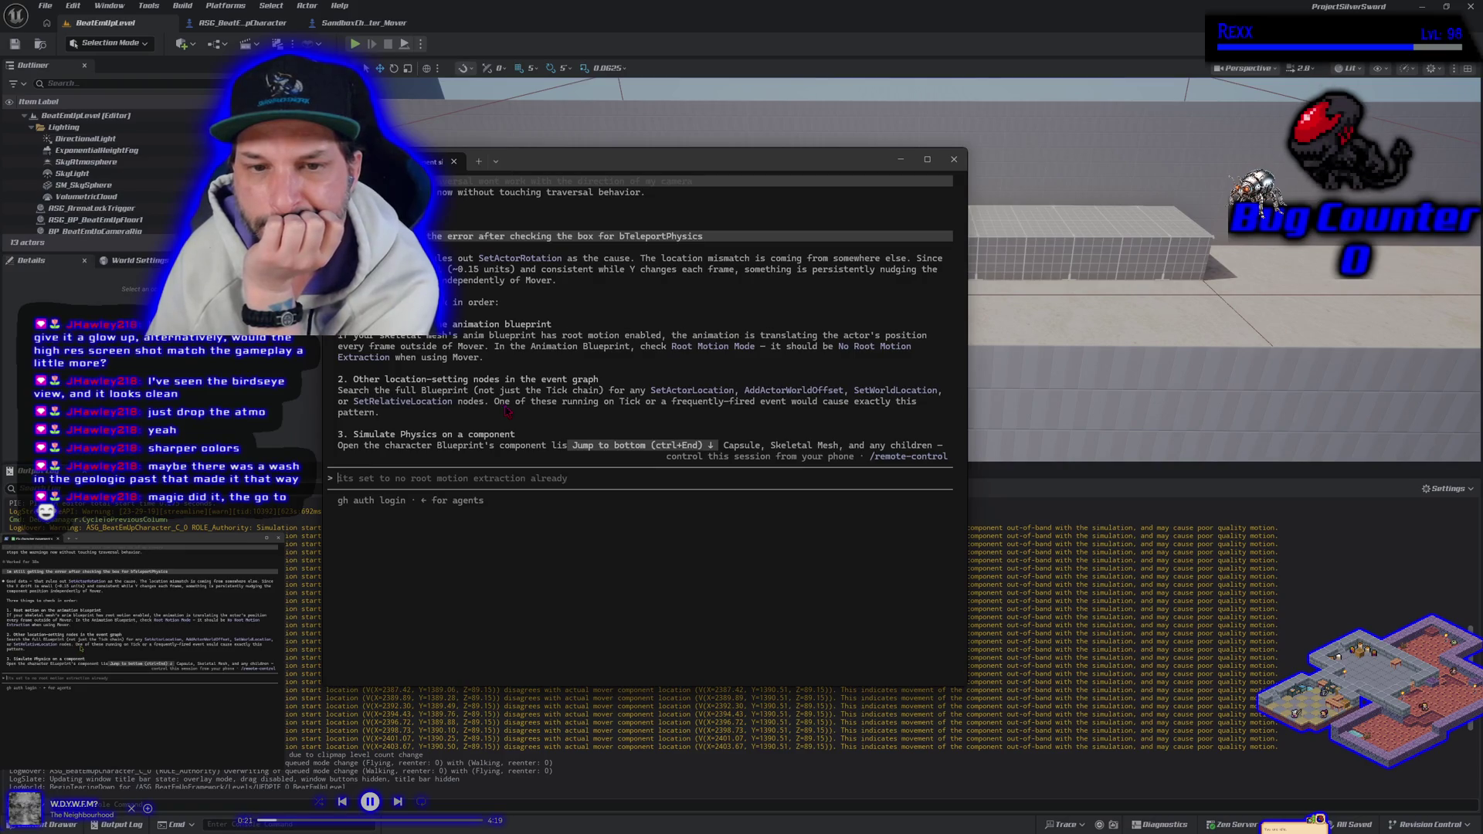
scroll(506, 410, "down", 10)
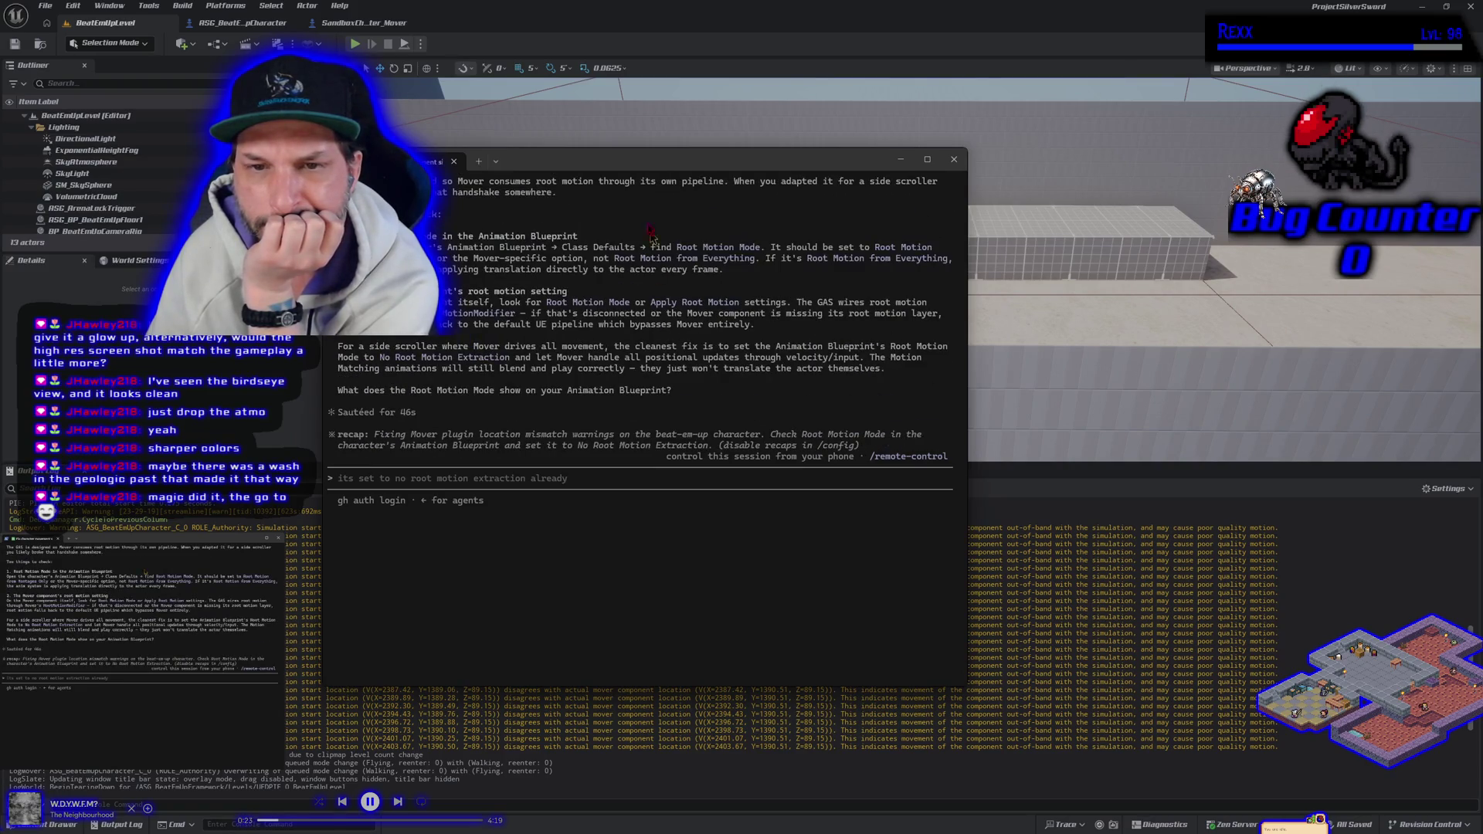
left_click(609, 145)
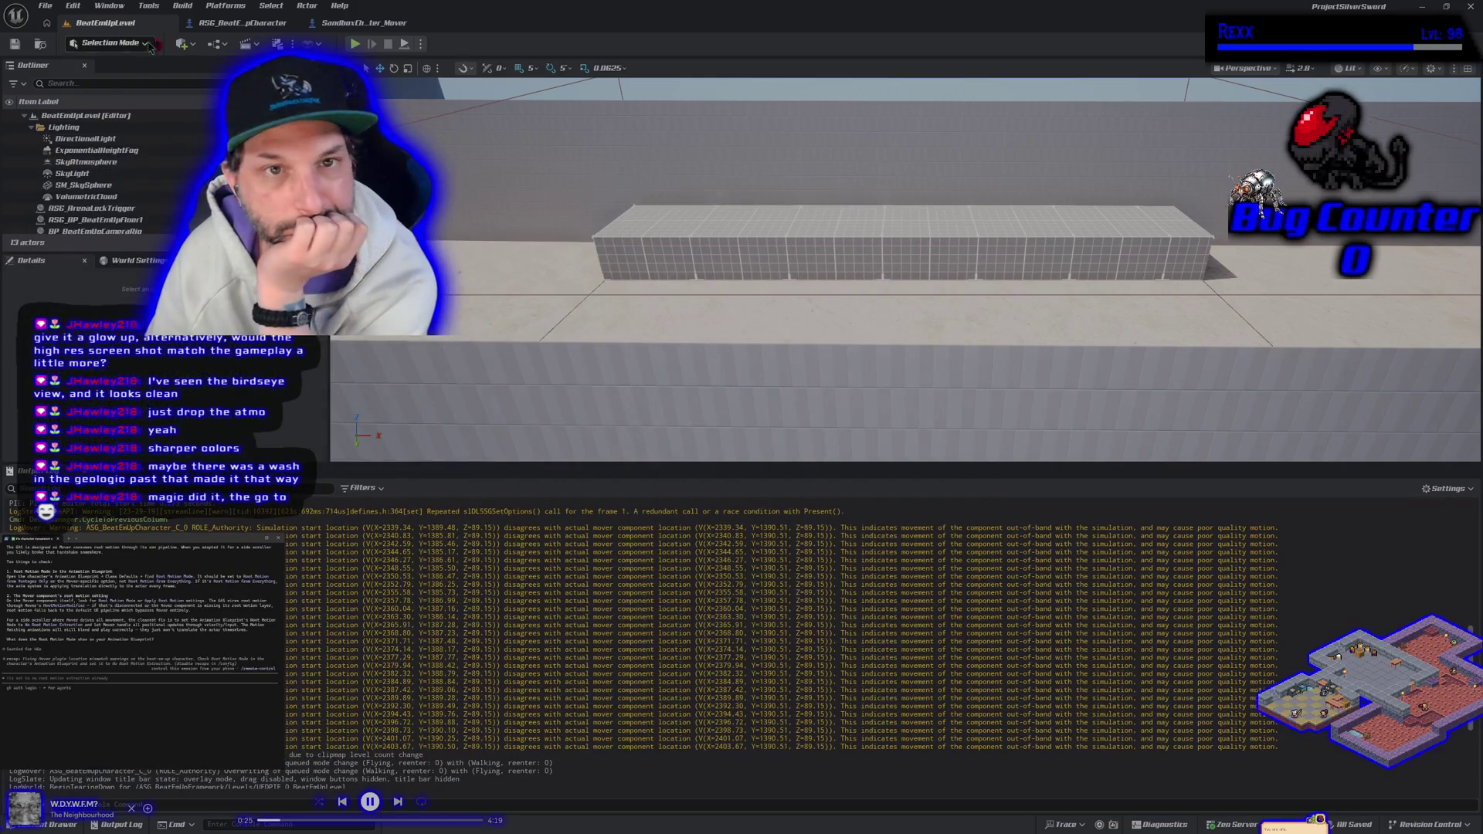
Edit the rotation tick node in SandboxCharacter_Mover's event graph, save it, and return to BeatEmUpLevel.
left_click(369, 26)
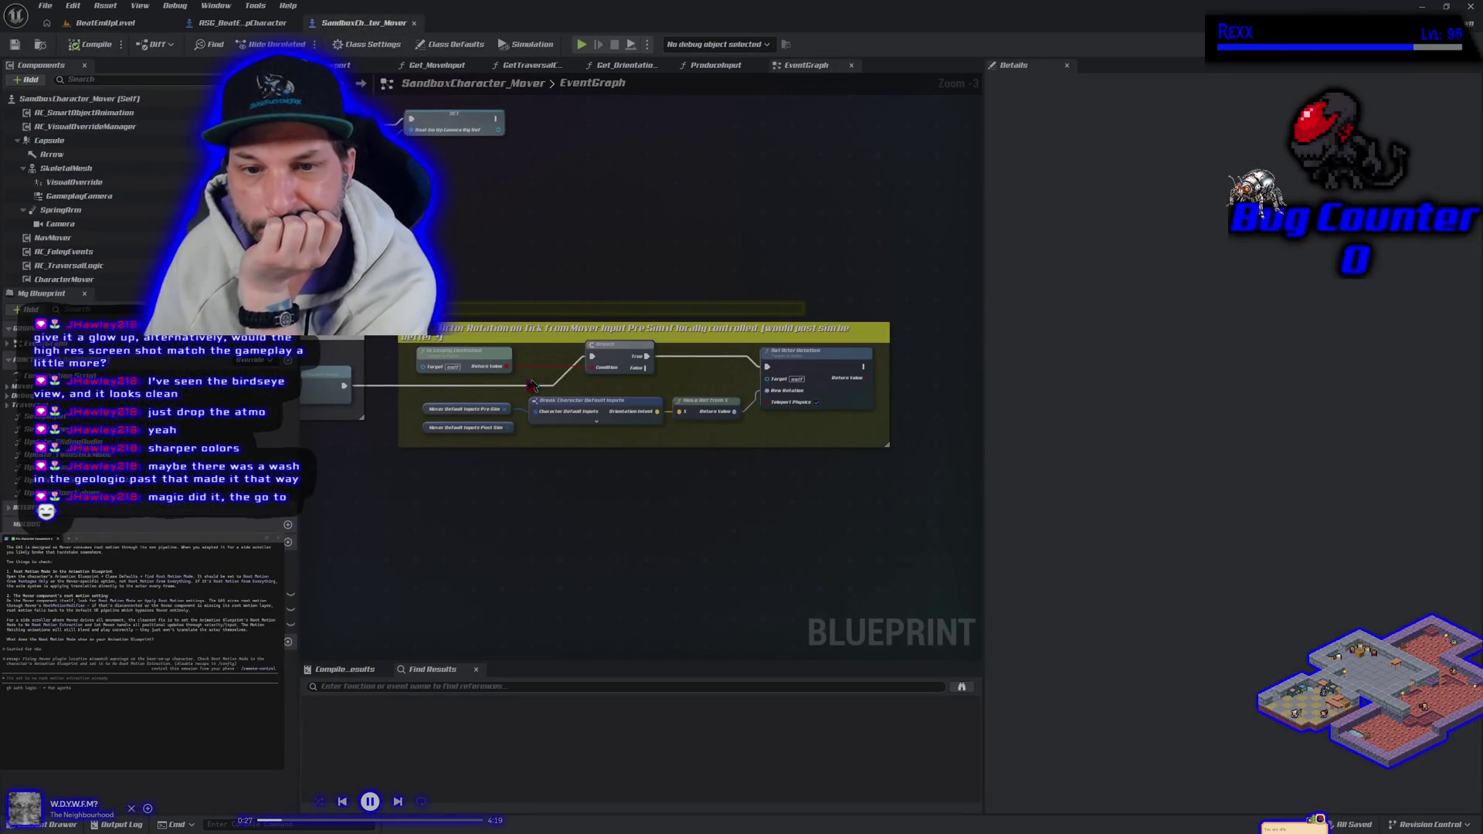
right_click(342, 385)
left_click(406, 420)
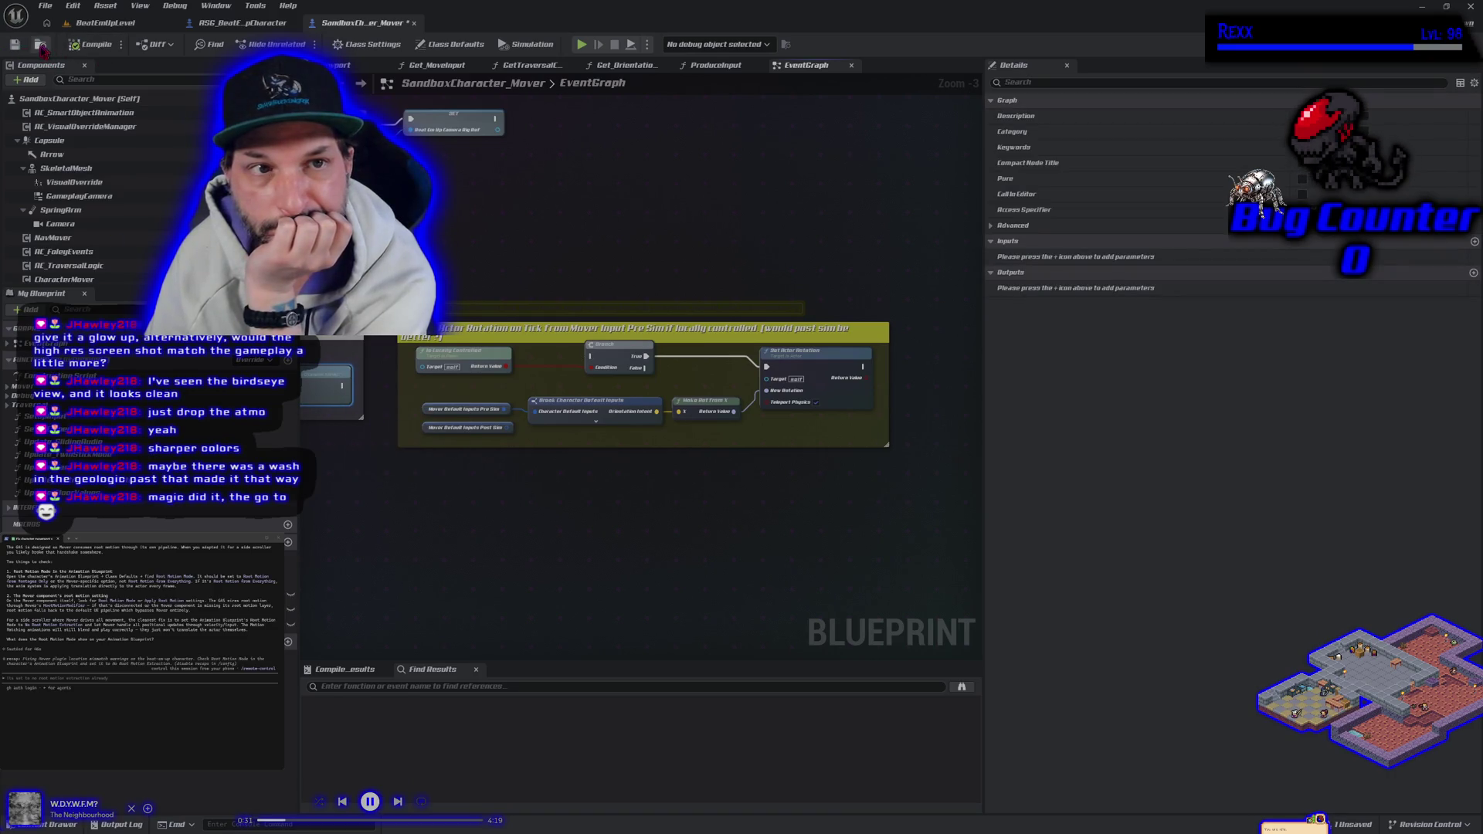
left_click(15, 46)
left_click(105, 23)
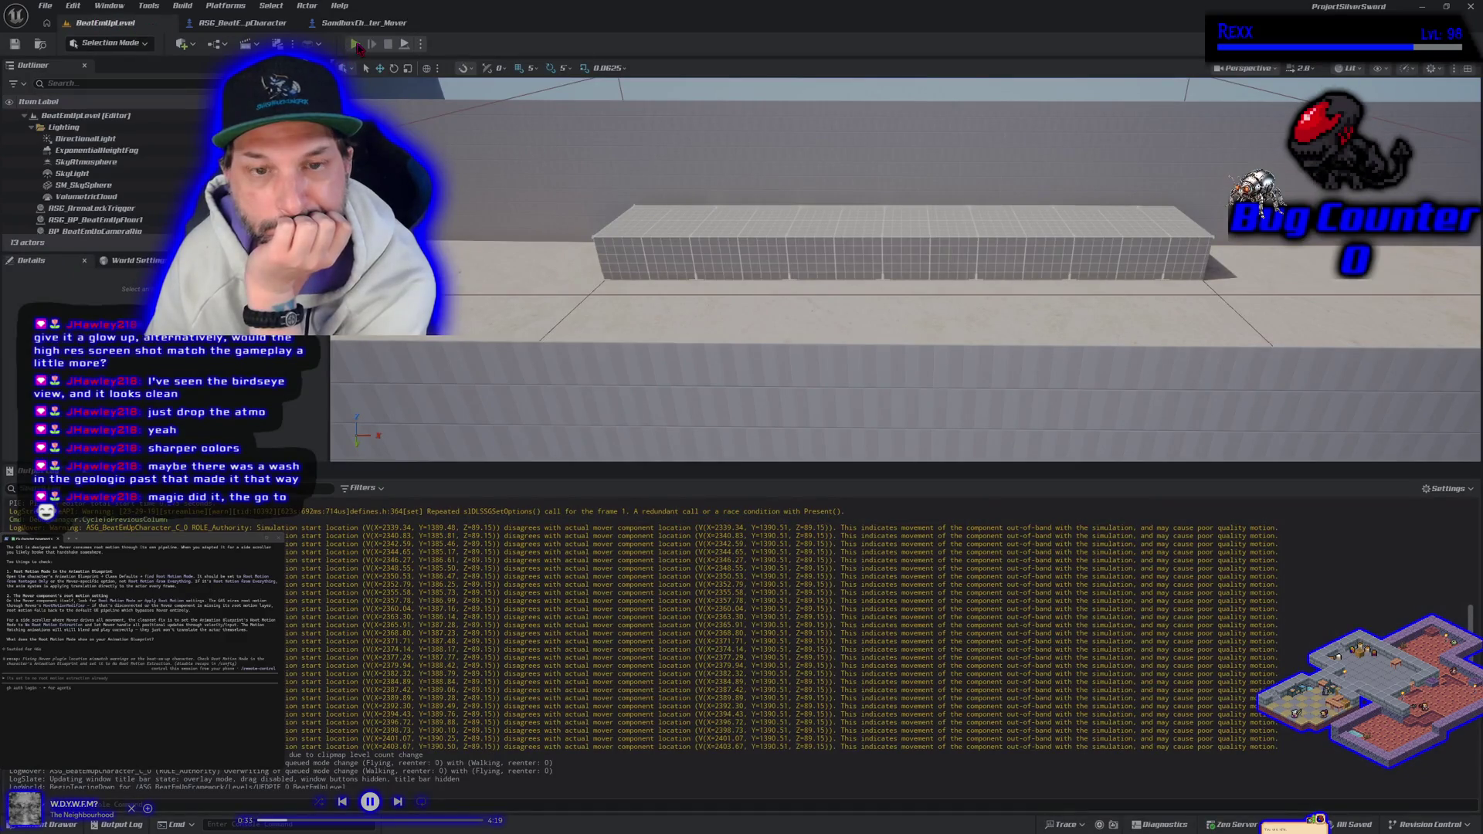
Test-play the level, stop it with Esc, and clear the Output Log.
left_click(355, 44)
key("Escape")
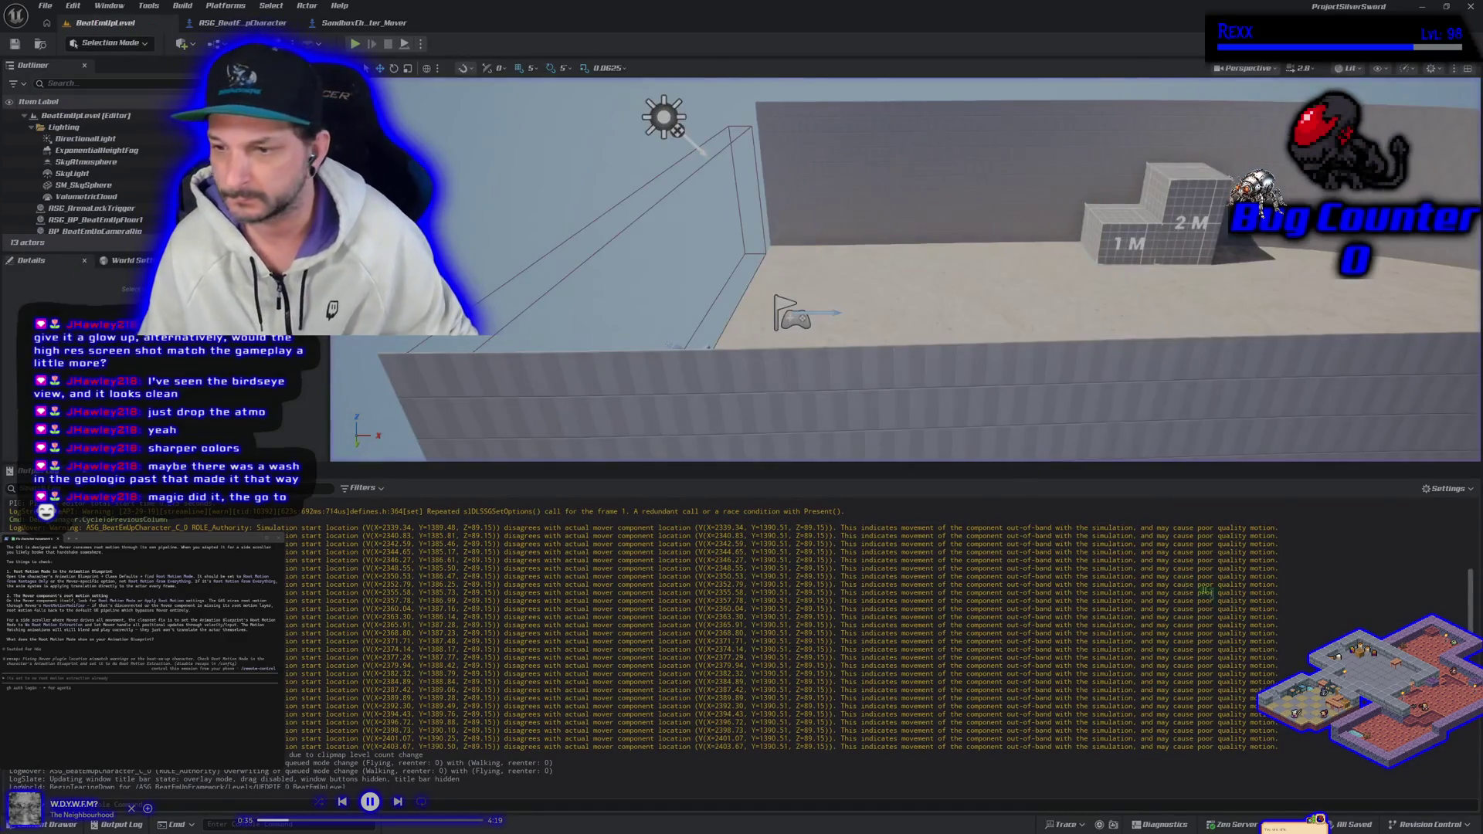
right_click(1286, 597)
left_click(1314, 616)
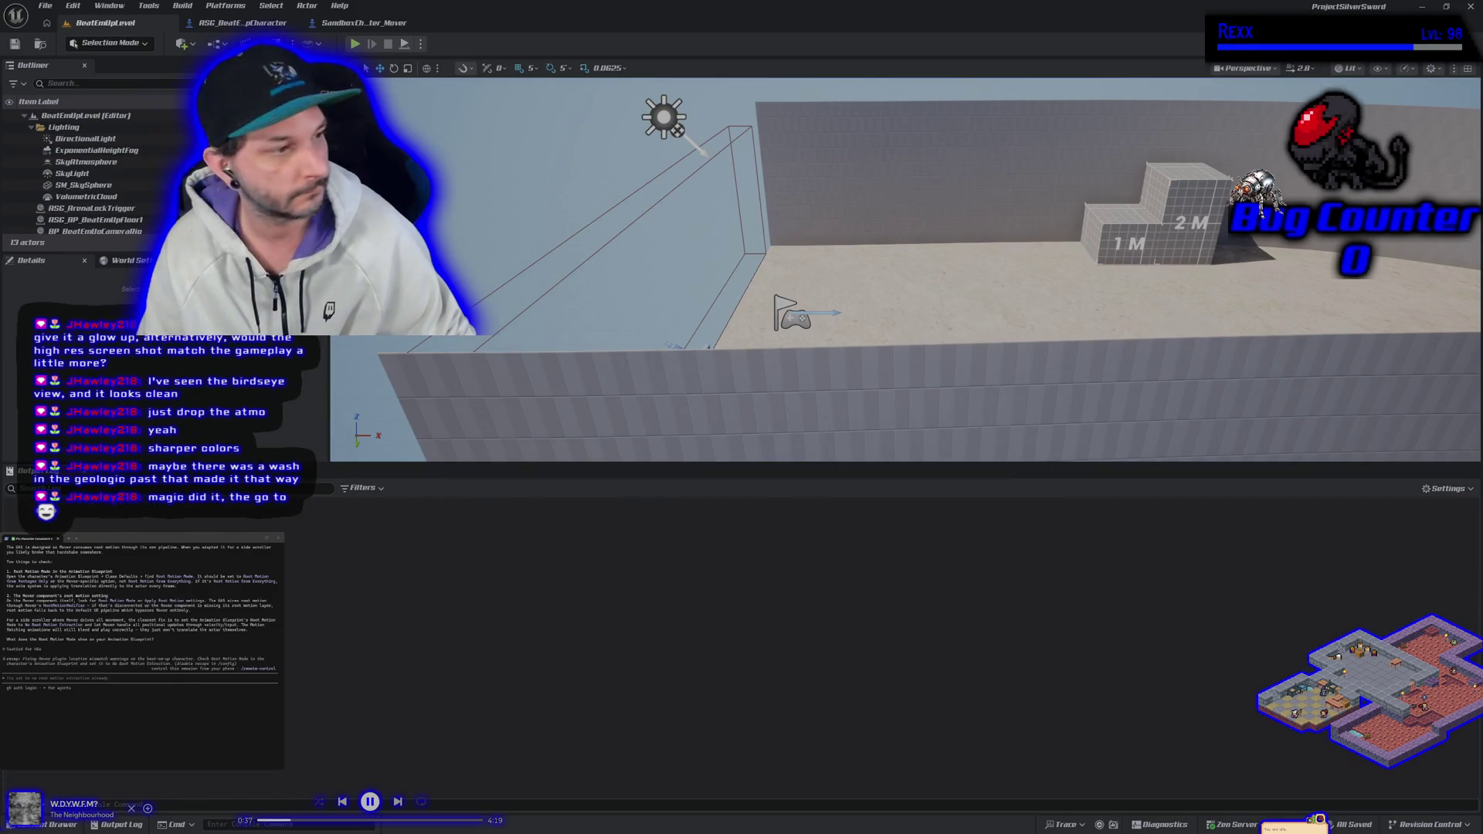
key("Return")
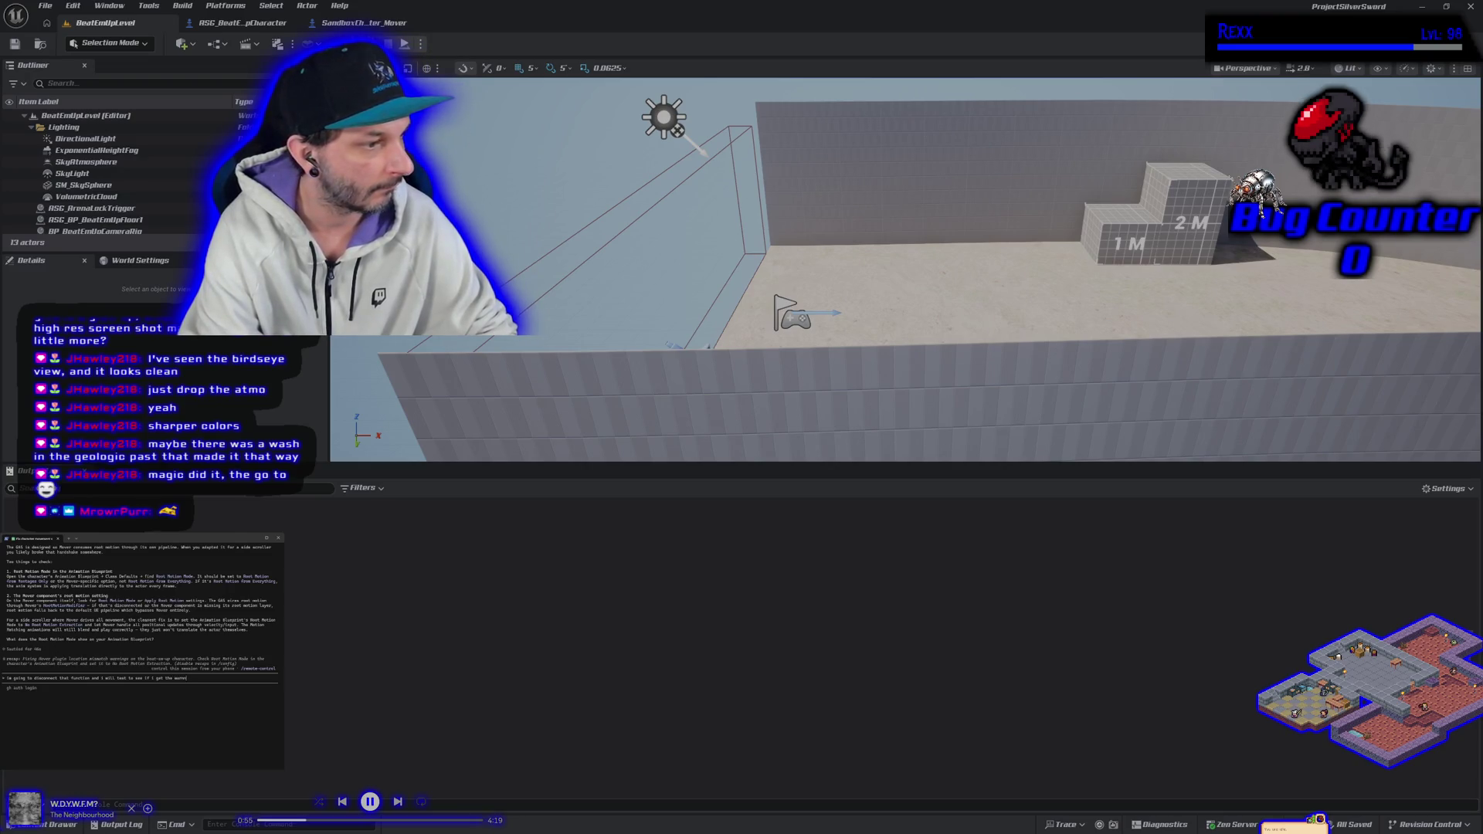
Send Claude Code the note that the function will be disconnected to test for the warnings.
type("gs")
key("Return")
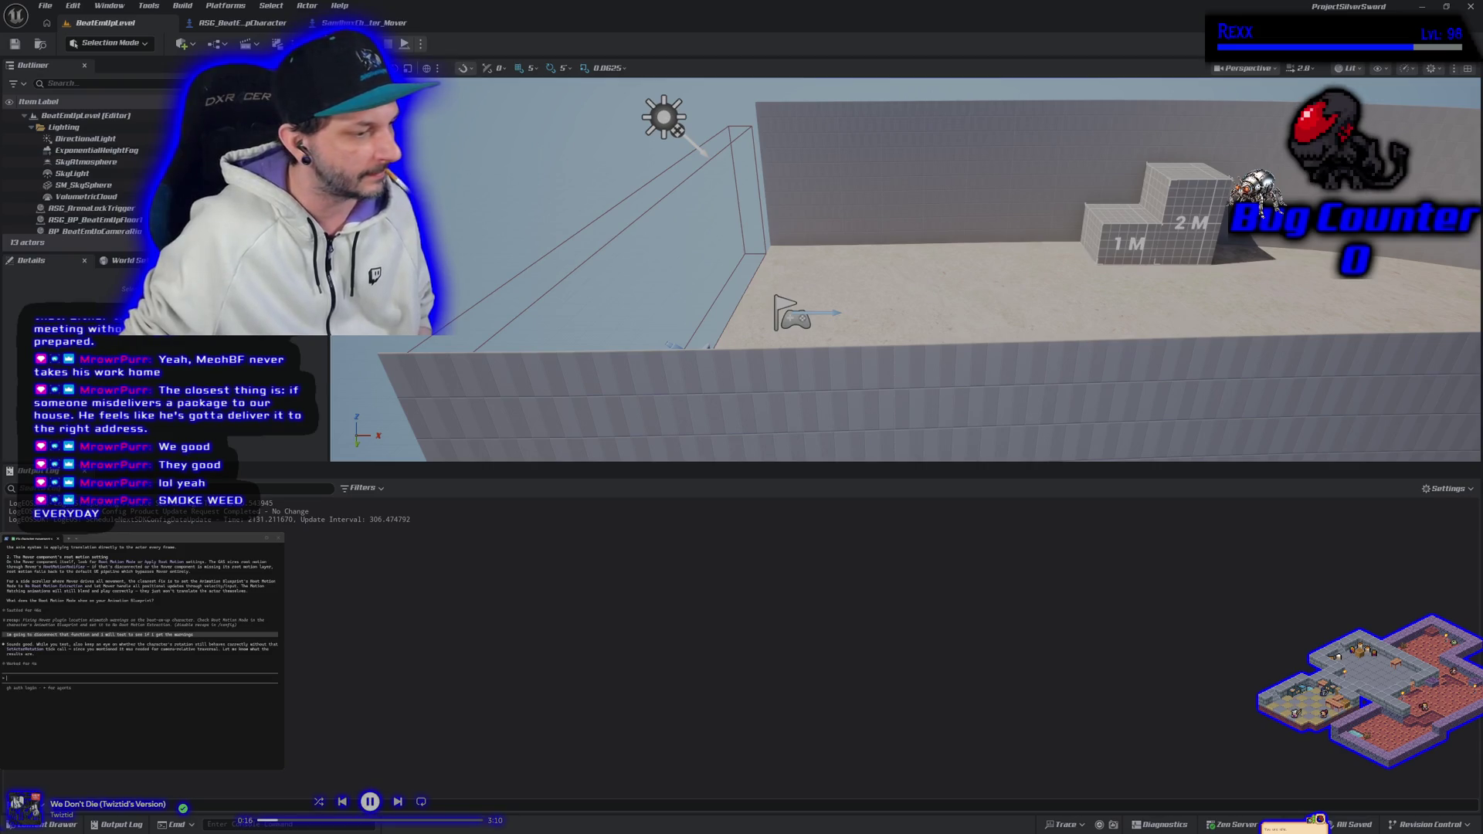
Switch to the GASDocumentation browser, open a new tab, then bring JetBrains Rider forward.
key("alt+Tab")
left_click(740, 86)
key("alt+Tab")
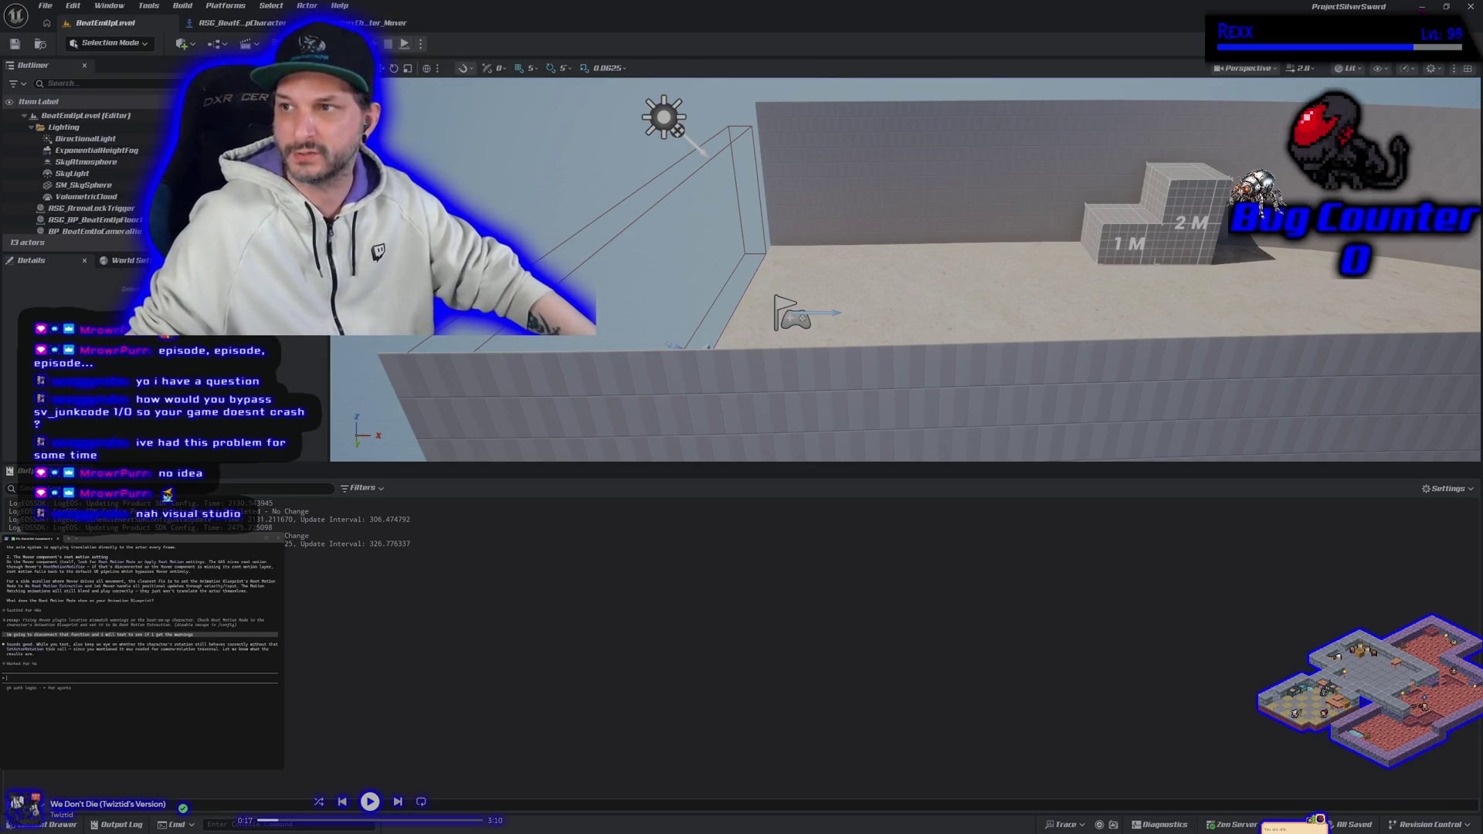
key("alt+Tab")
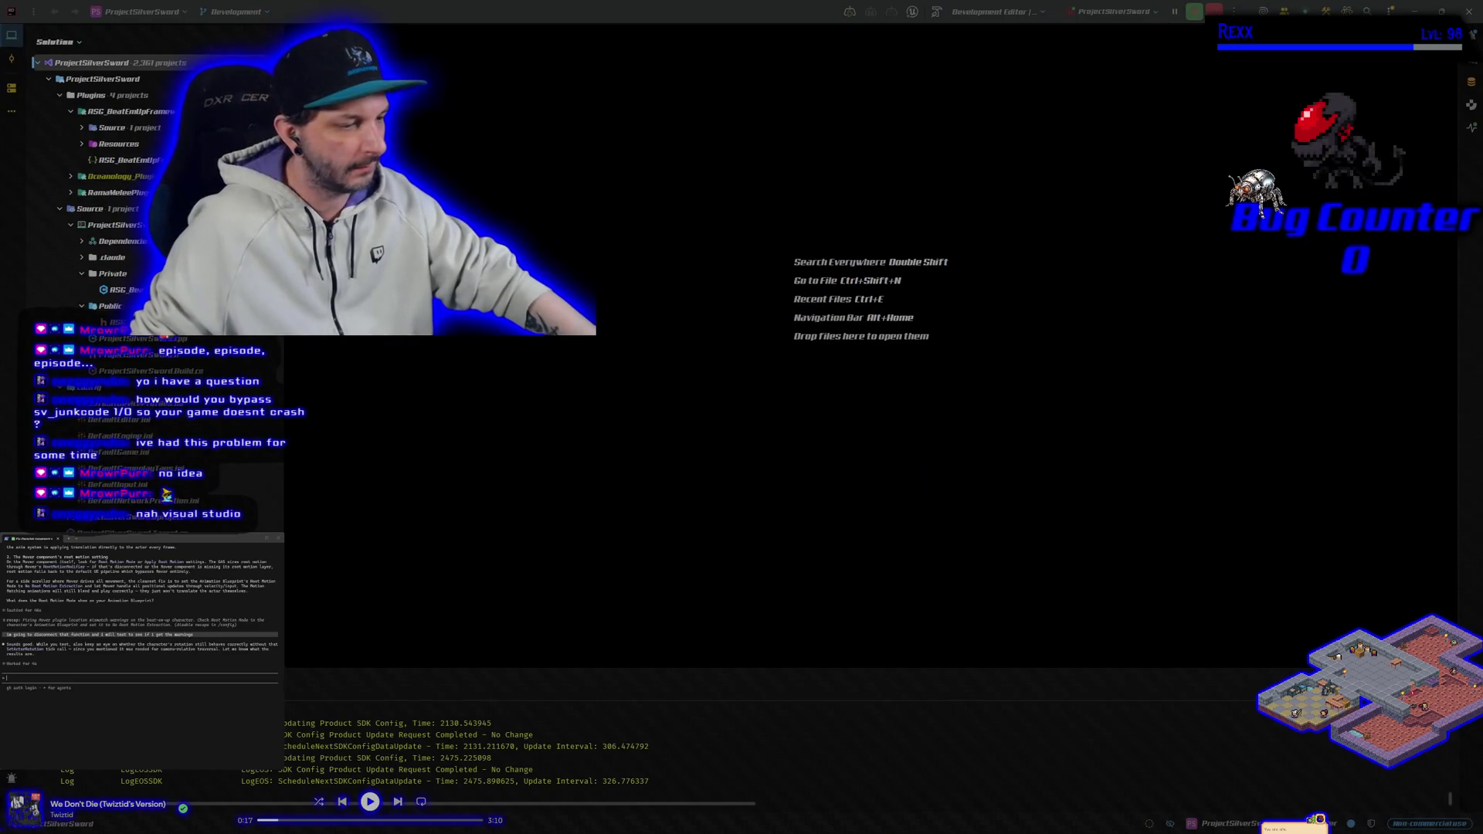
Return to the Unreal level editor and pull the camera back to look down on the arena.
key("alt+Tab")
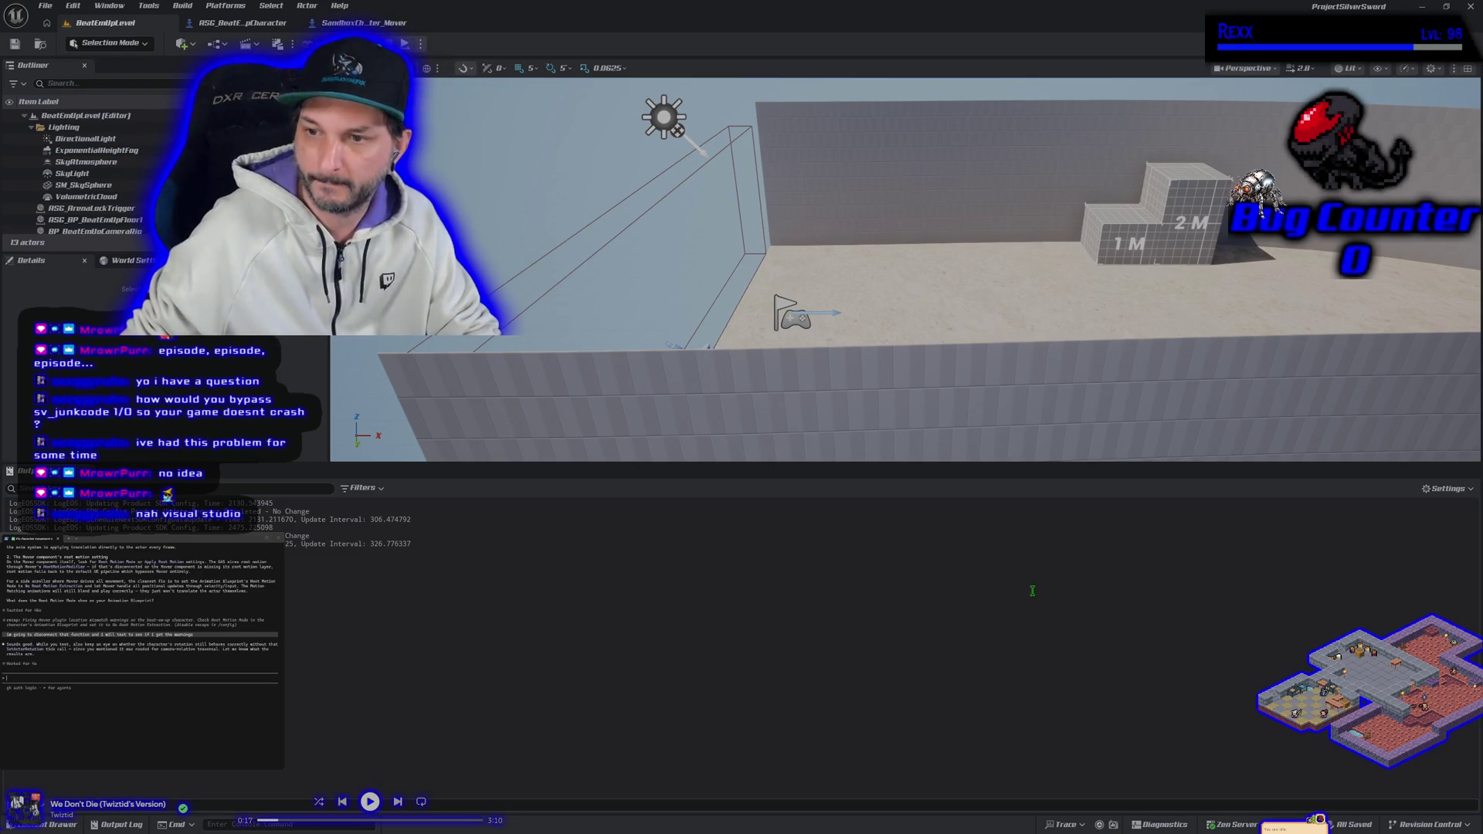
mouse_move(1025, 397)
left_mouse_down()
mouse_move(1013, 347)
mouse_move(958, 305)
mouse_move(1023, 378)
left_mouse_up()
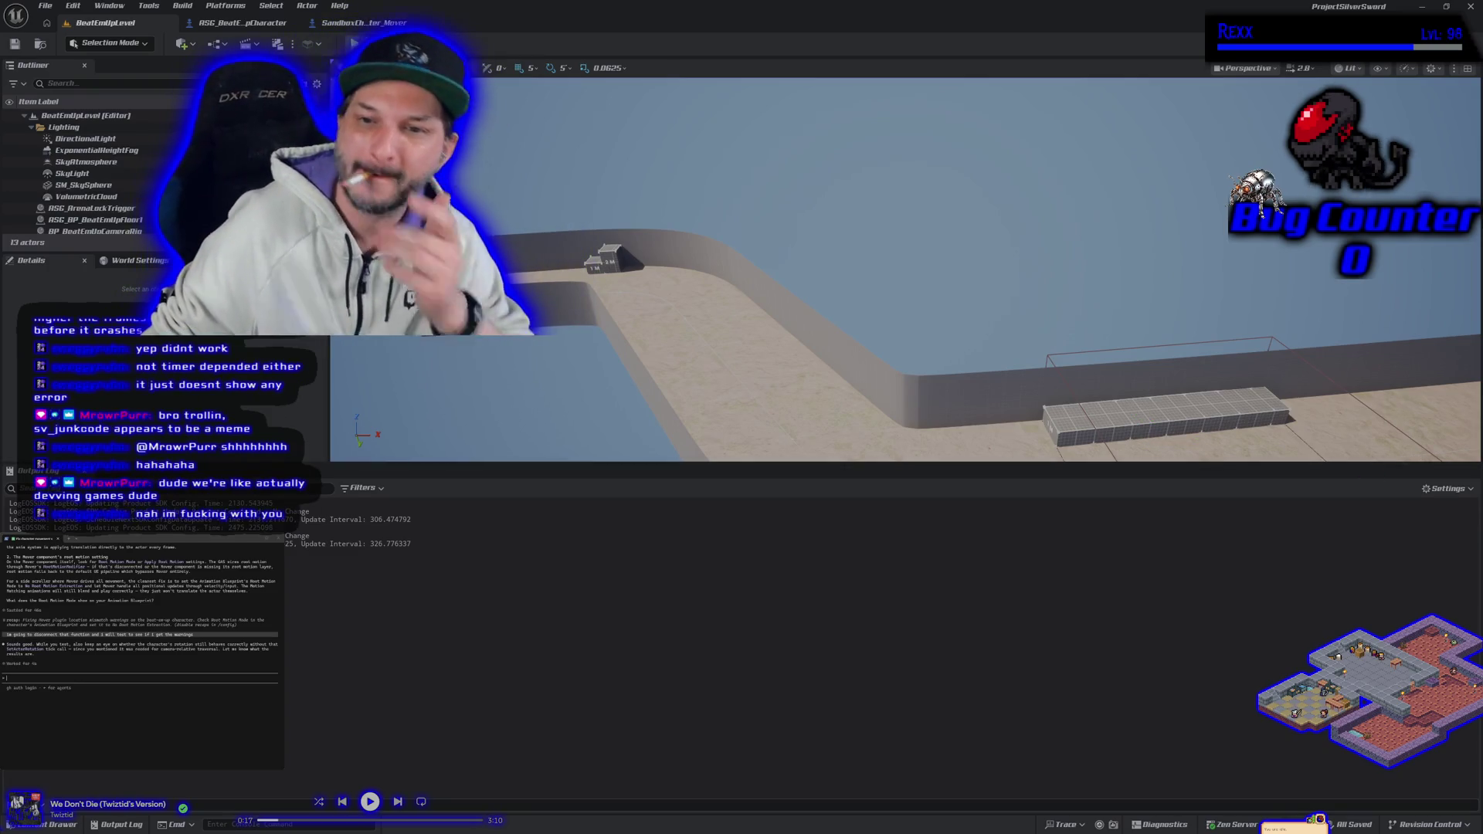
Enlarge the viewport over the log and fly the camera along the track to the grated platform.
mouse_move(846, 379)
left_mouse_down()
mouse_move(680, 281)
mouse_move(825, 363)
left_mouse_up()
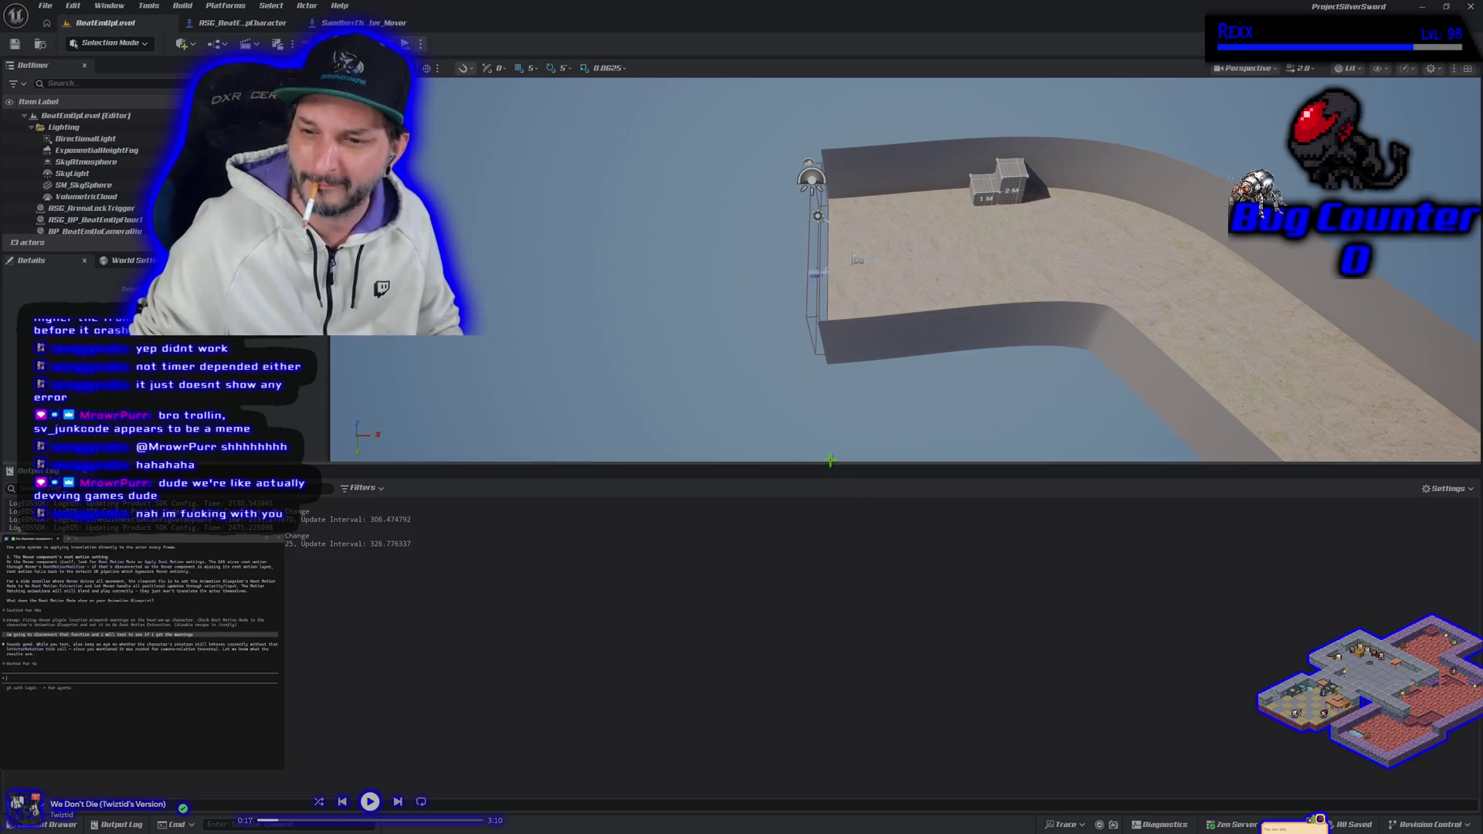
left_click_drag(830, 473, 829, 622)
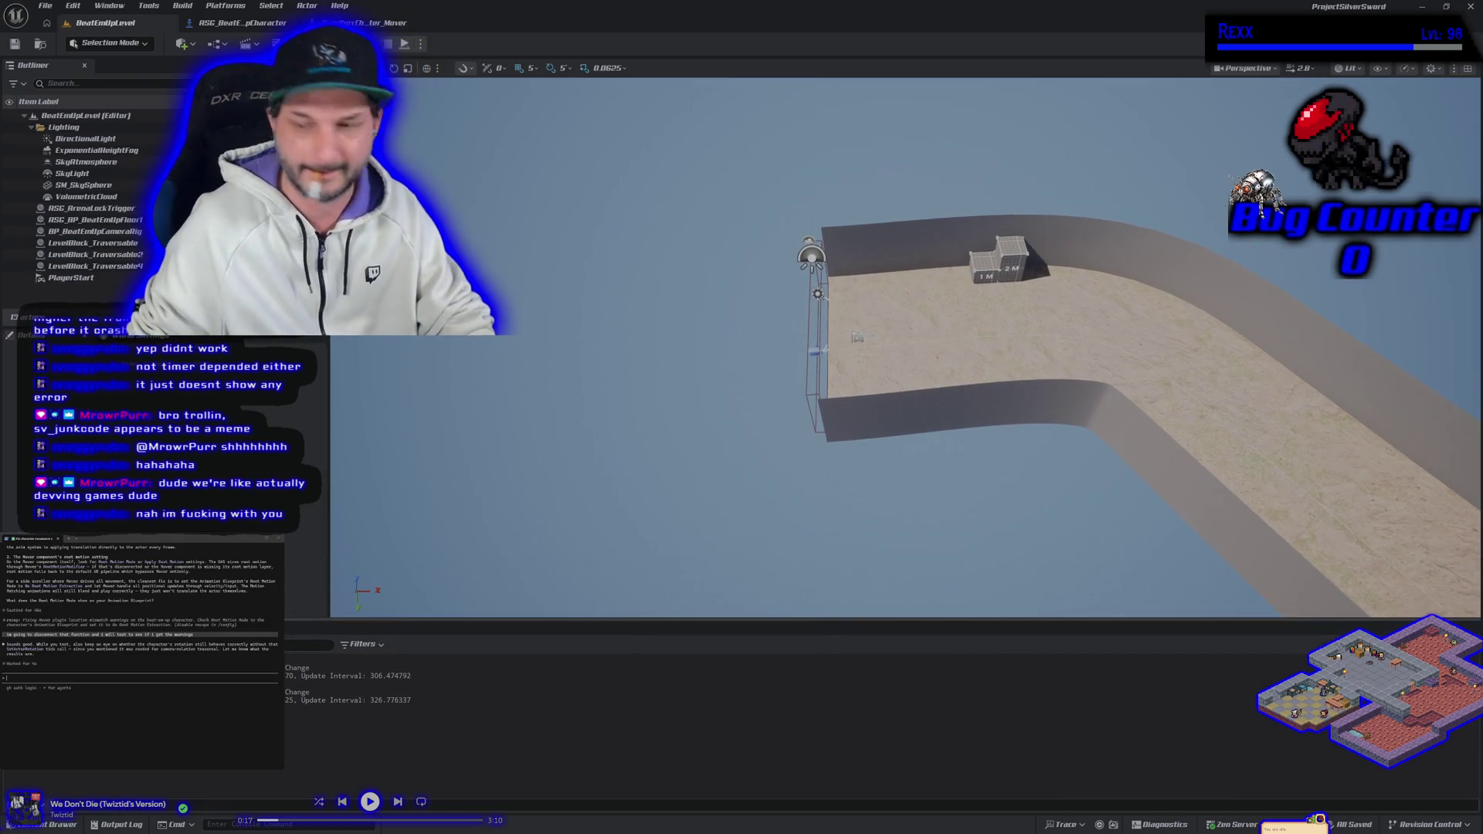
scroll(829, 463, "down", 5)
left_click_drag(829, 464, 823, 488)
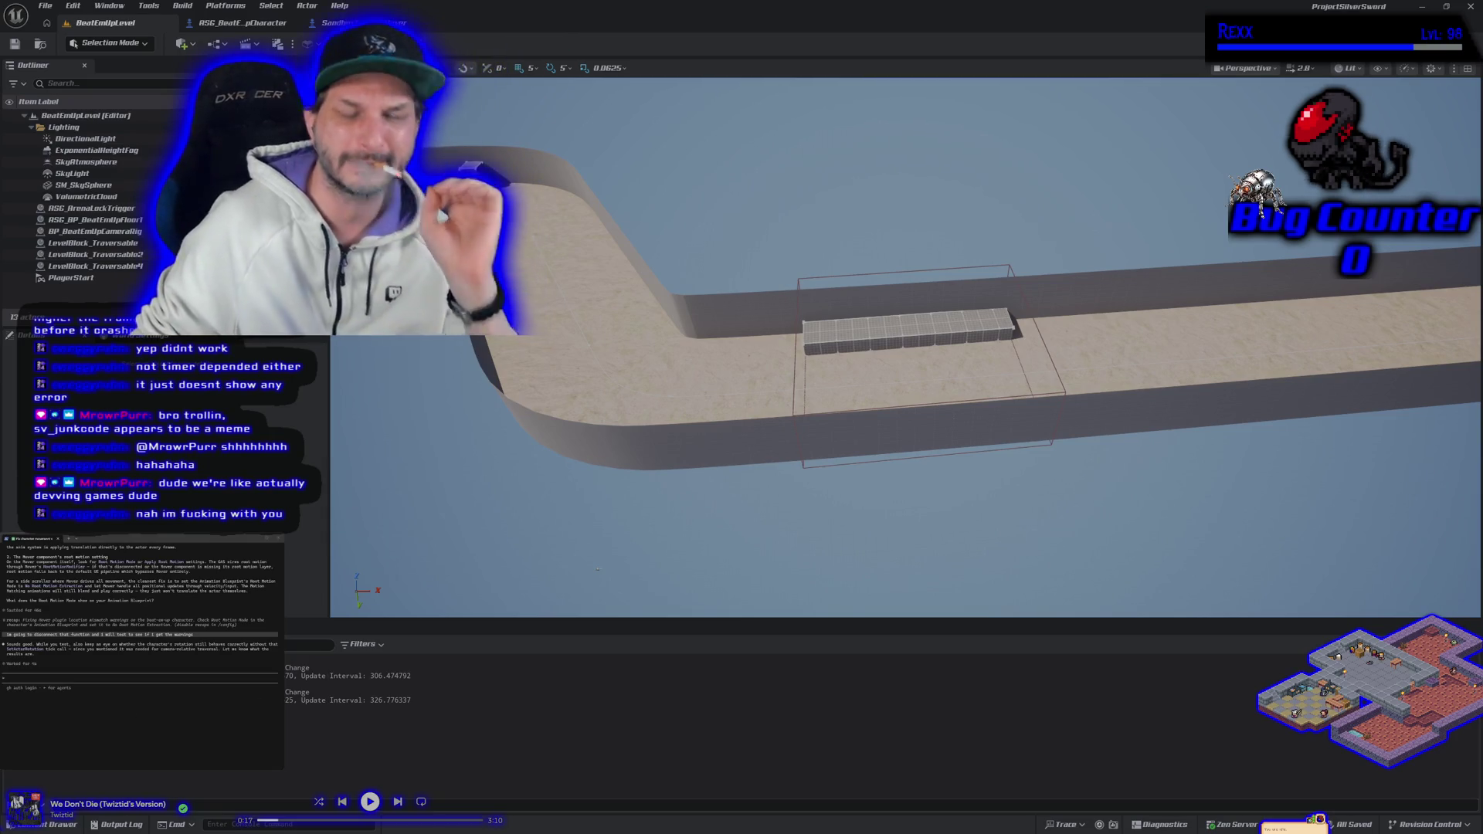
Play-test the level running the character right and left, then stop and go to SandboxCharacter_Mover.
key("alt+p")
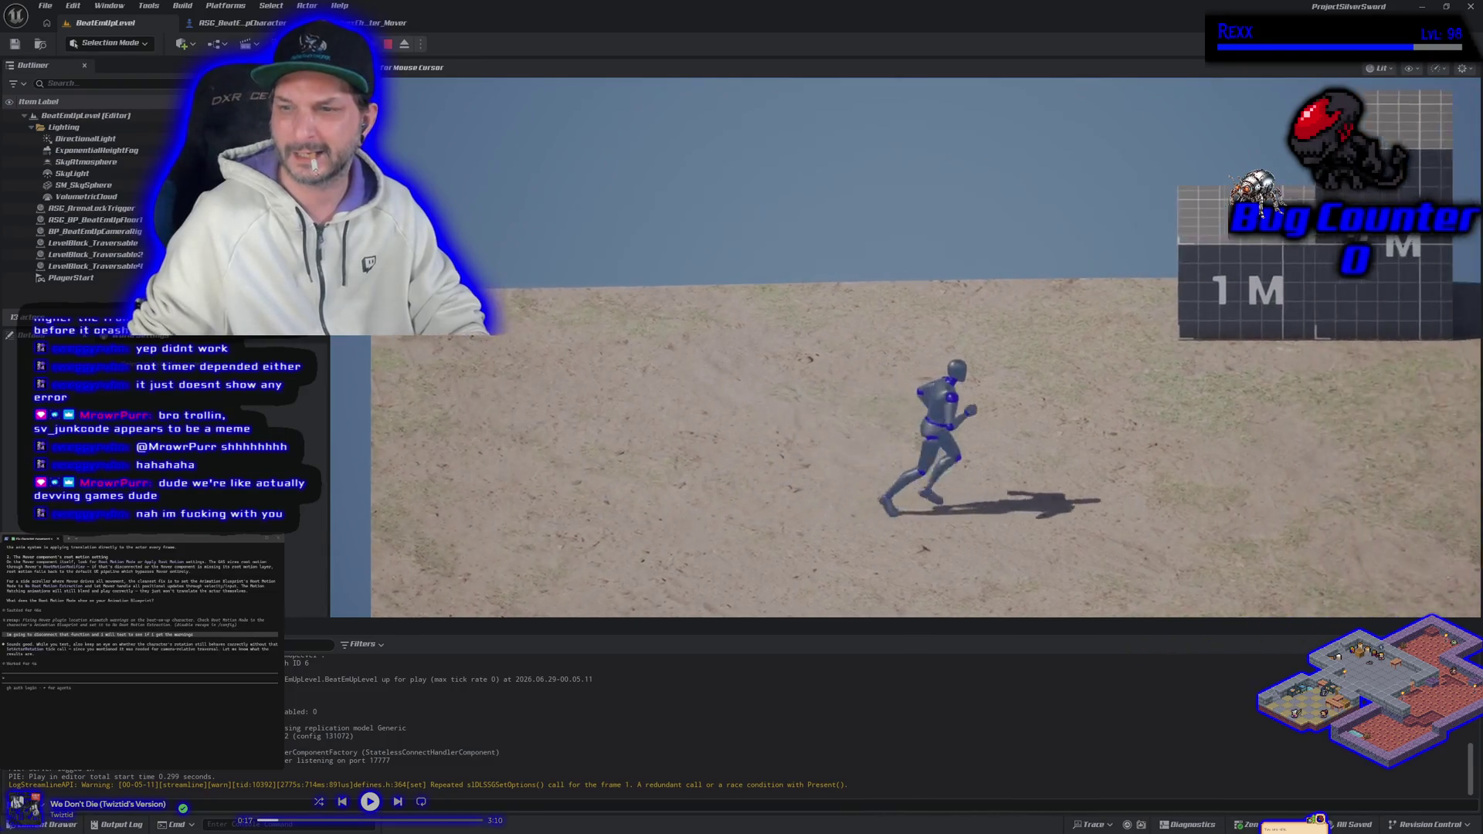
key("d")
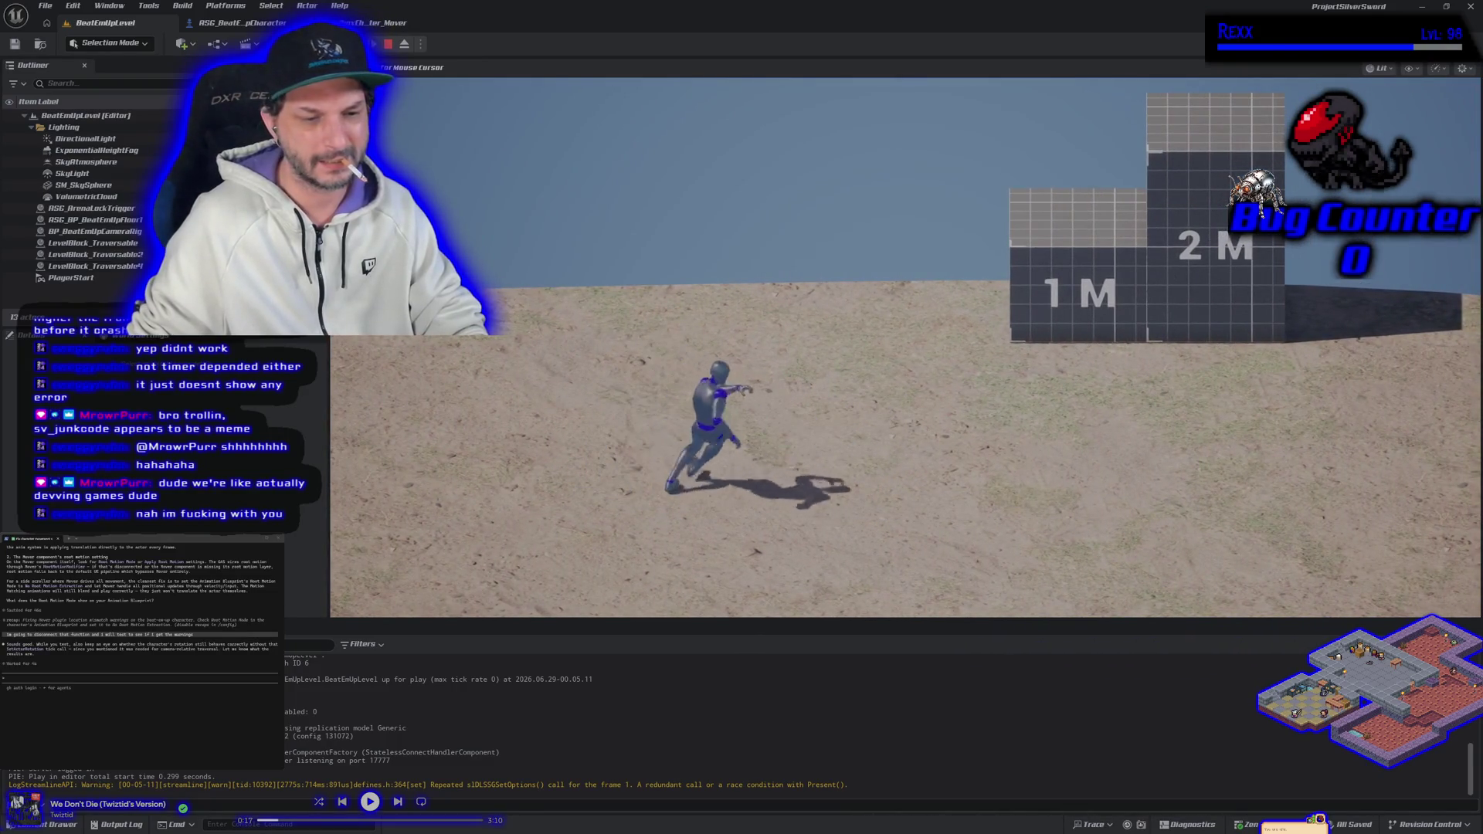
key("a")
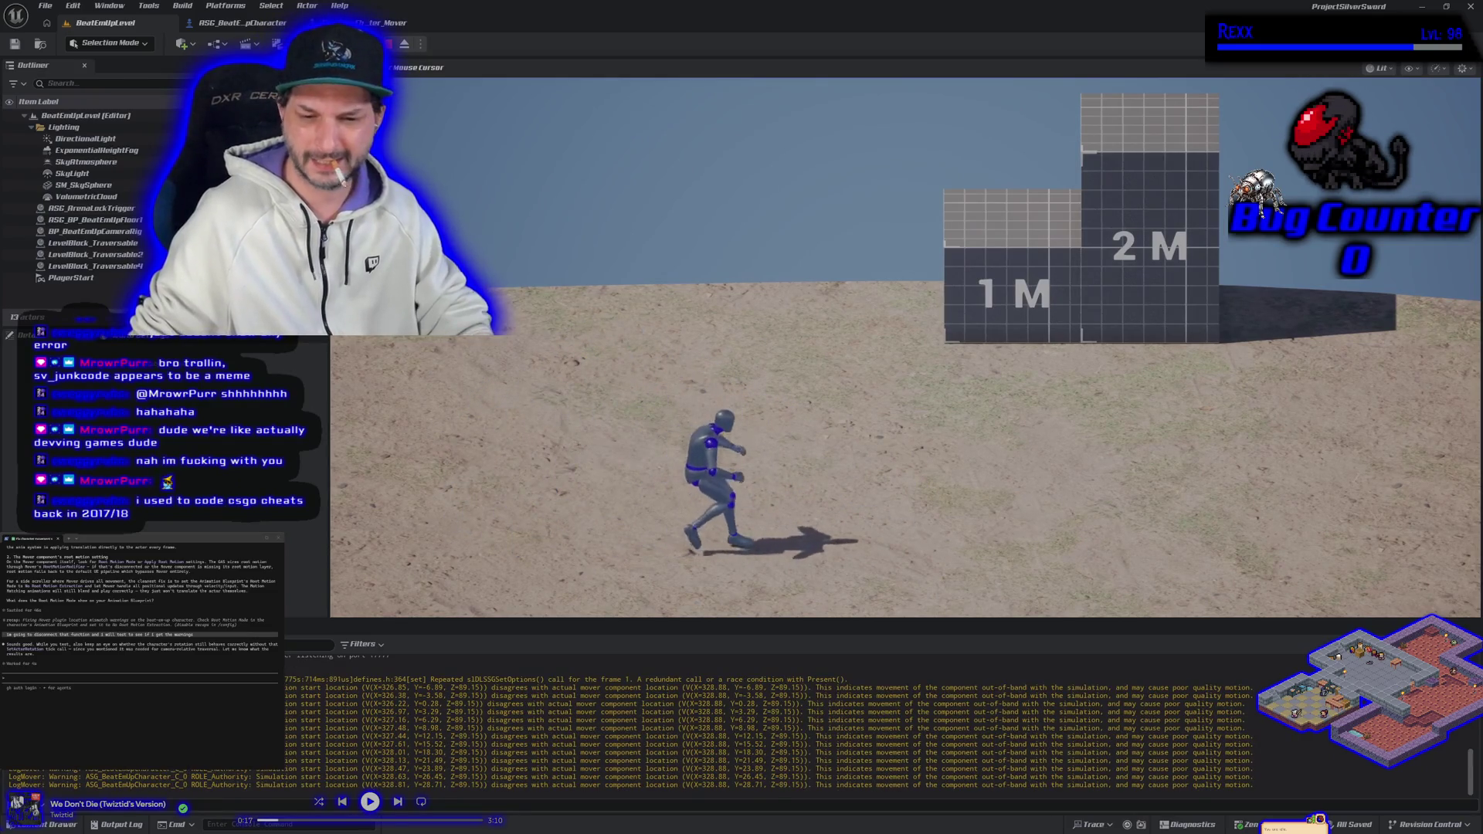
key("Escape")
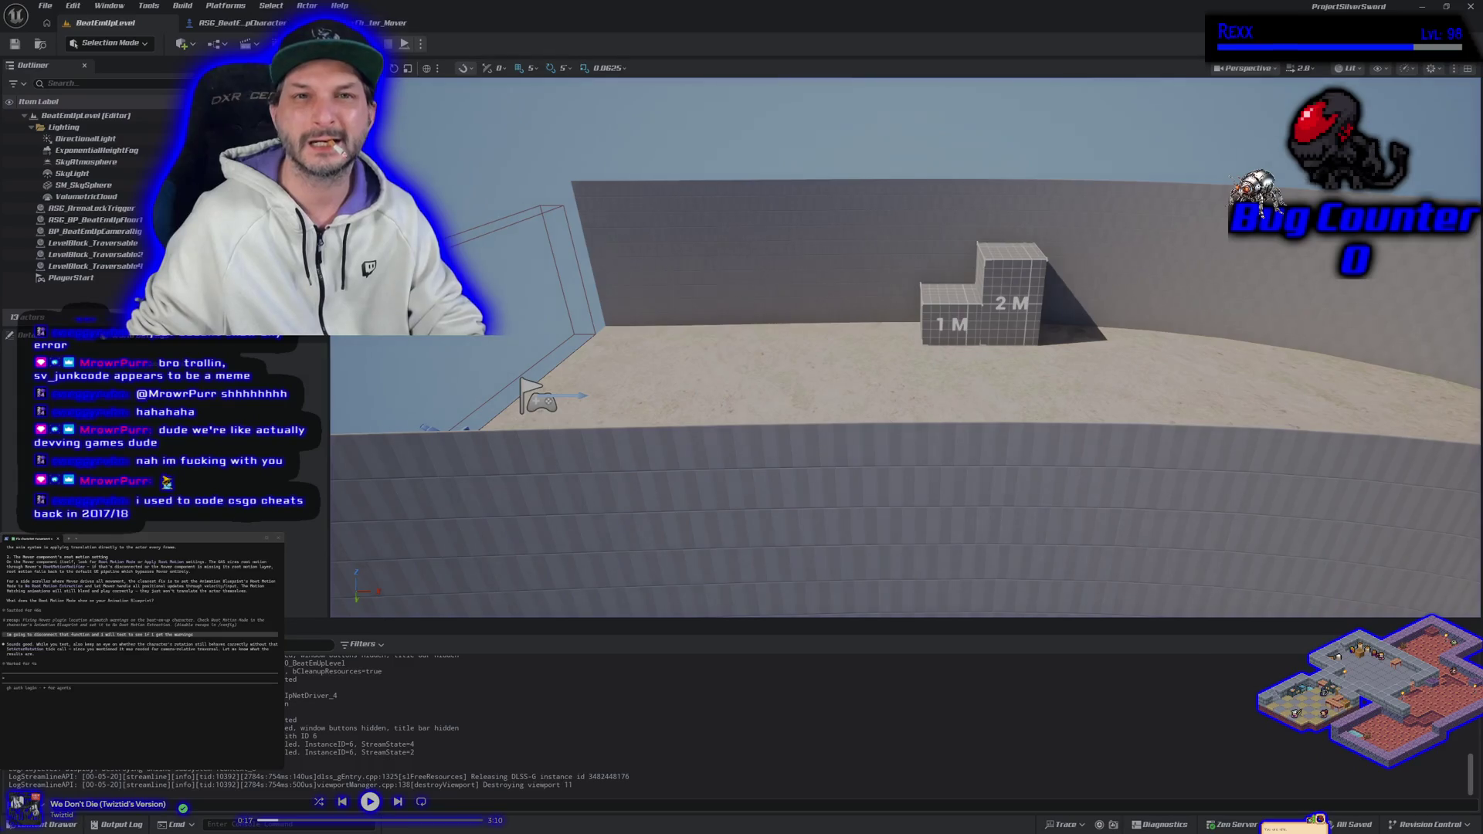
left_click(363, 22)
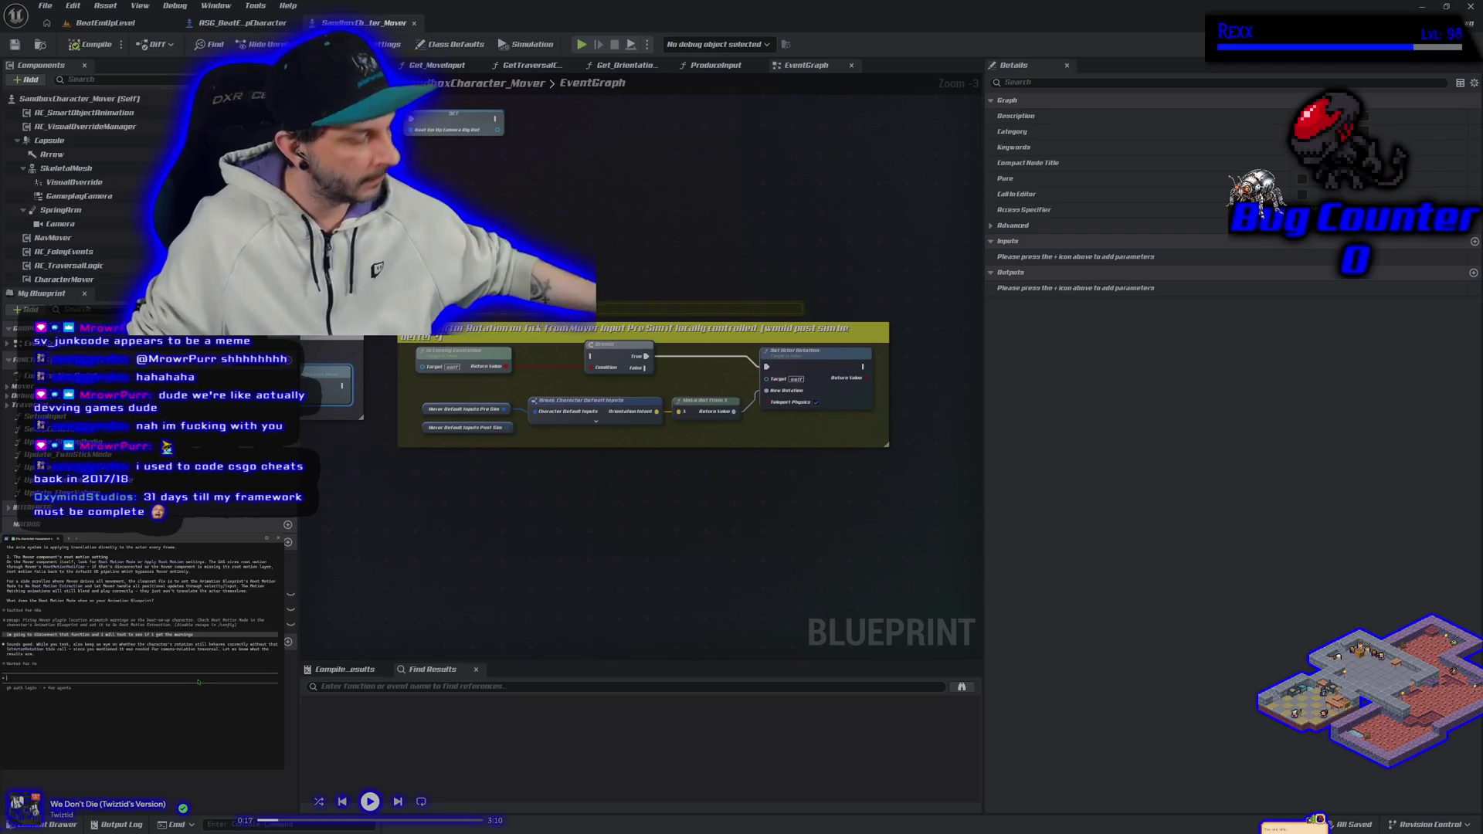
Tell Claude the warnings still occur, wire the Branch node back into the exec chain, and save.
type("it sti")
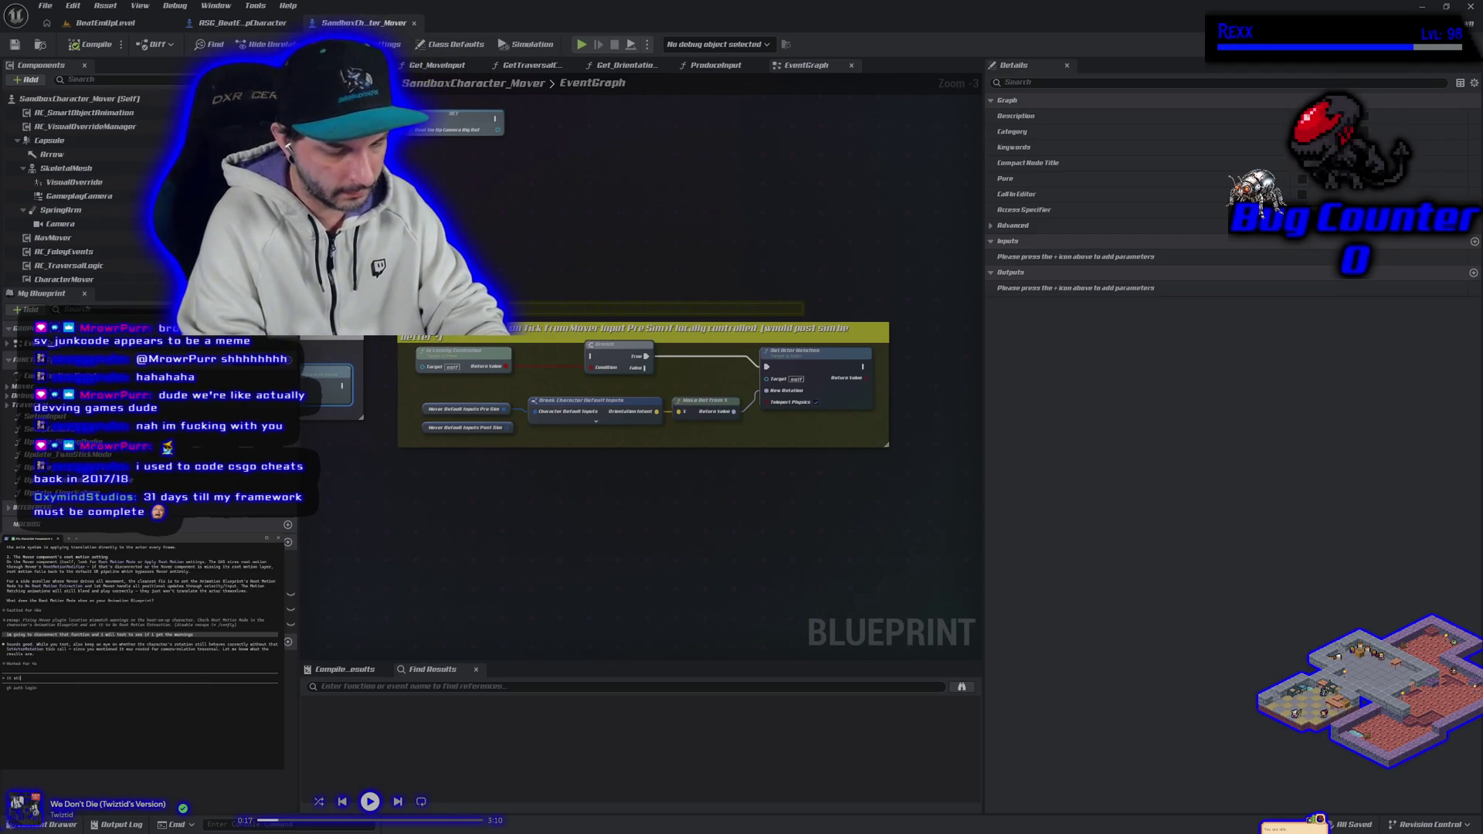
type("ll m")
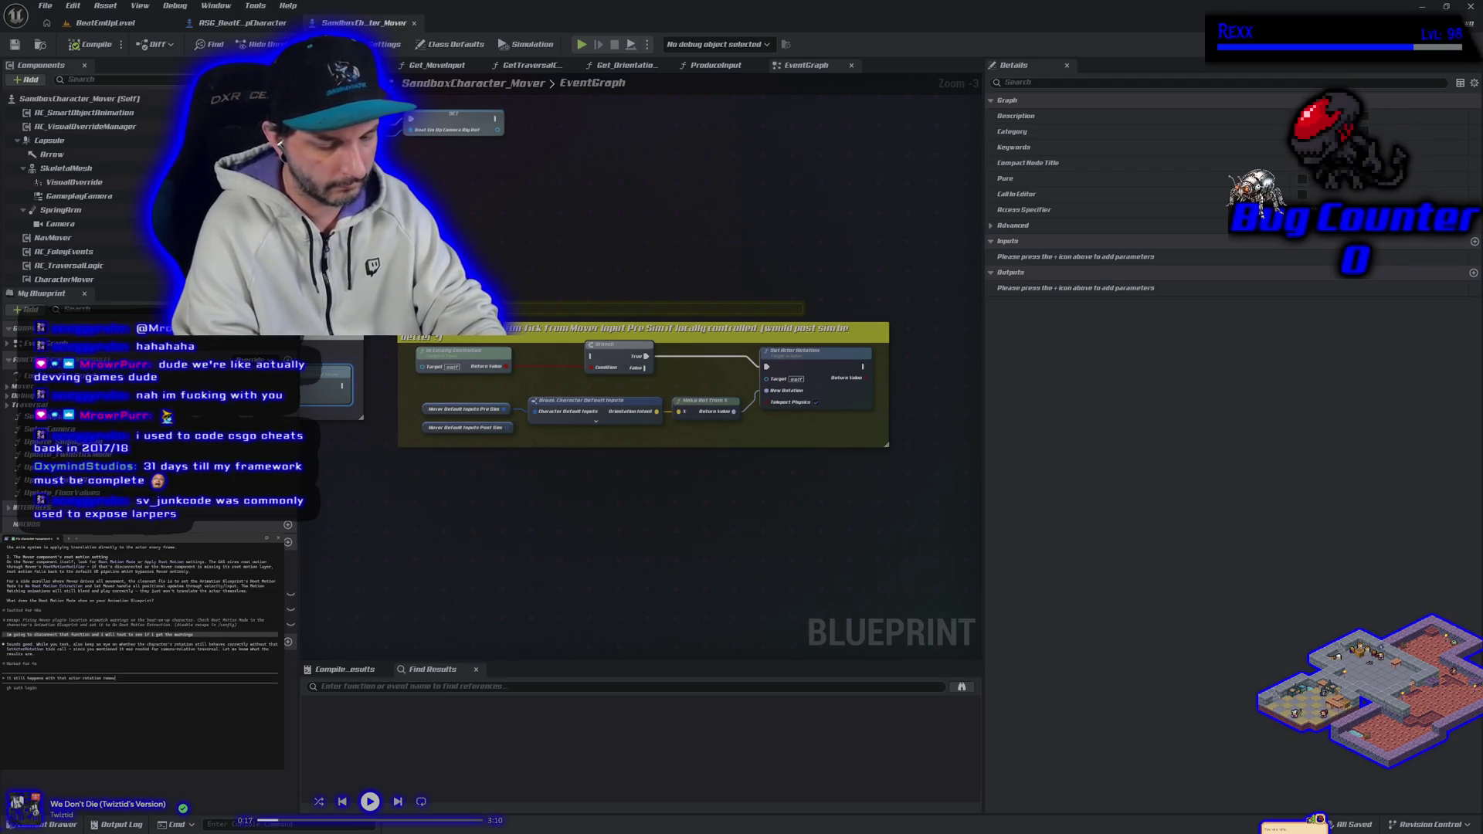
key("Return")
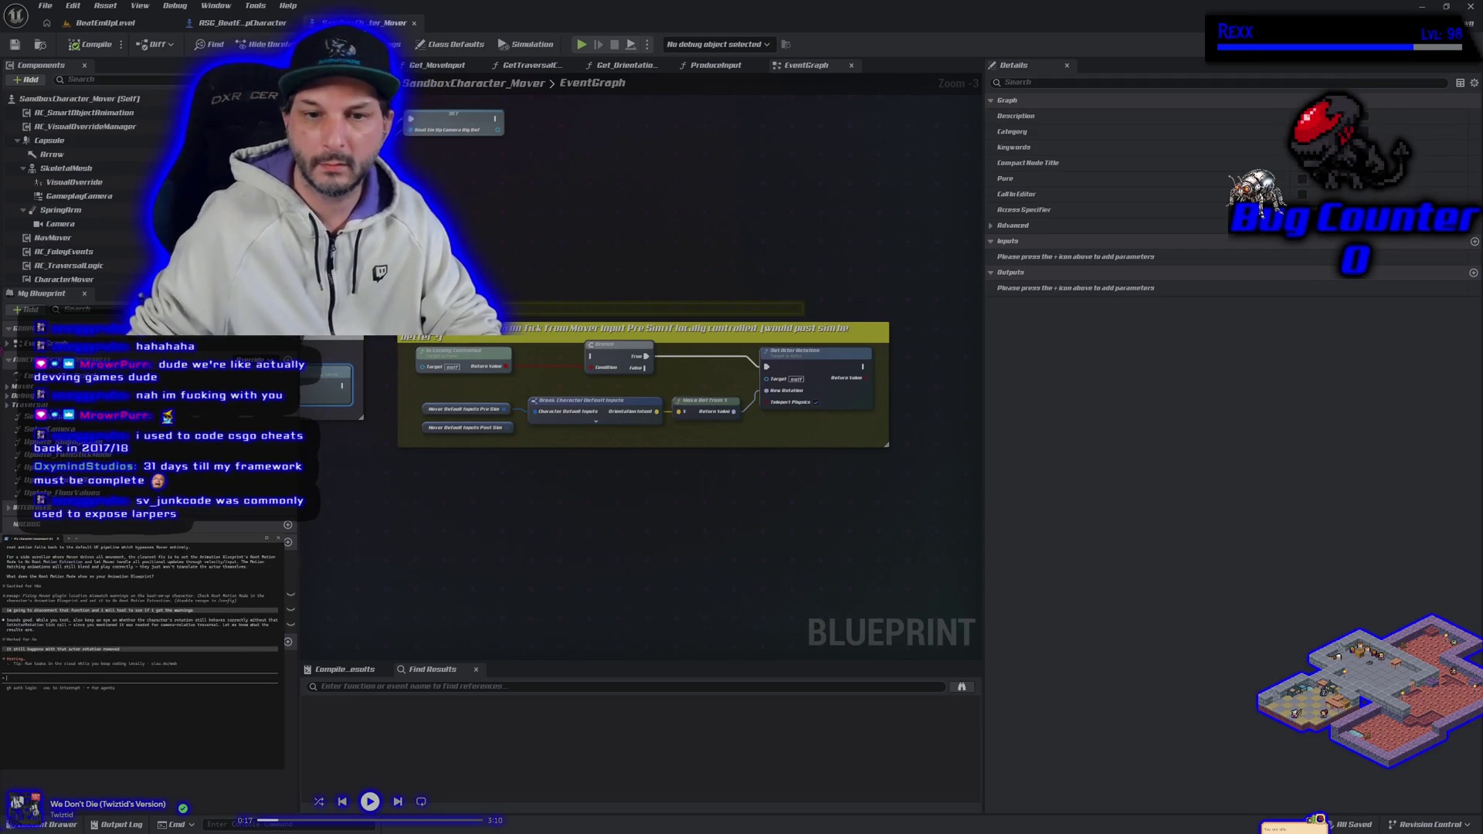
mouse_move(344, 386)
left_mouse_down()
mouse_move(541, 379)
mouse_move(592, 358)
left_mouse_up()
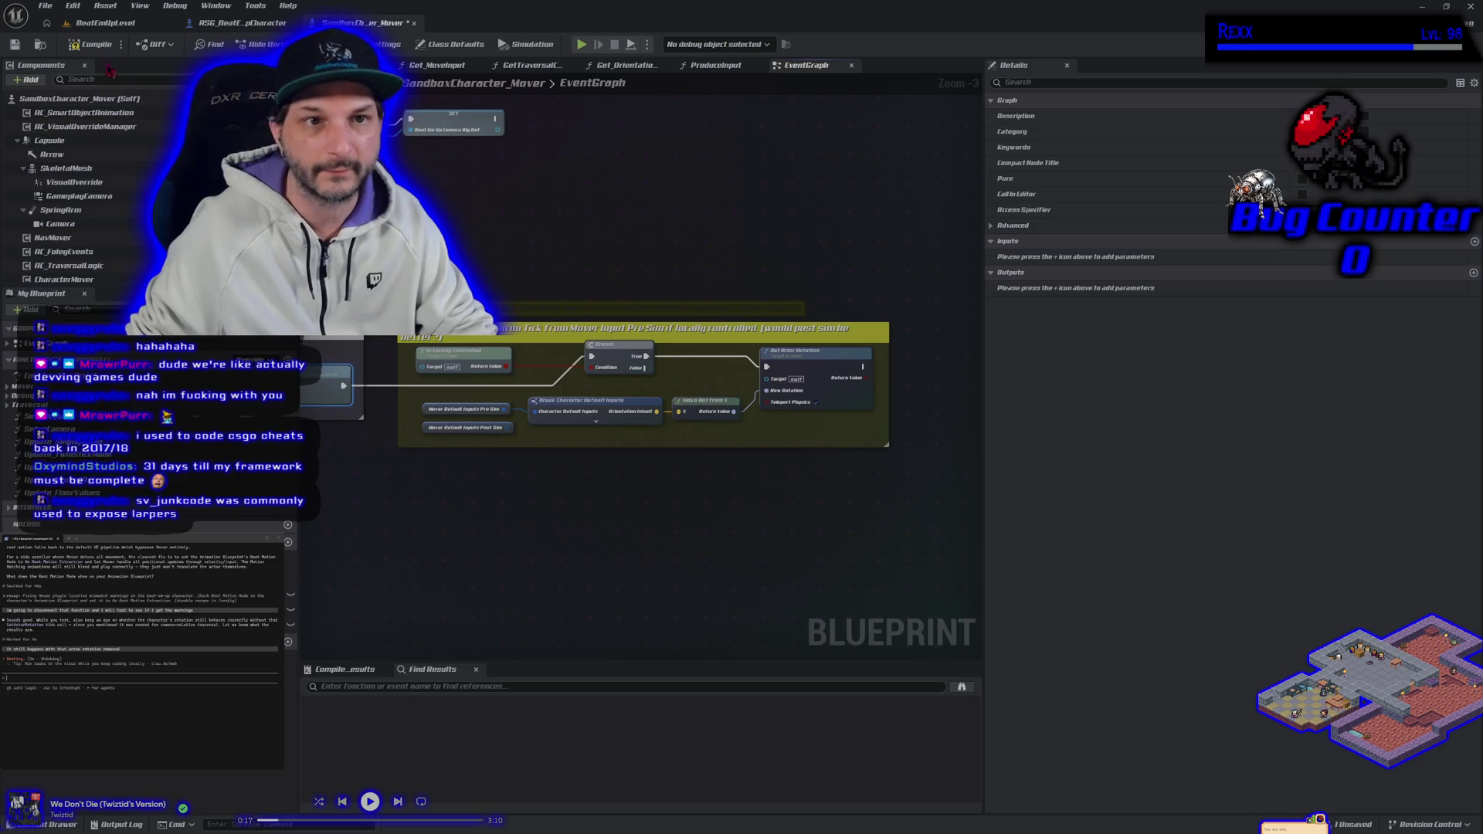
left_click(22, 44)
Zoom out of the EventGraph, open Get_MoveInput, and pan to reveal its cast node.
scroll(391, 424, "down", 3)
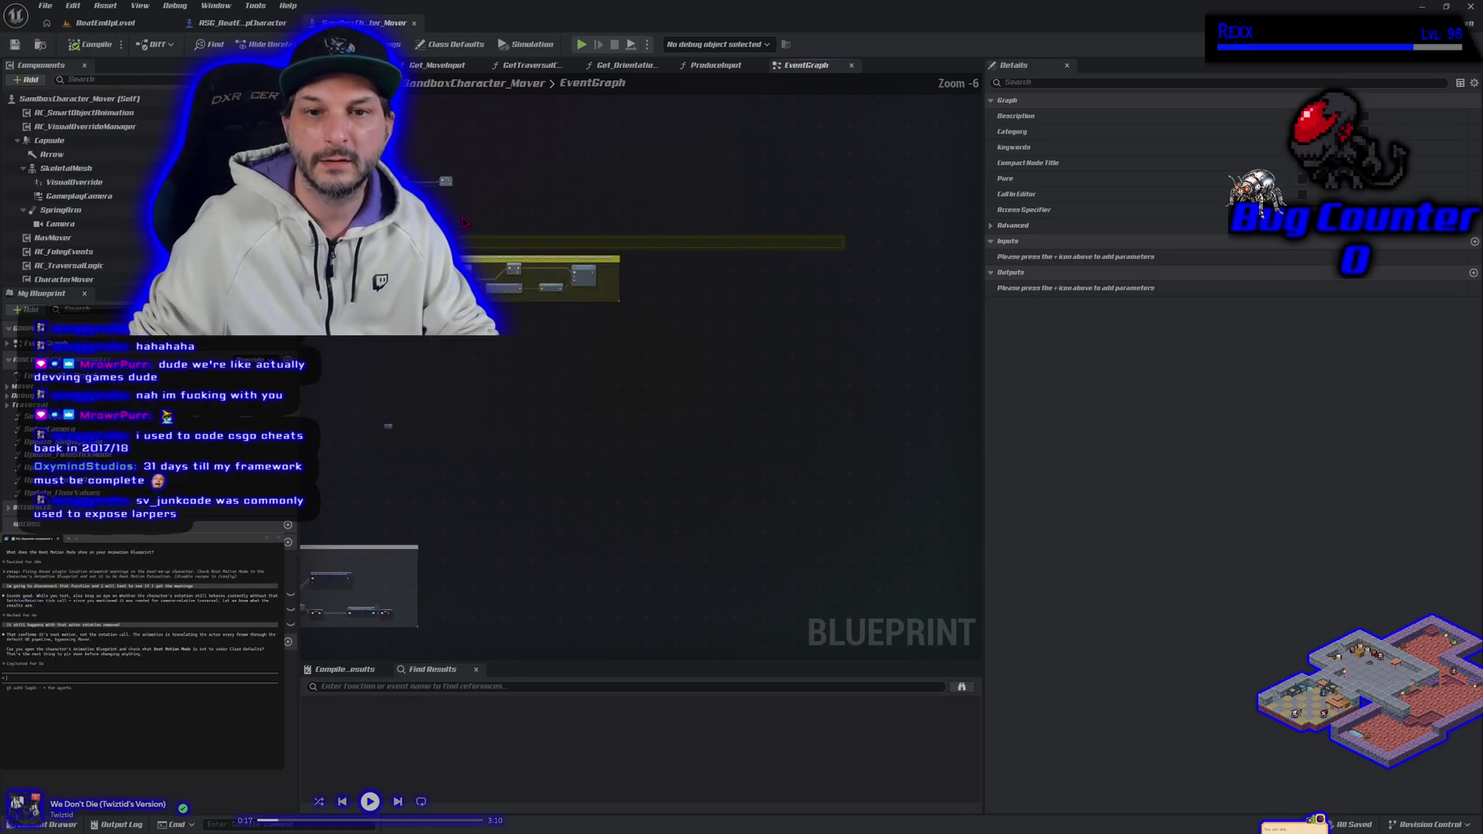
left_click(444, 65)
mouse_move(587, 452)
left_mouse_down()
mouse_move(678, 414)
mouse_move(672, 451)
left_mouse_up()
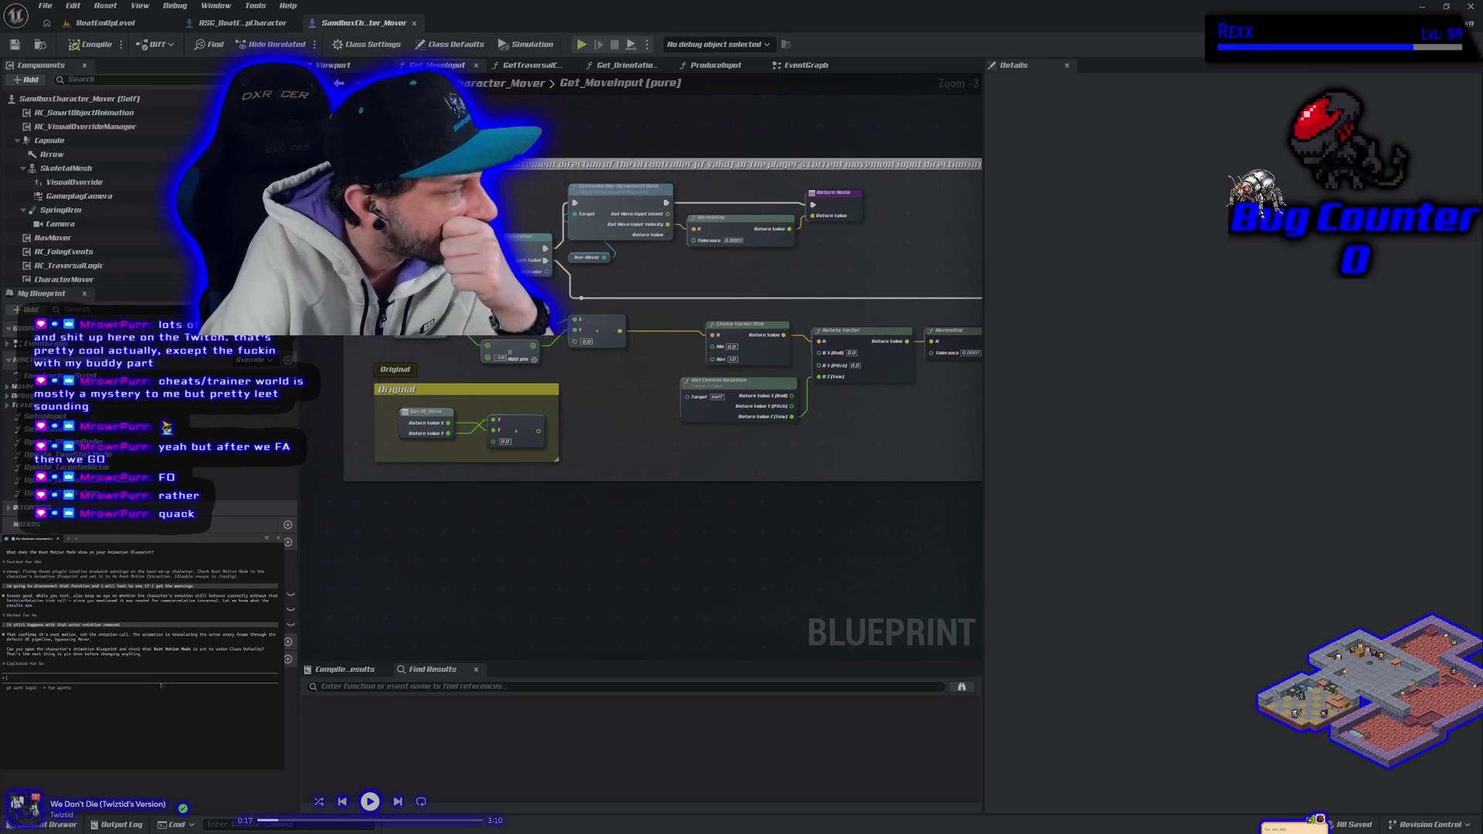
Ask Claude whether the problem also happens in the default project, then switch to the GASDocumentation browser.
type("cd ")
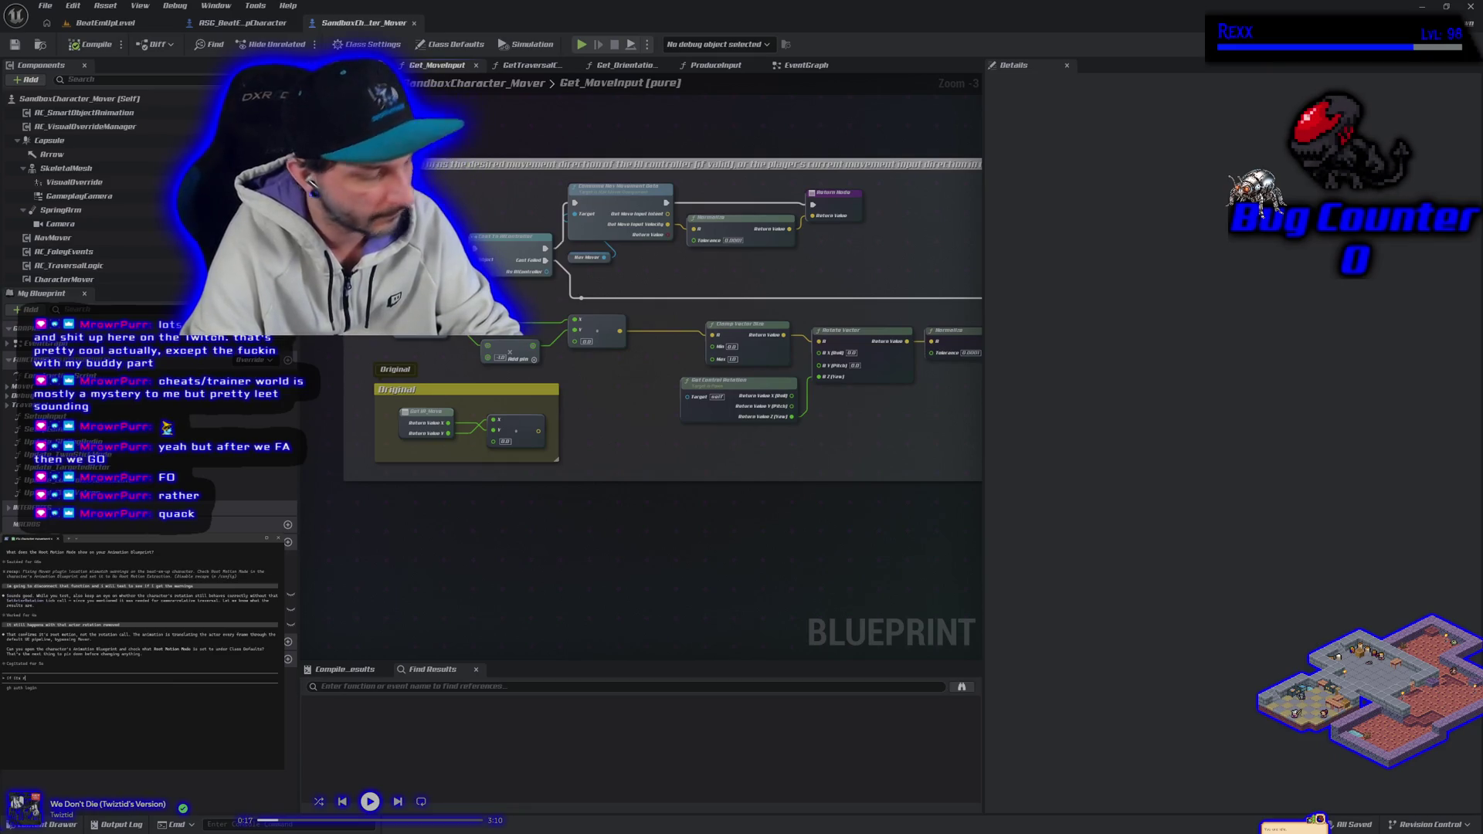
type("n wouldnt it always happen")
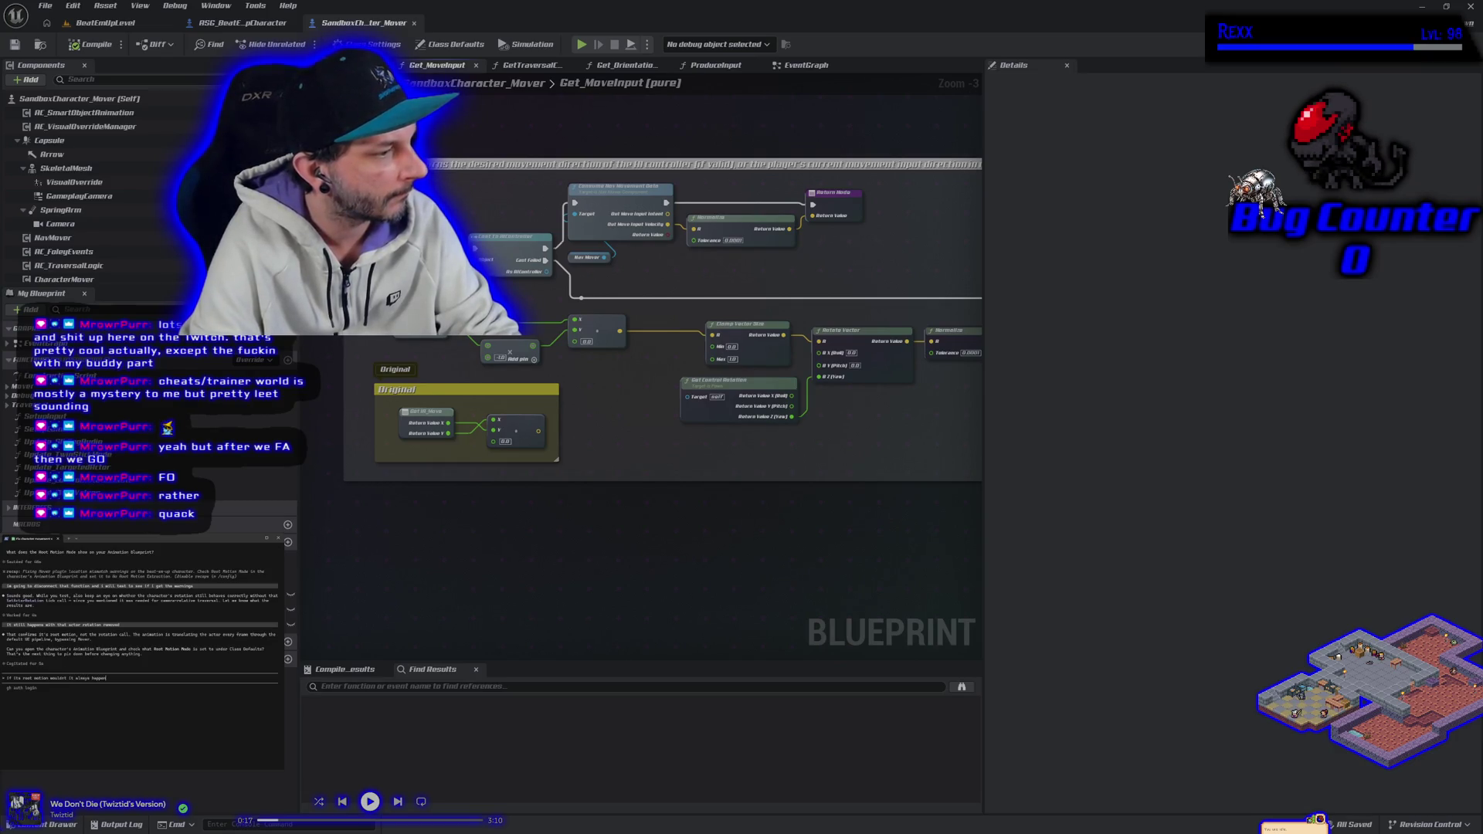
type("ault gameplay animation sample project? i did add rep")
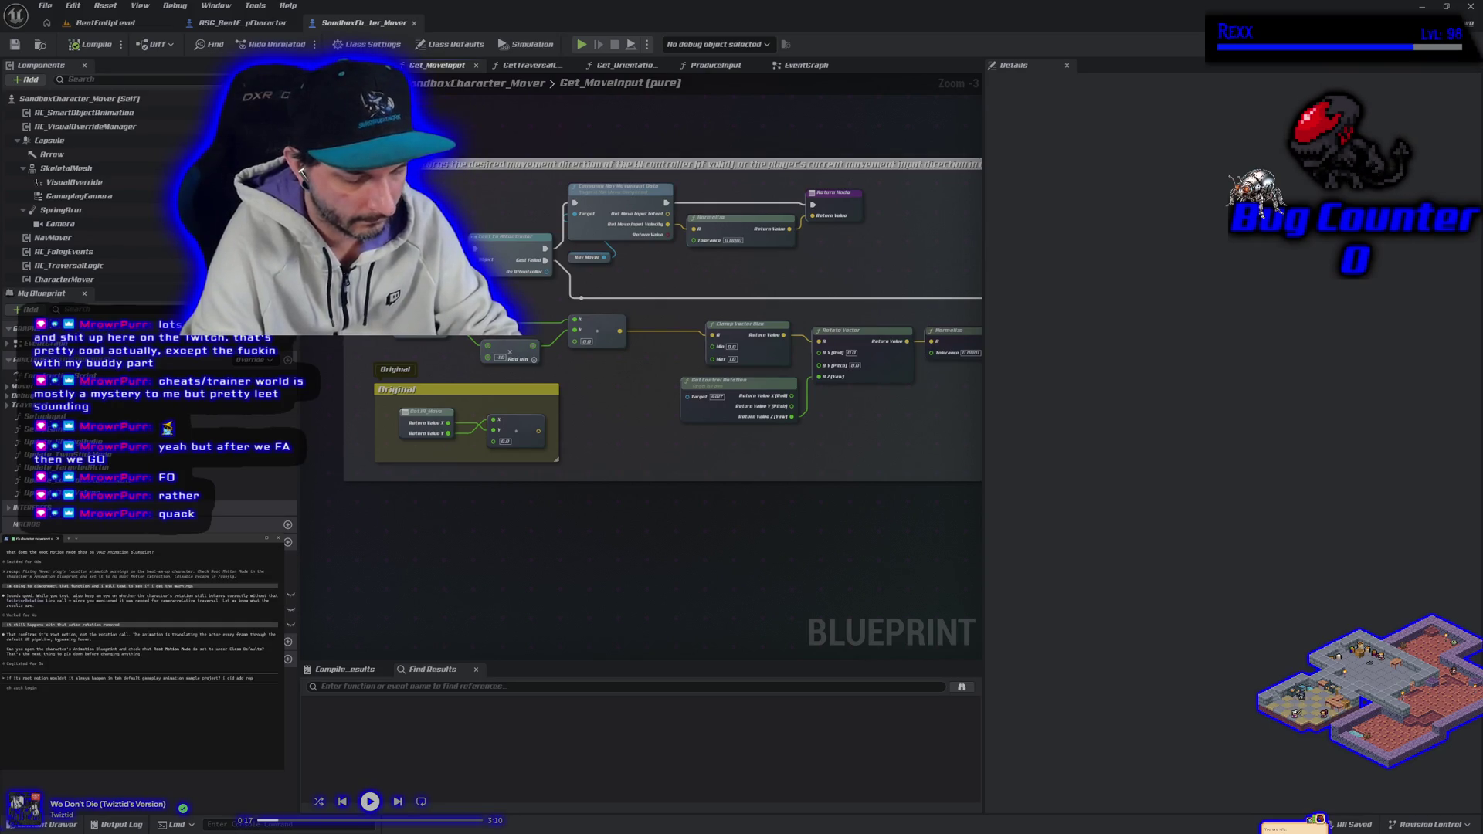
type("and i")
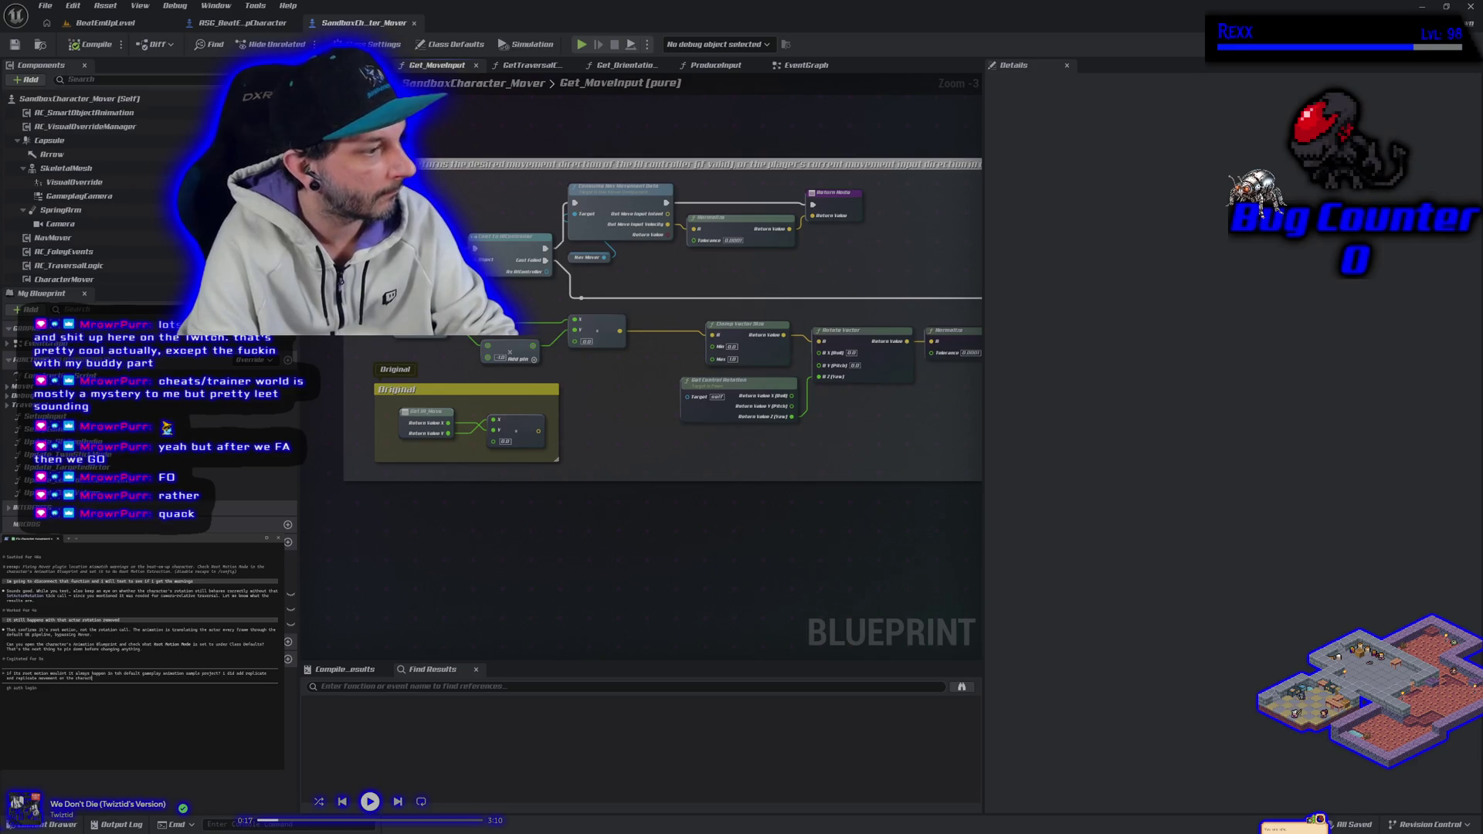
type("n this project so that")
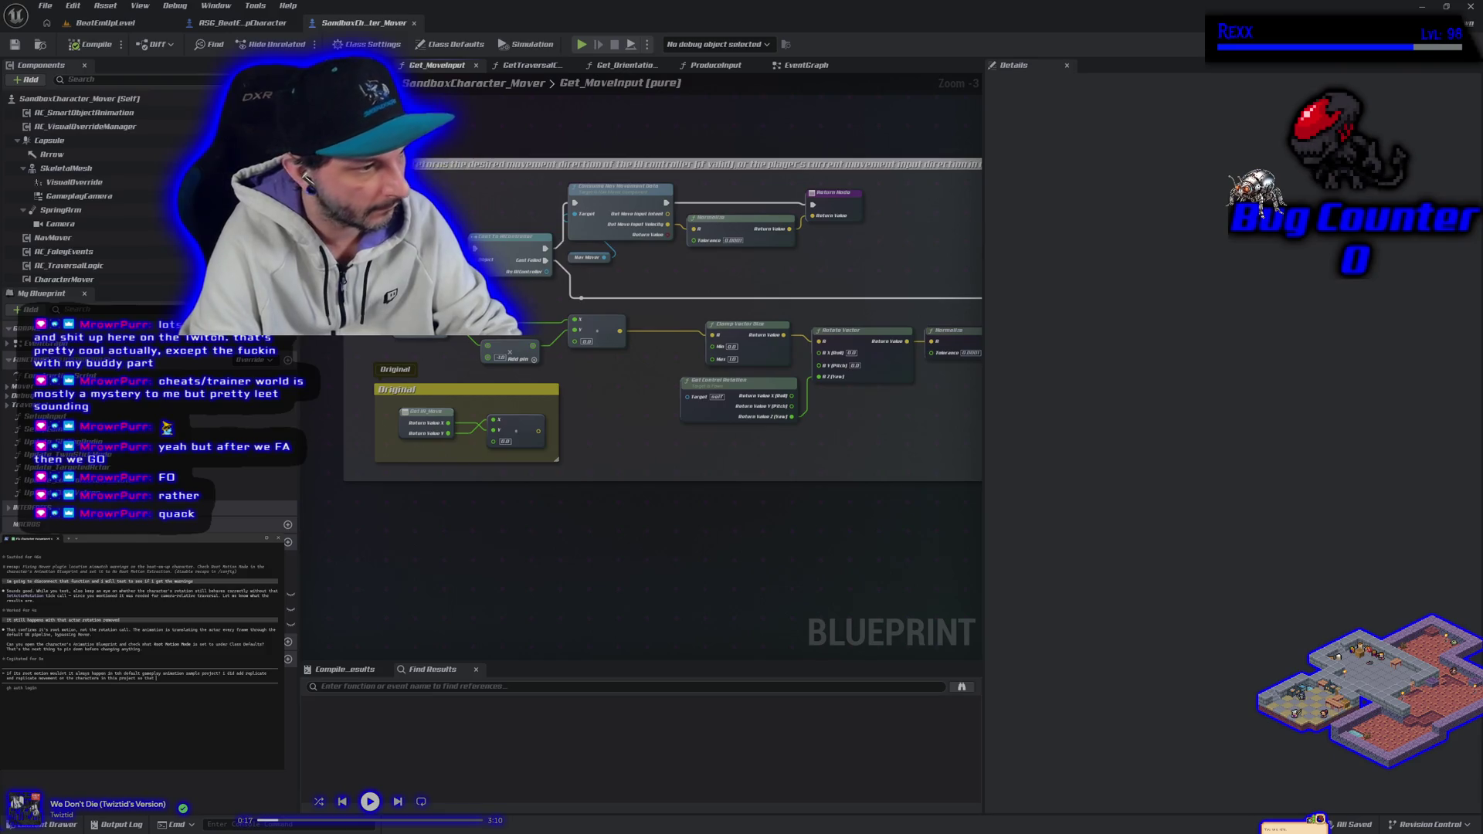
type("ld be different")
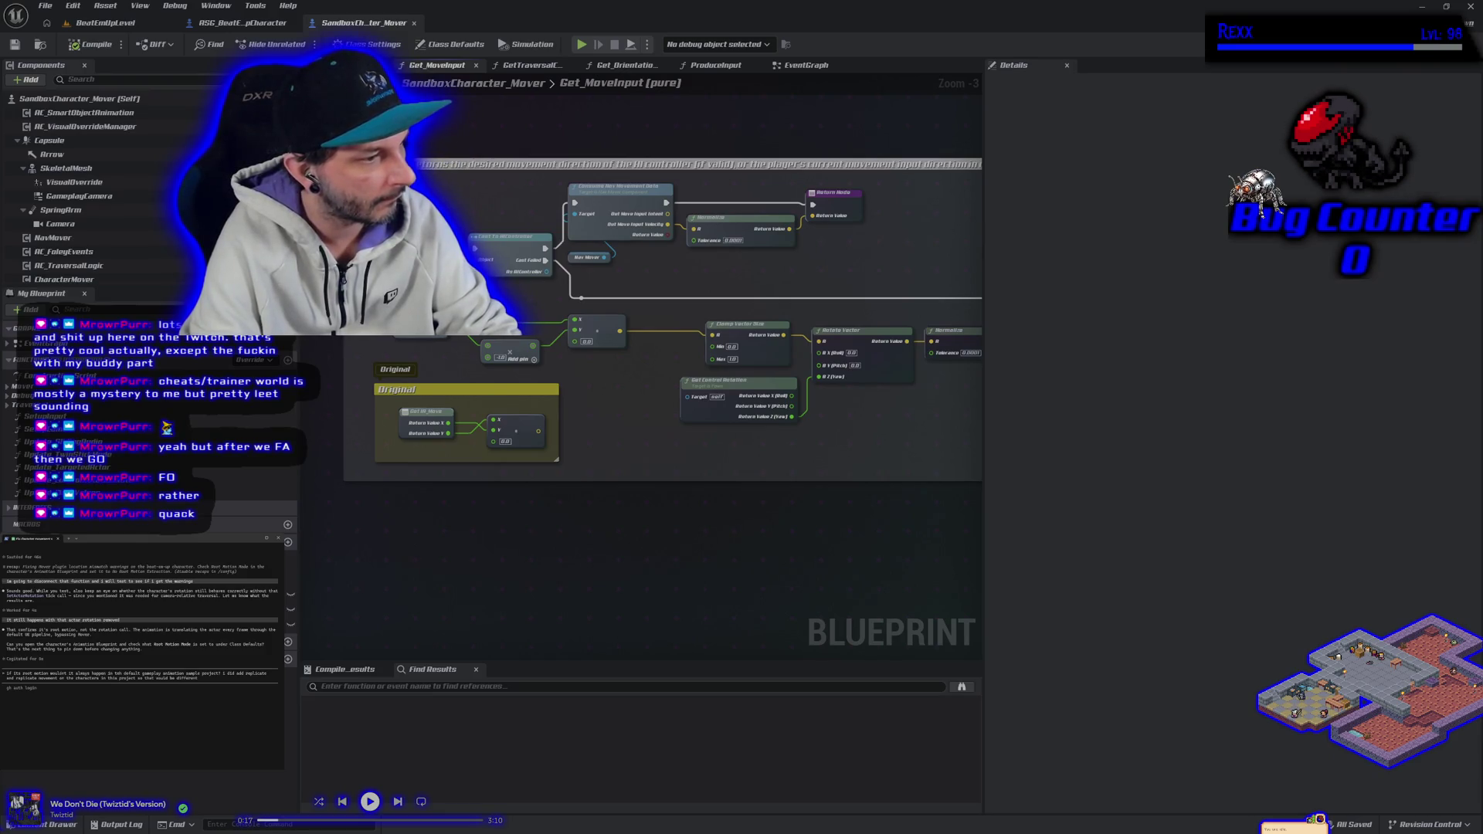
key("Return")
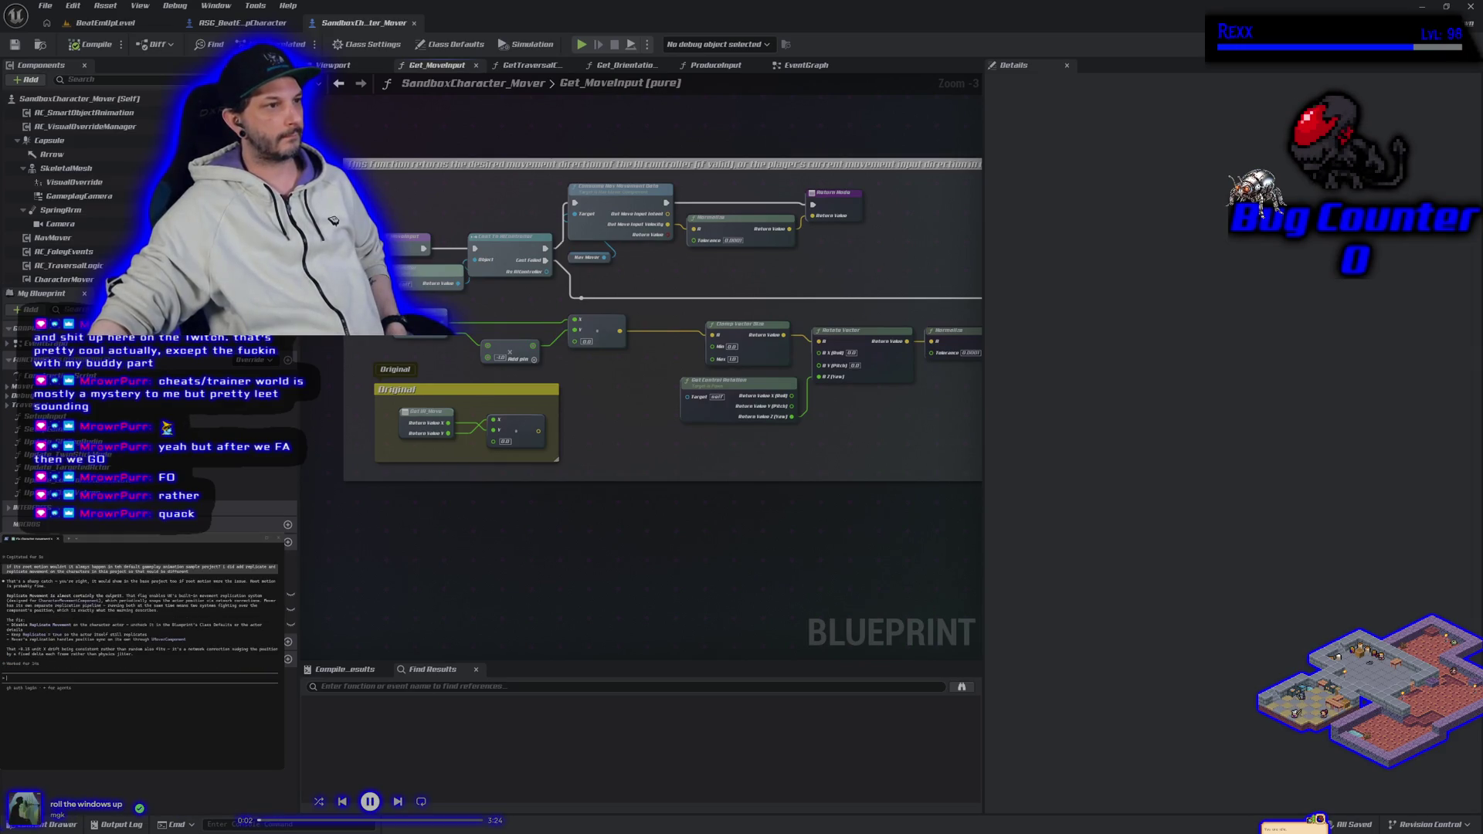
key("alt+Tab")
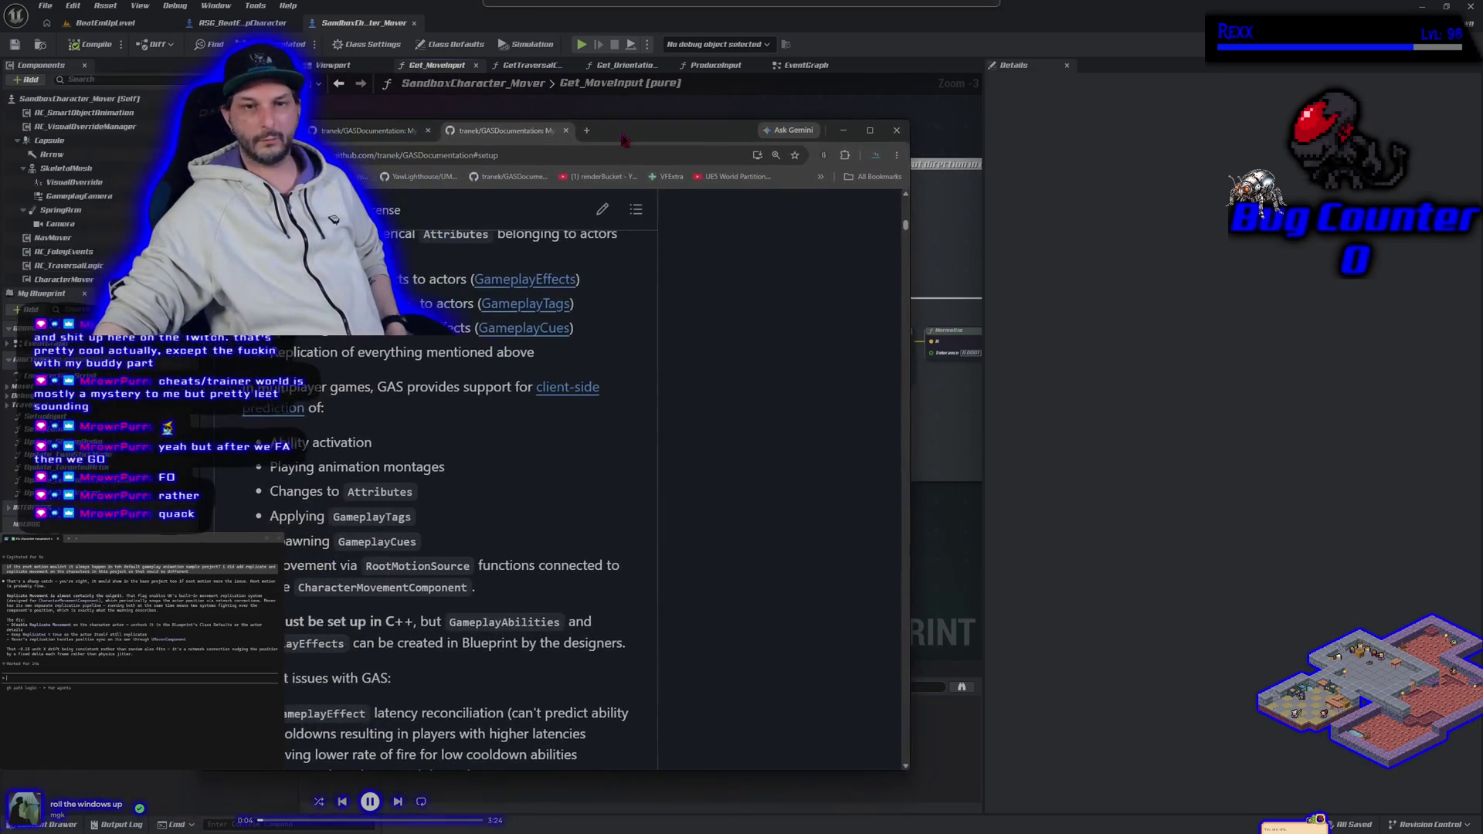
Close the extra GitHub documentation tab and minimize Chrome.
left_click(492, 131)
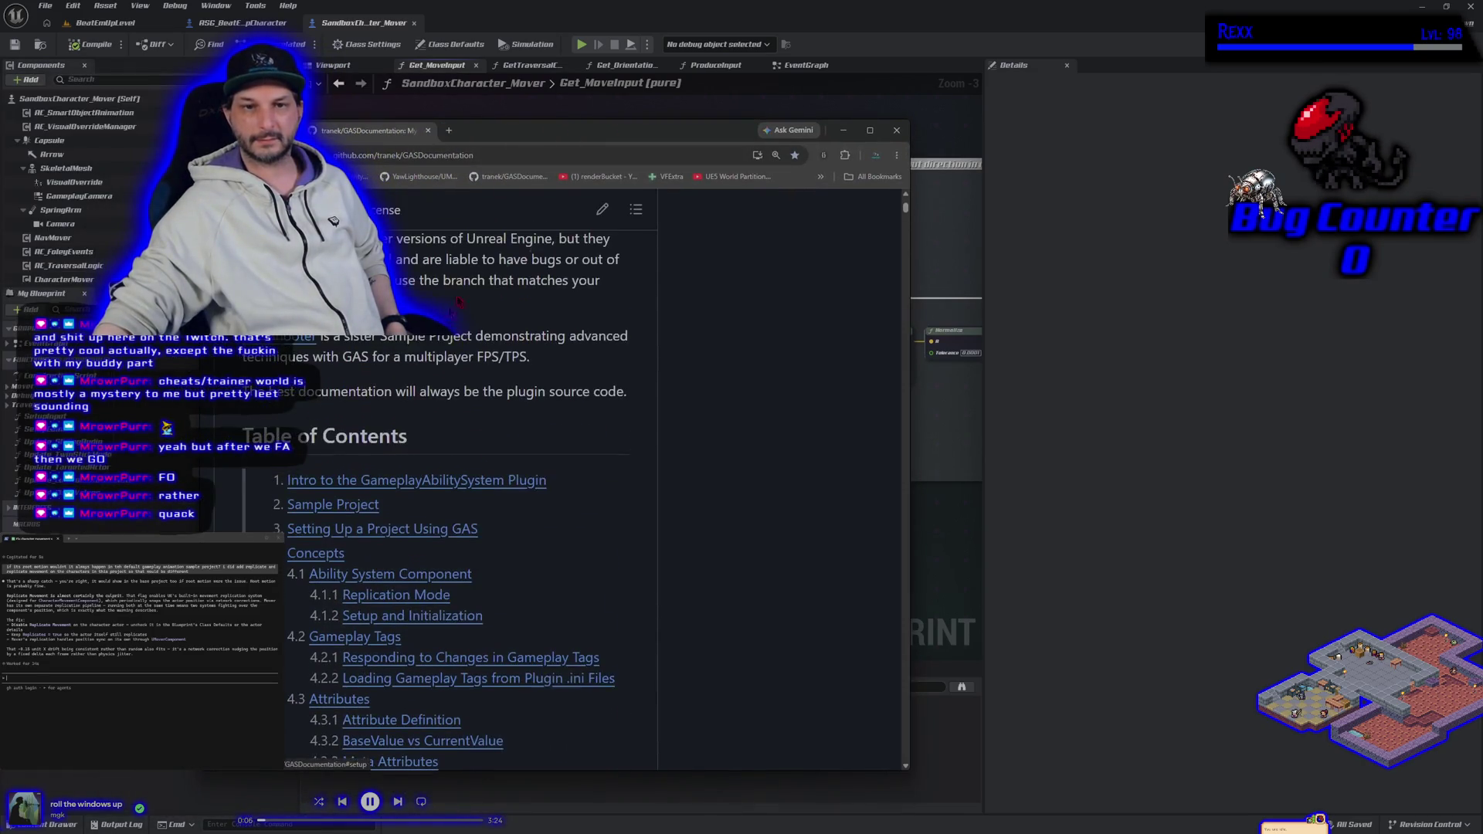
left_click(844, 130)
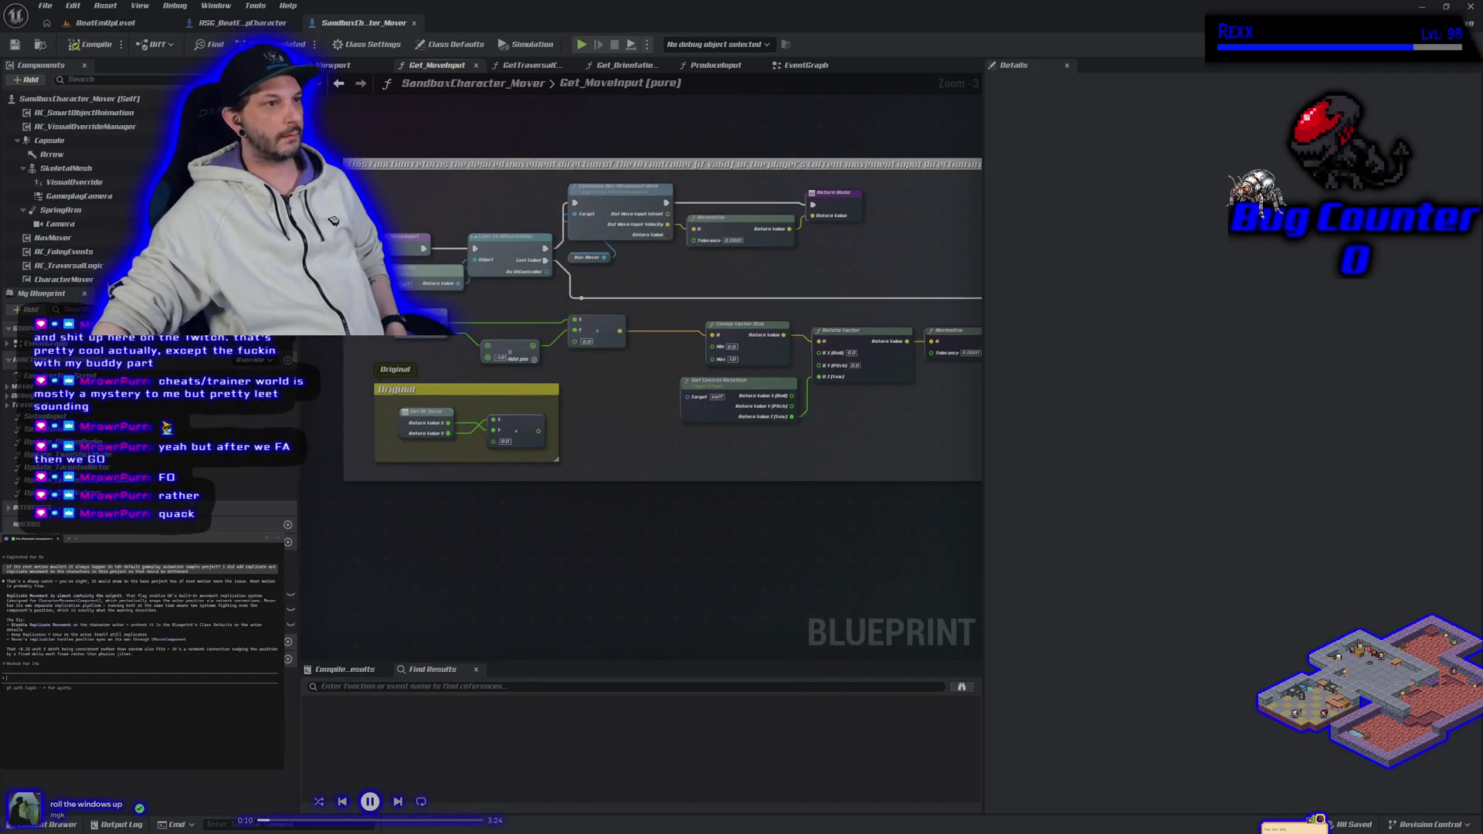
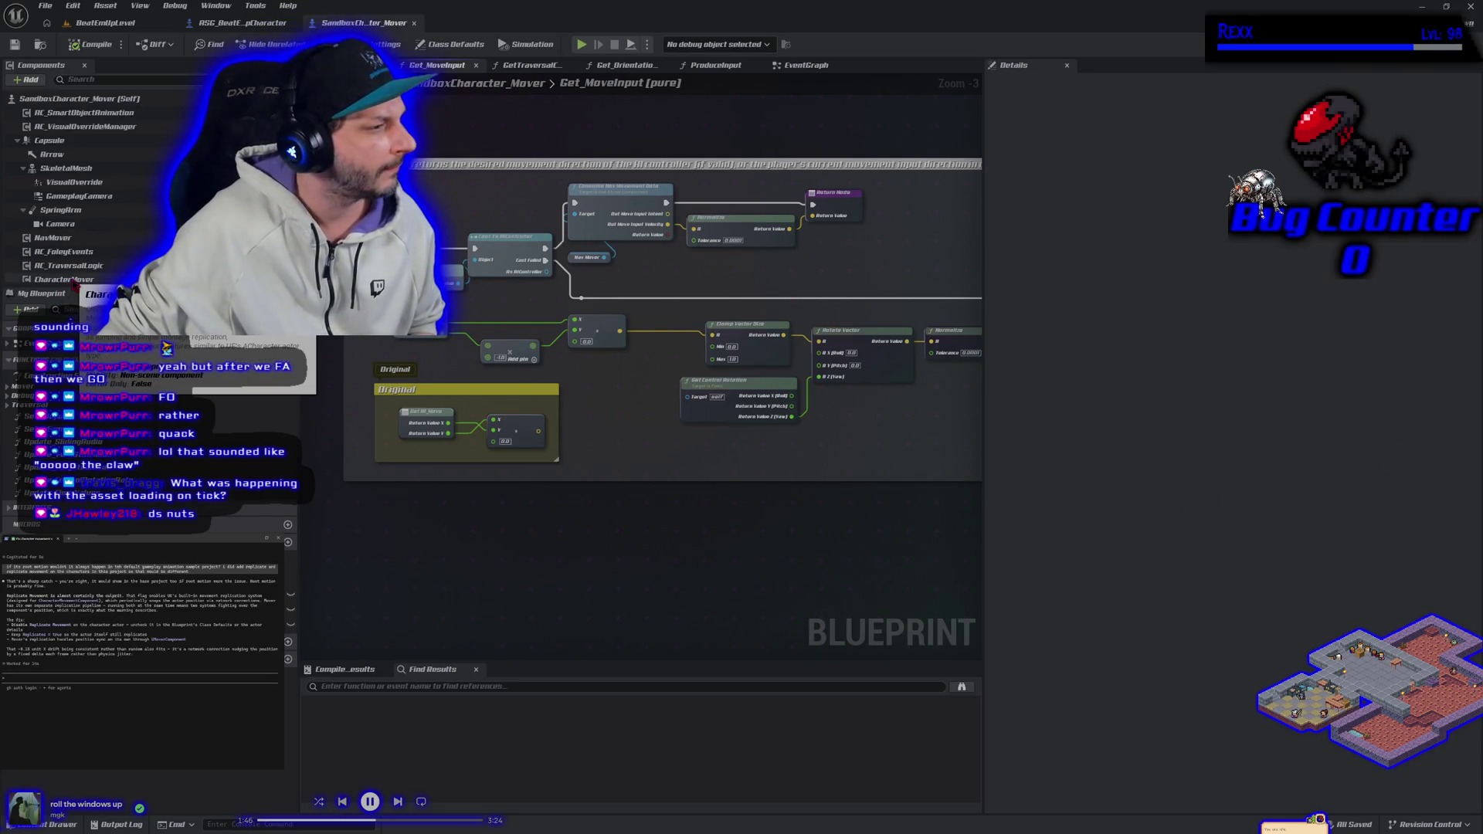
Toggle Replicate Movement in SandboxCharacter_Mover's class defaults and save the Blueprint.
mouse_move(73, 283)
left_mouse_down()
mouse_move(96, 116)
mouse_move(115, 169)
left_mouse_up()
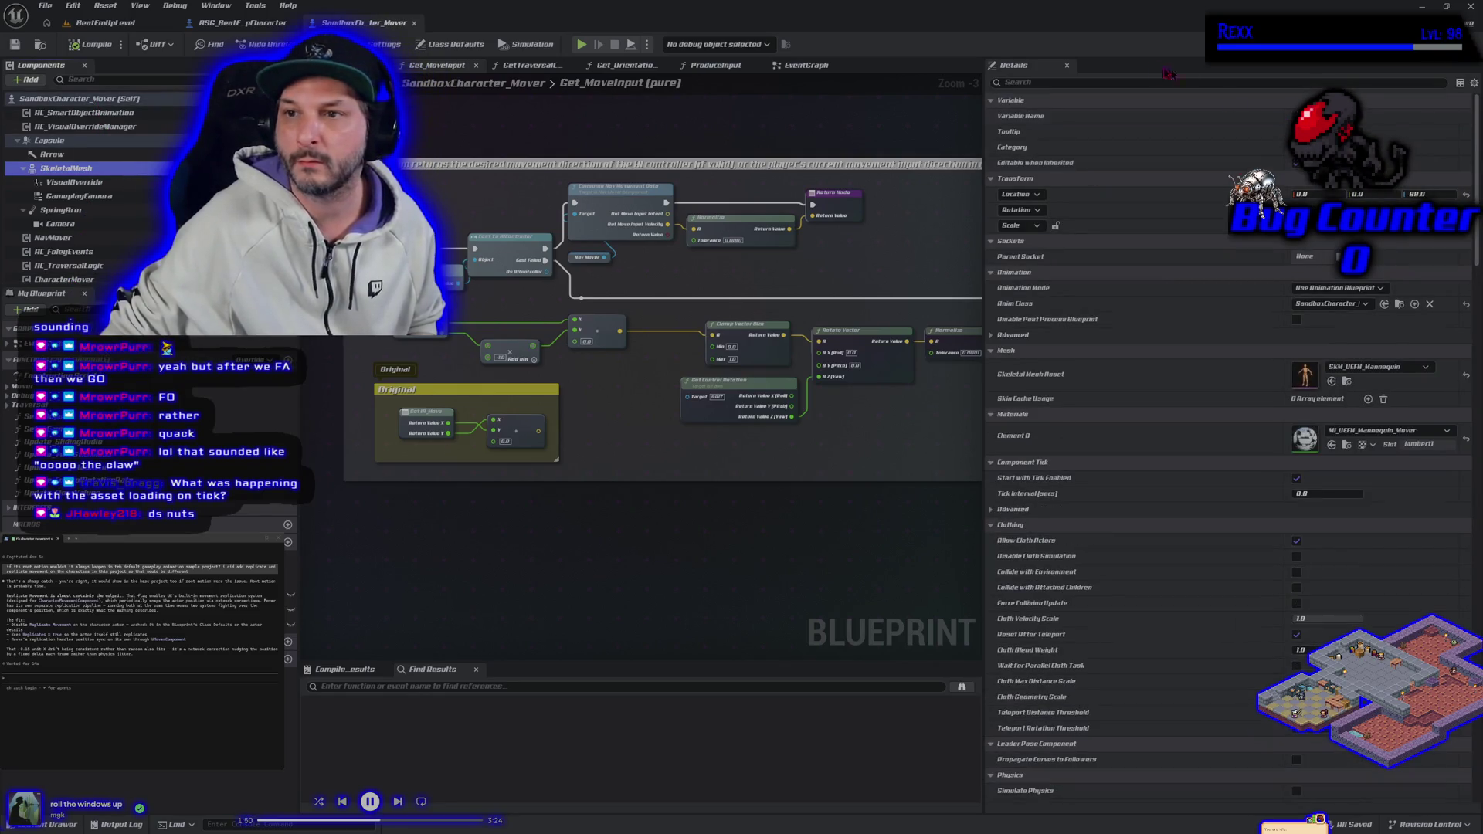
left_click(77, 98)
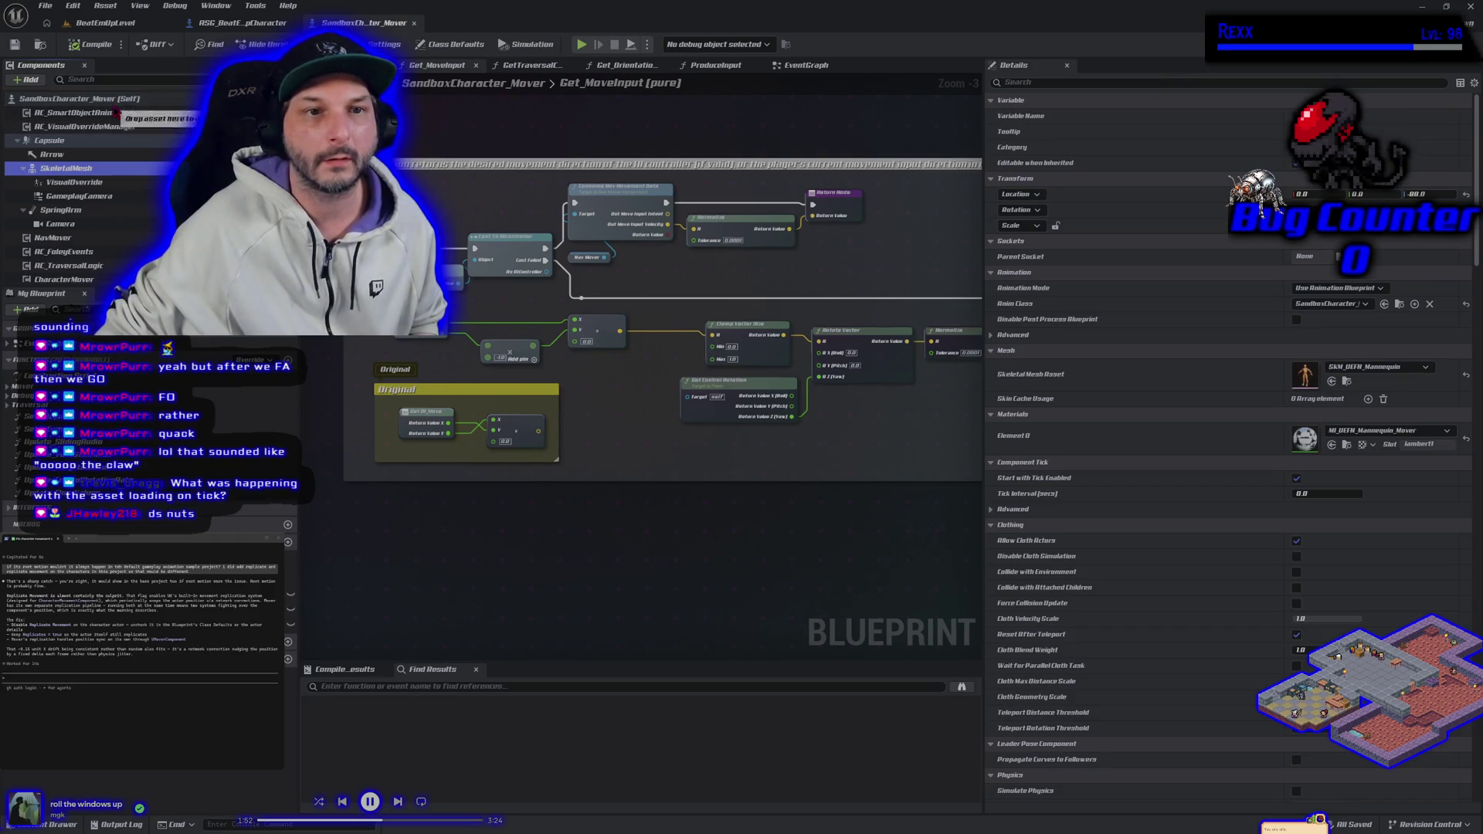
left_click(1111, 84)
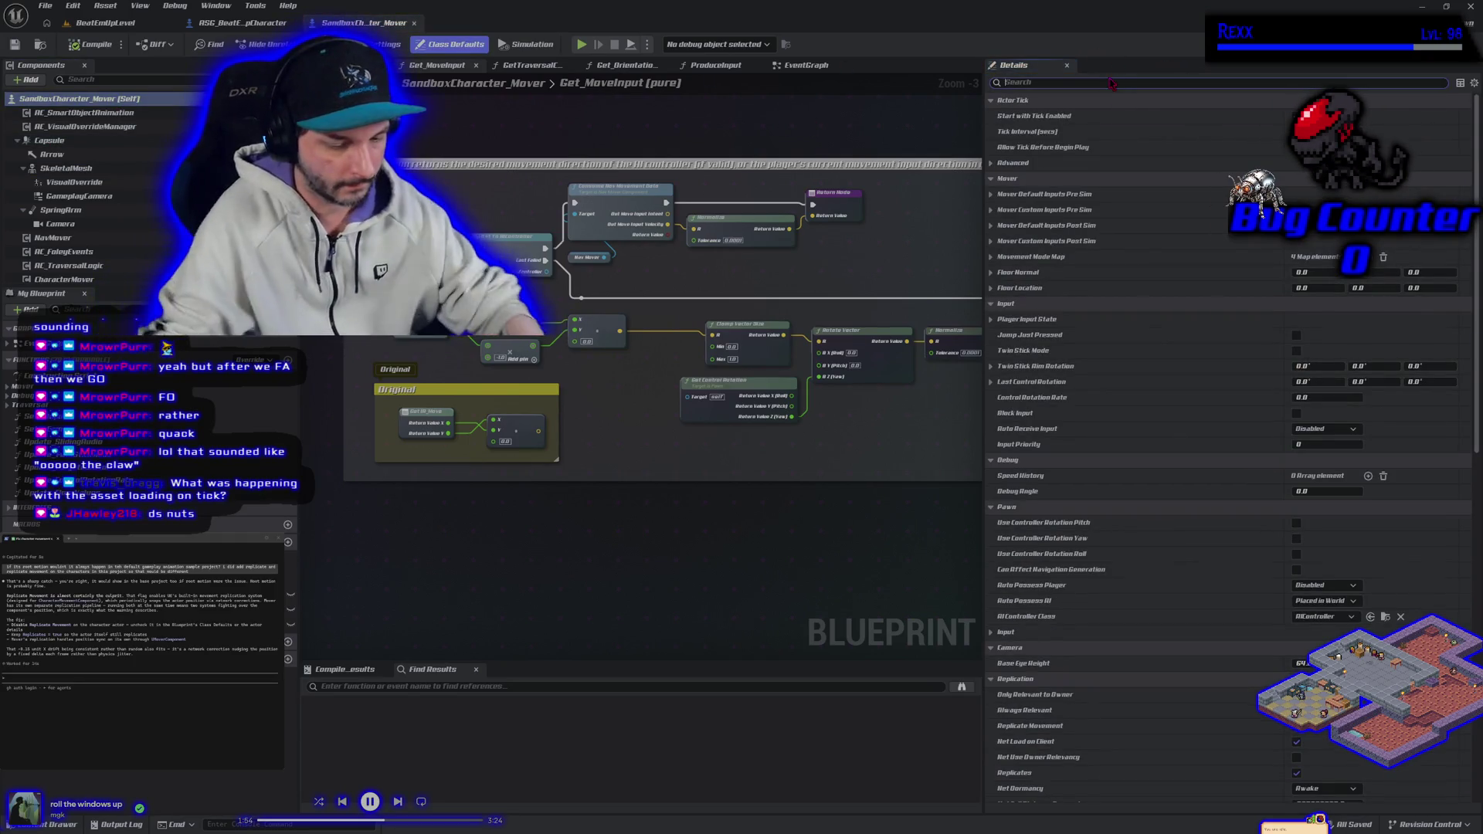
type("replicate")
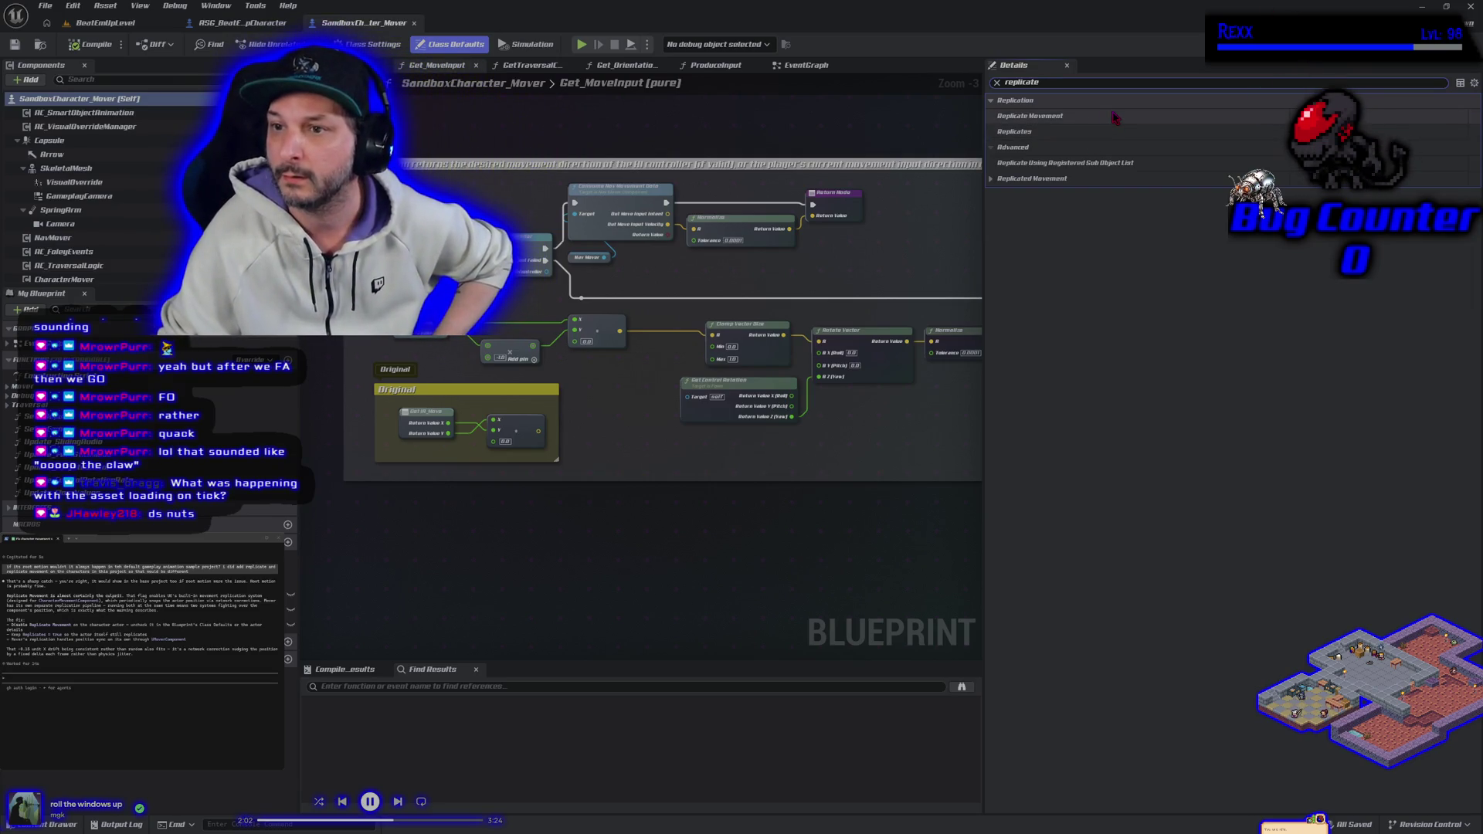
left_click(1242, 116)
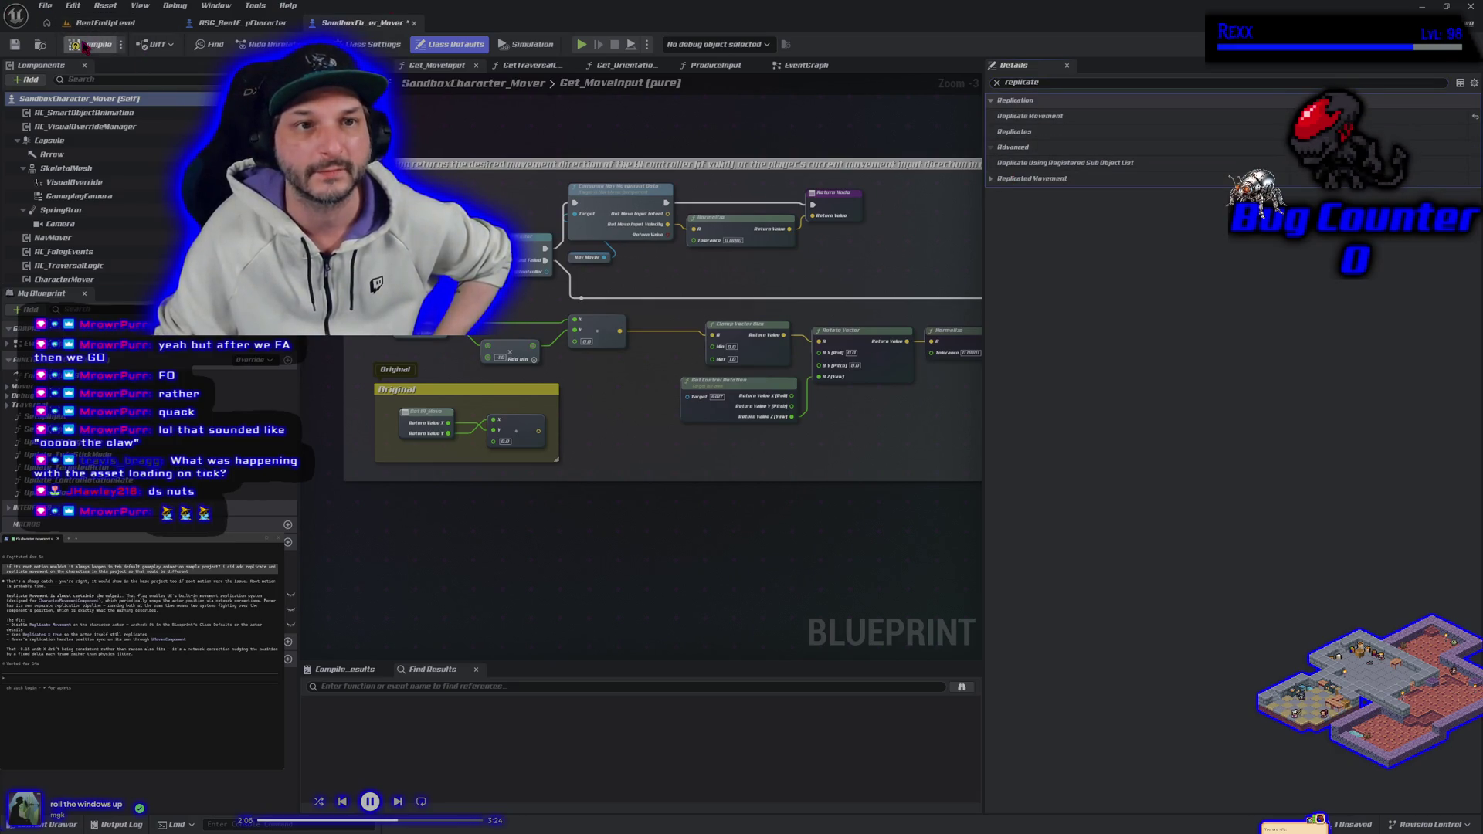
left_click(14, 44)
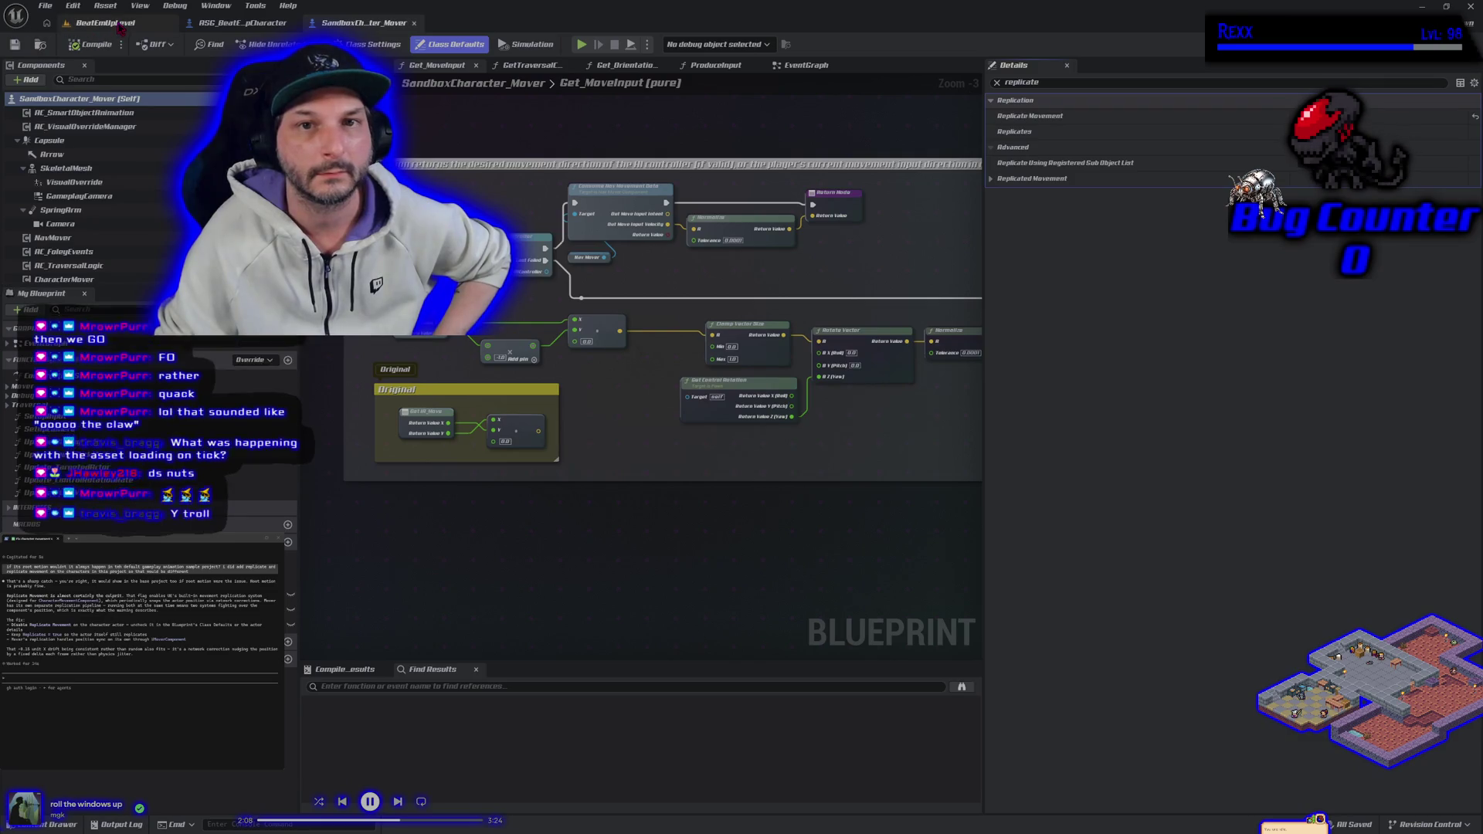
Start a play session of BeatEmUpLevel, running the mannequin right, jumping, then turning left.
left_click(104, 23)
key("alt+p")
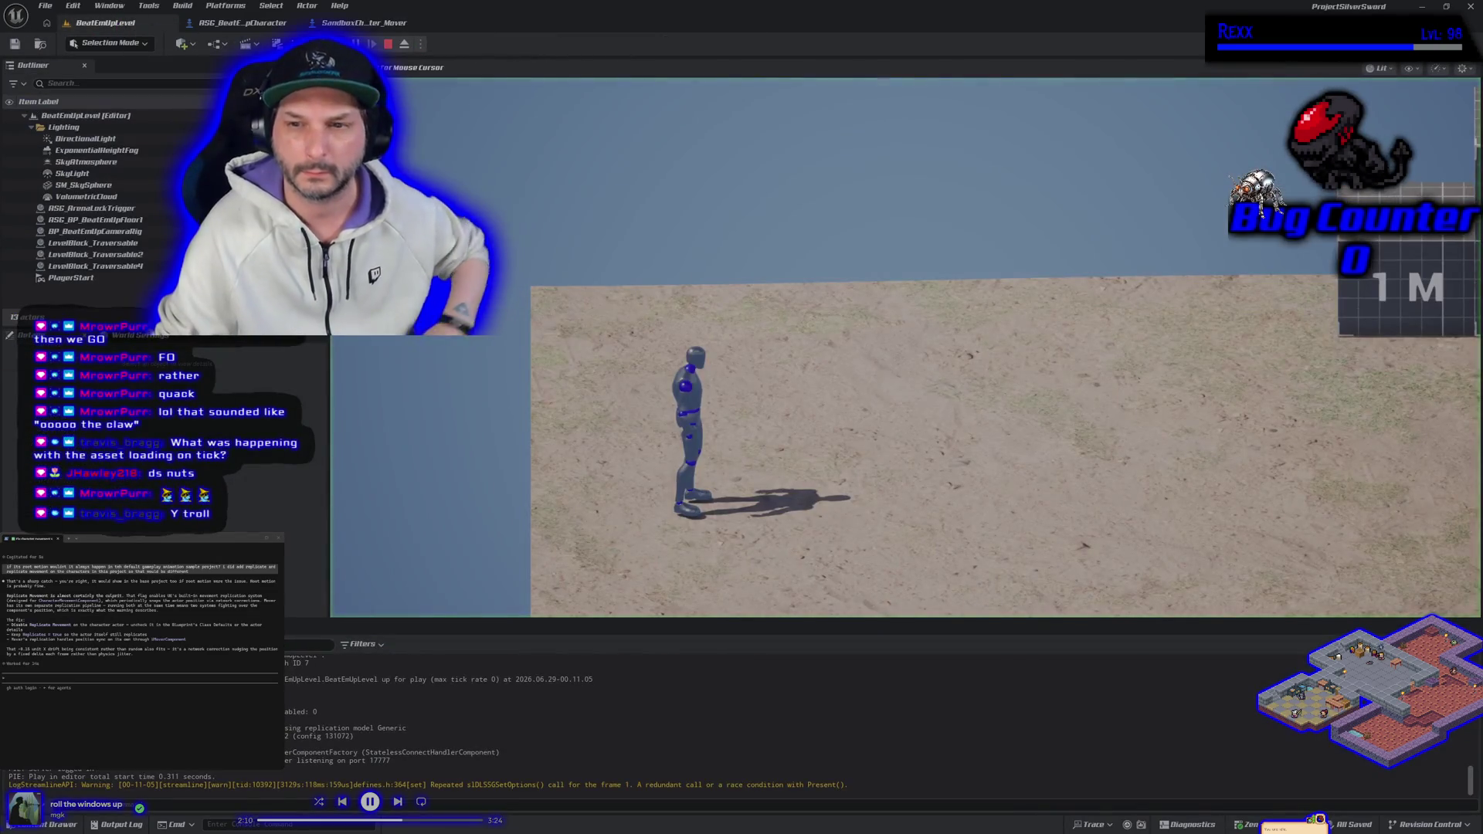
key("d")
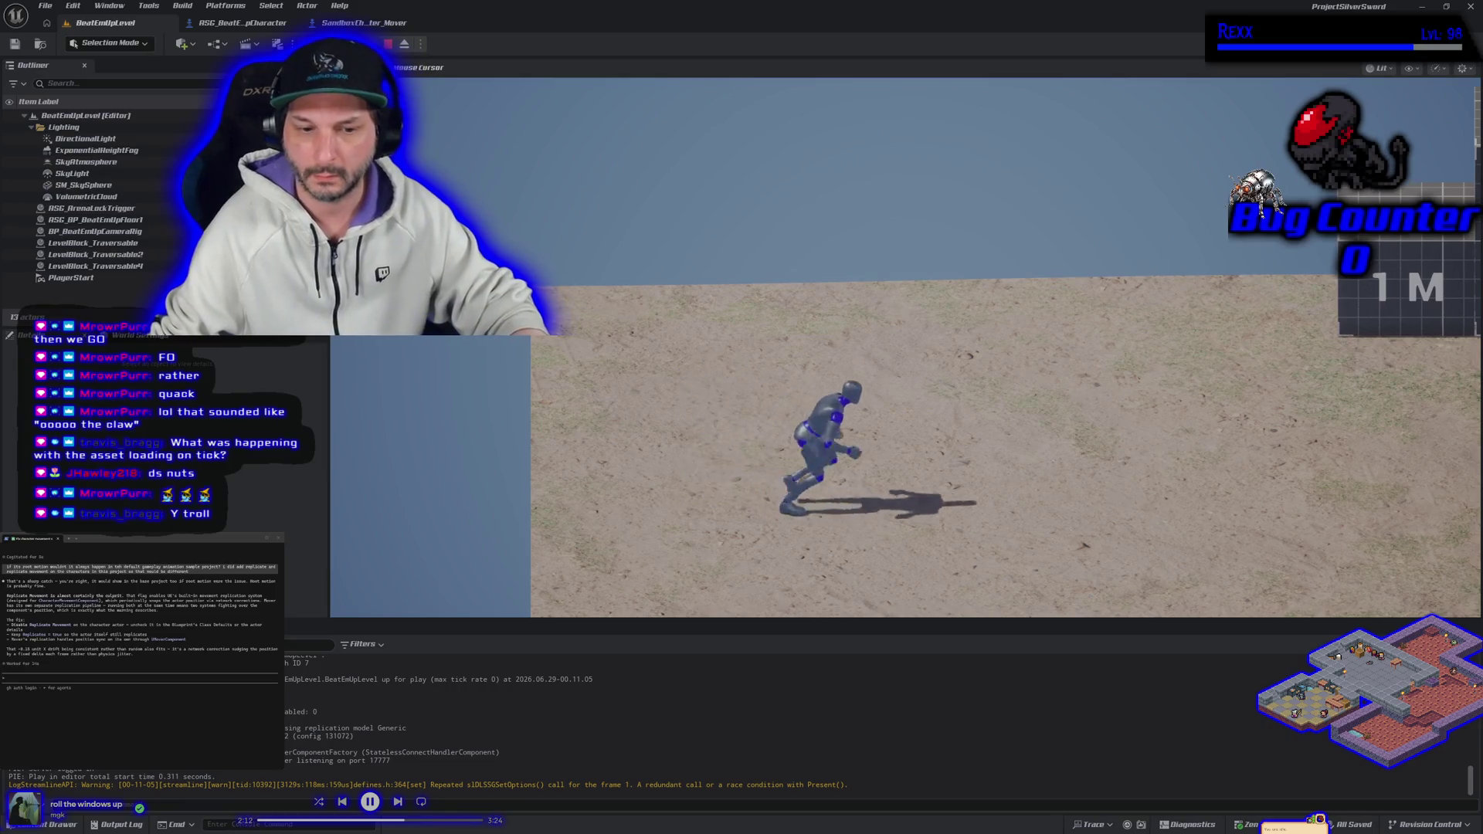
key("space")
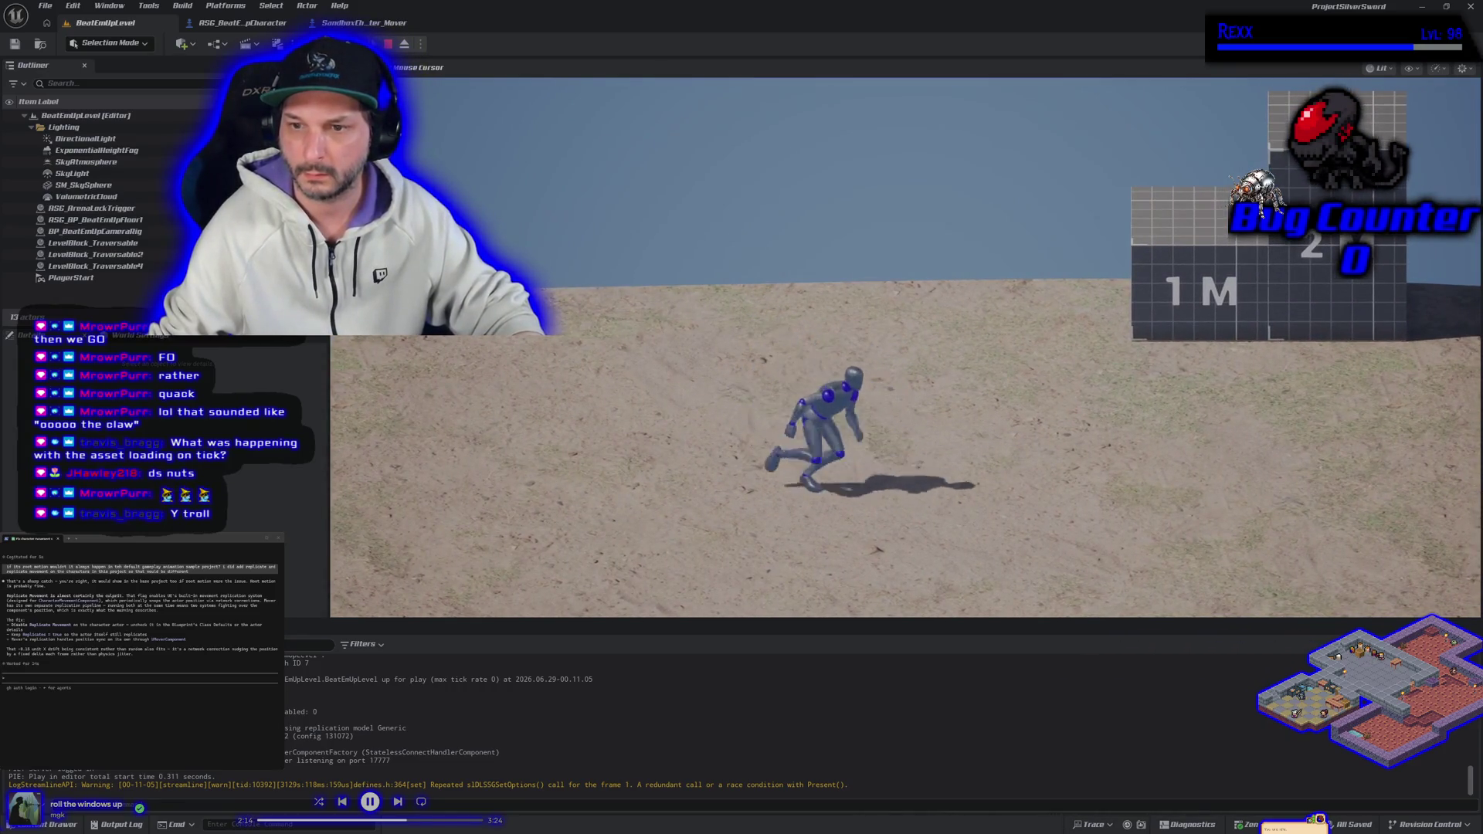
key("a")
Run toward the blocks, climb onto the 2 M block, jump from it, then stop play.
key("d")
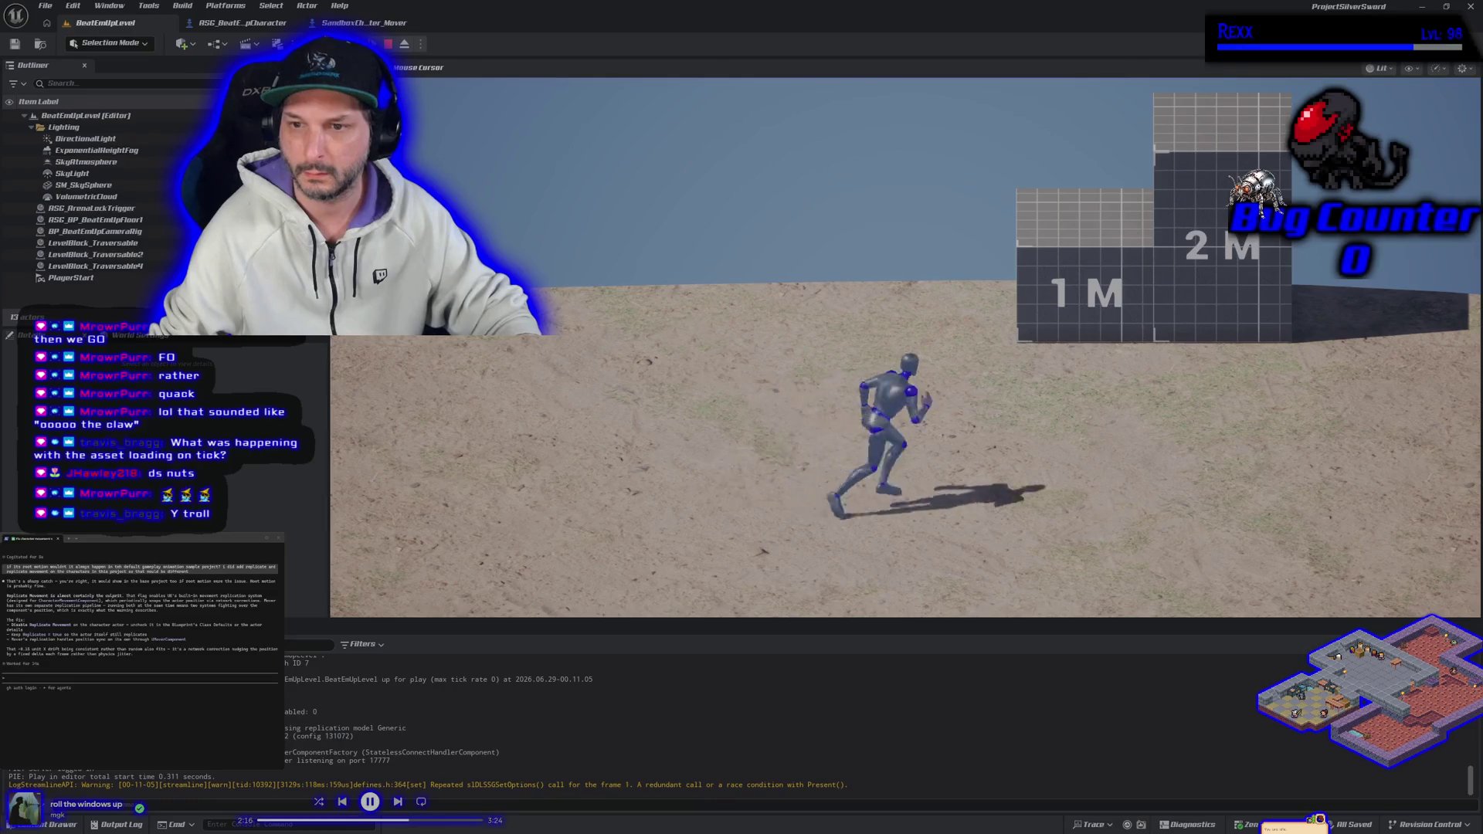
key("a")
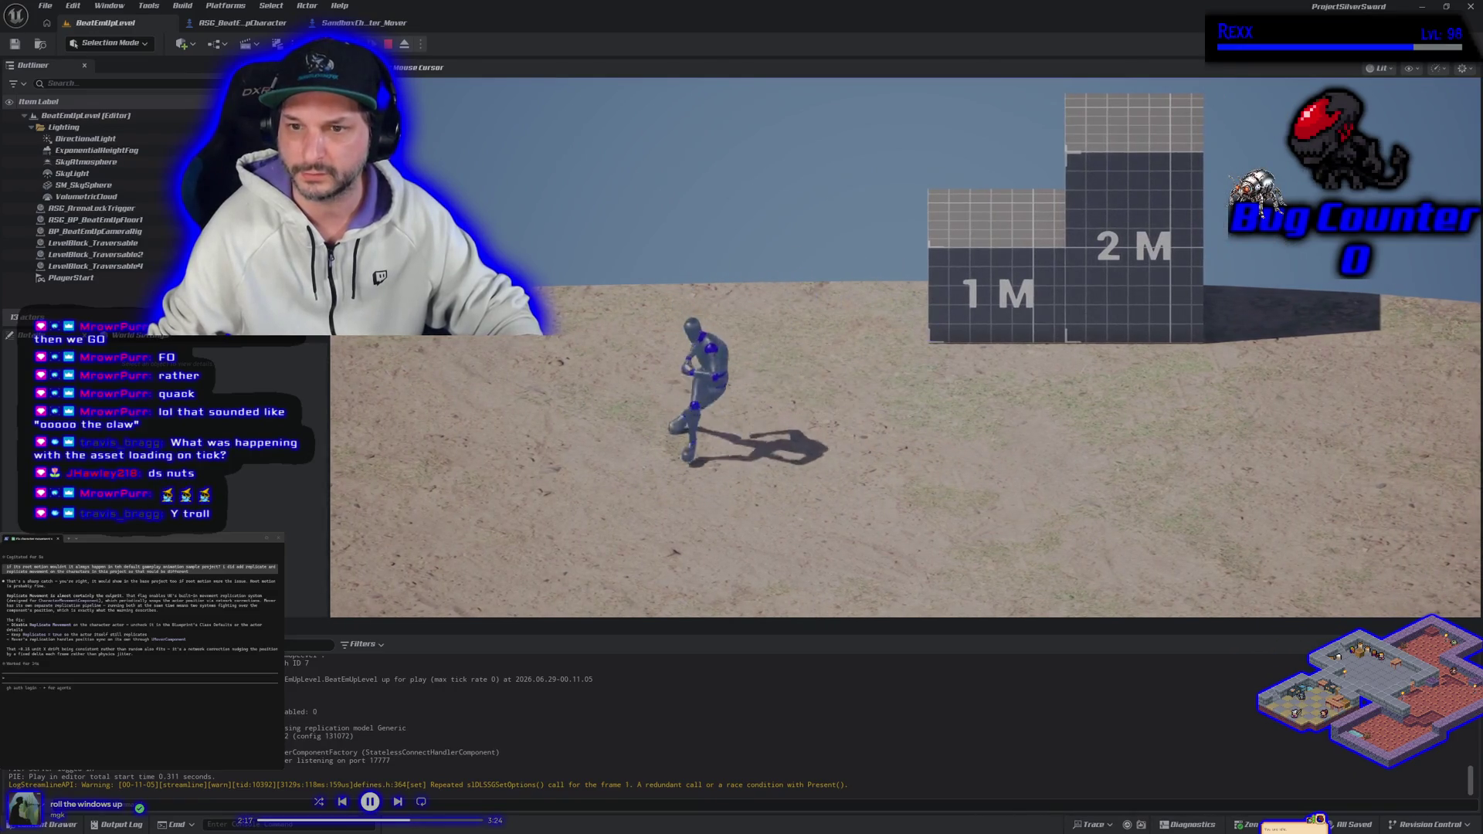
key("d")
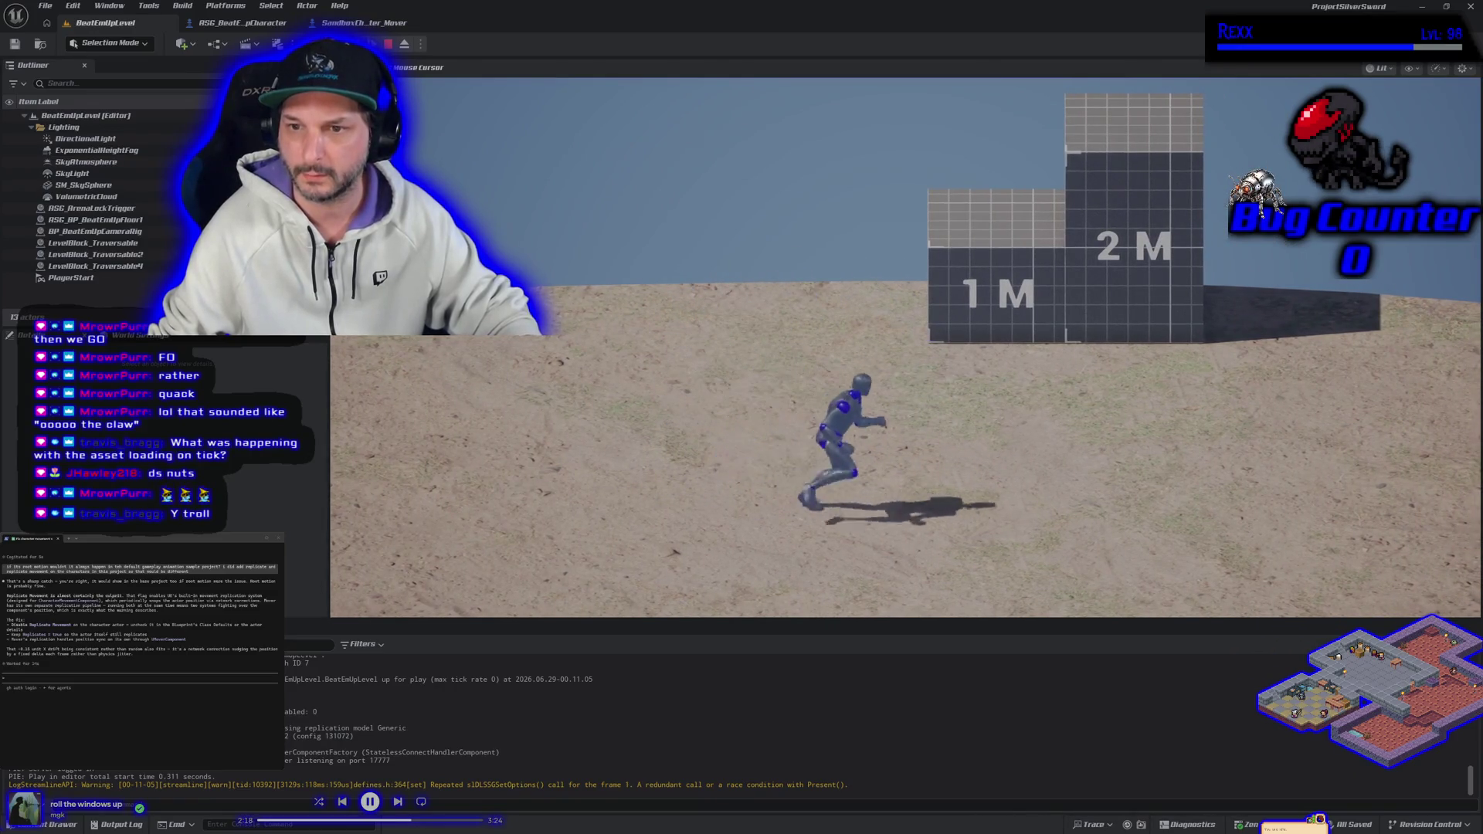
key("space")
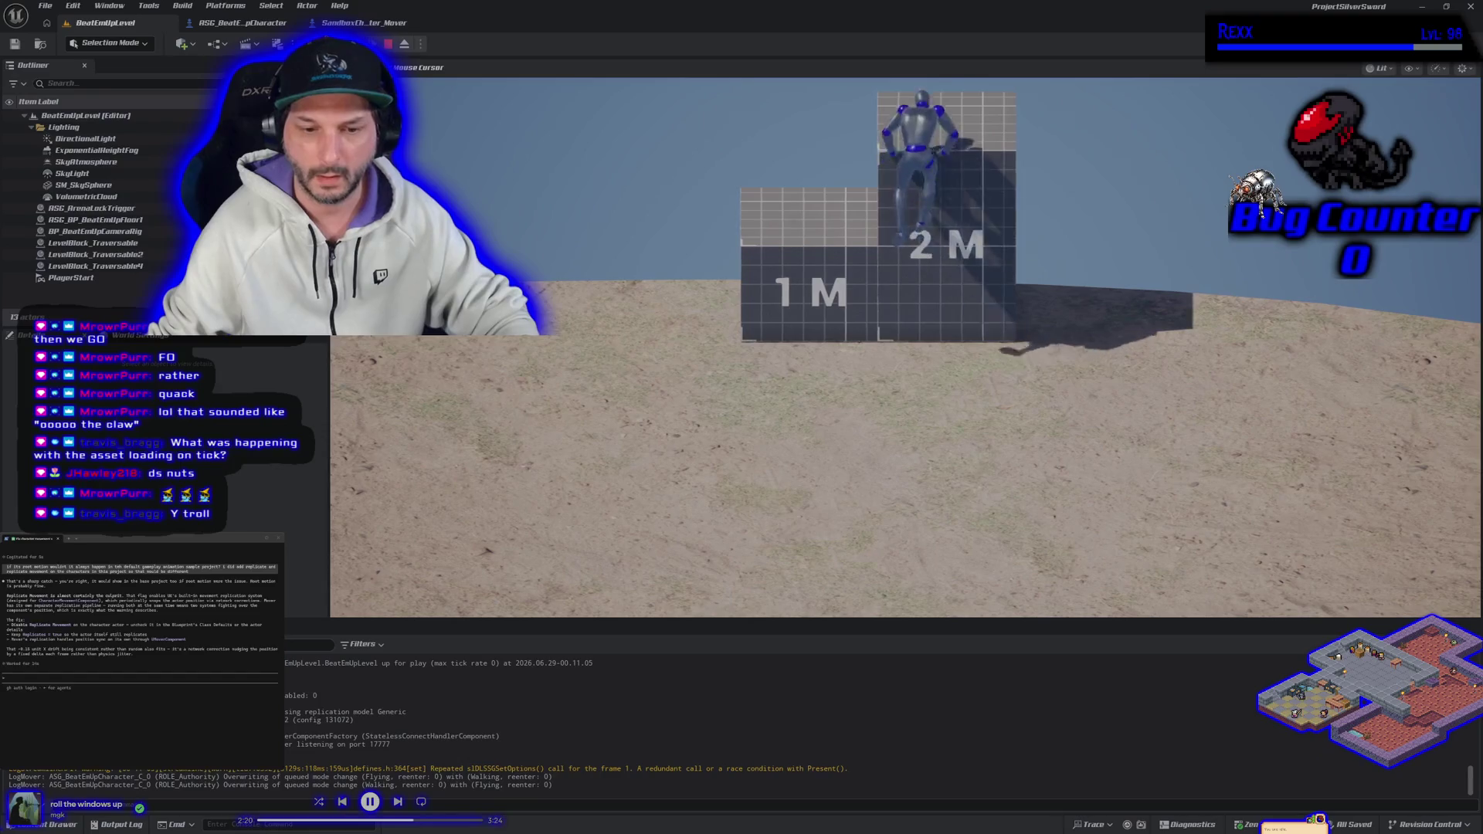
key("space")
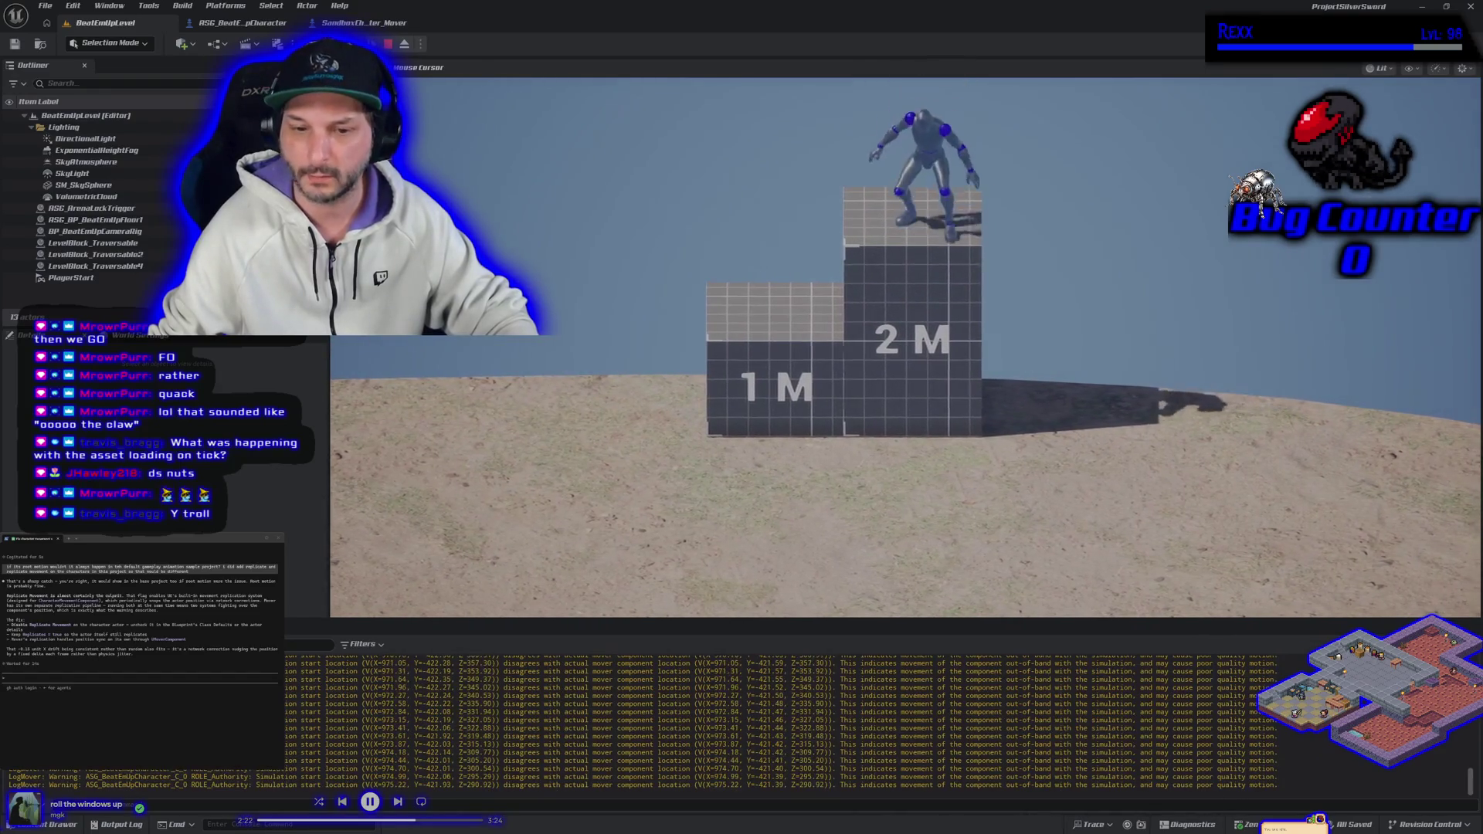
key("space")
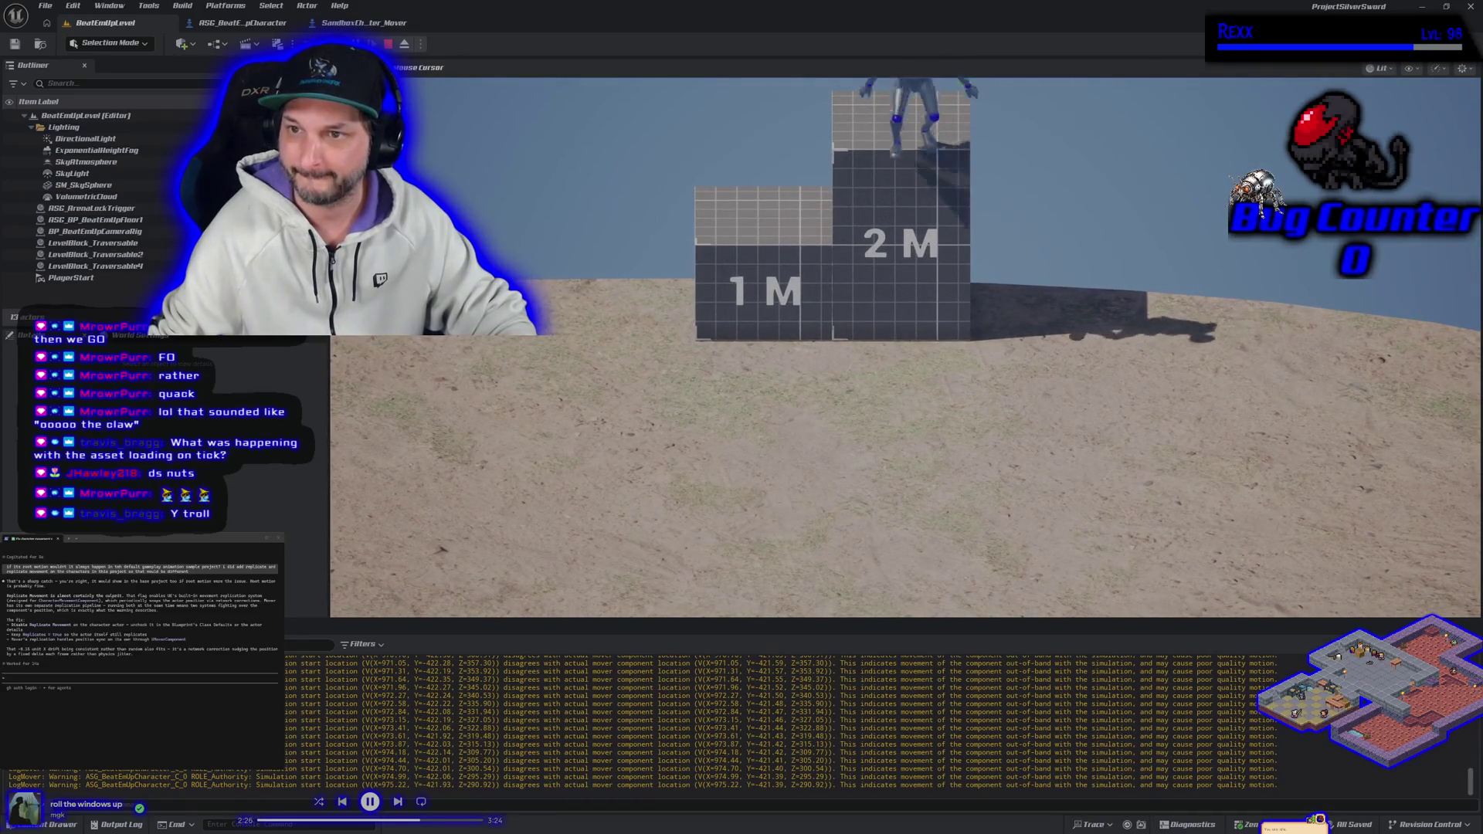
key("Escape")
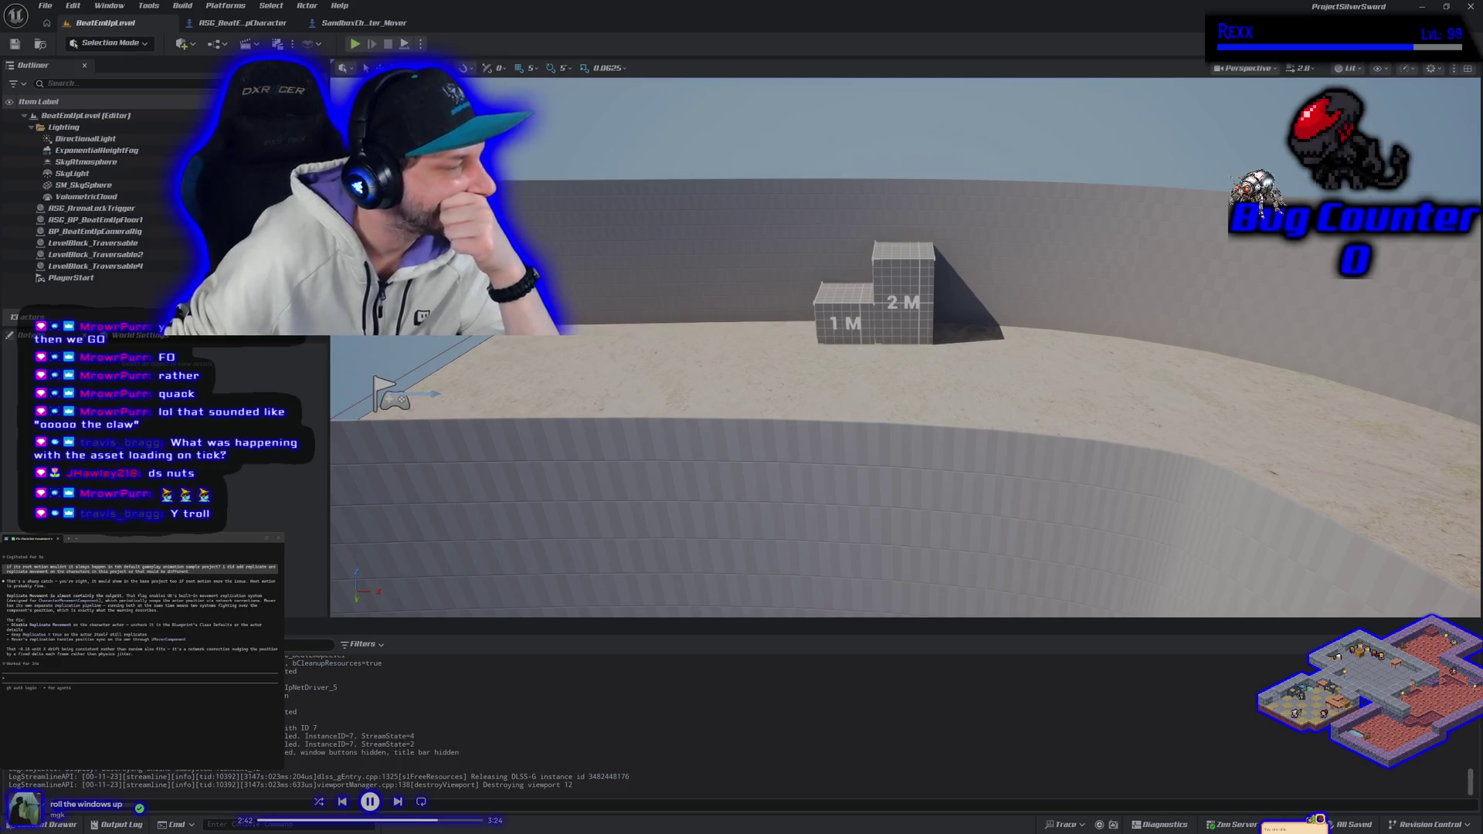
Bring the SandboxCharacter_Mover Blueprint tab back to the front.
left_click(390, 25)
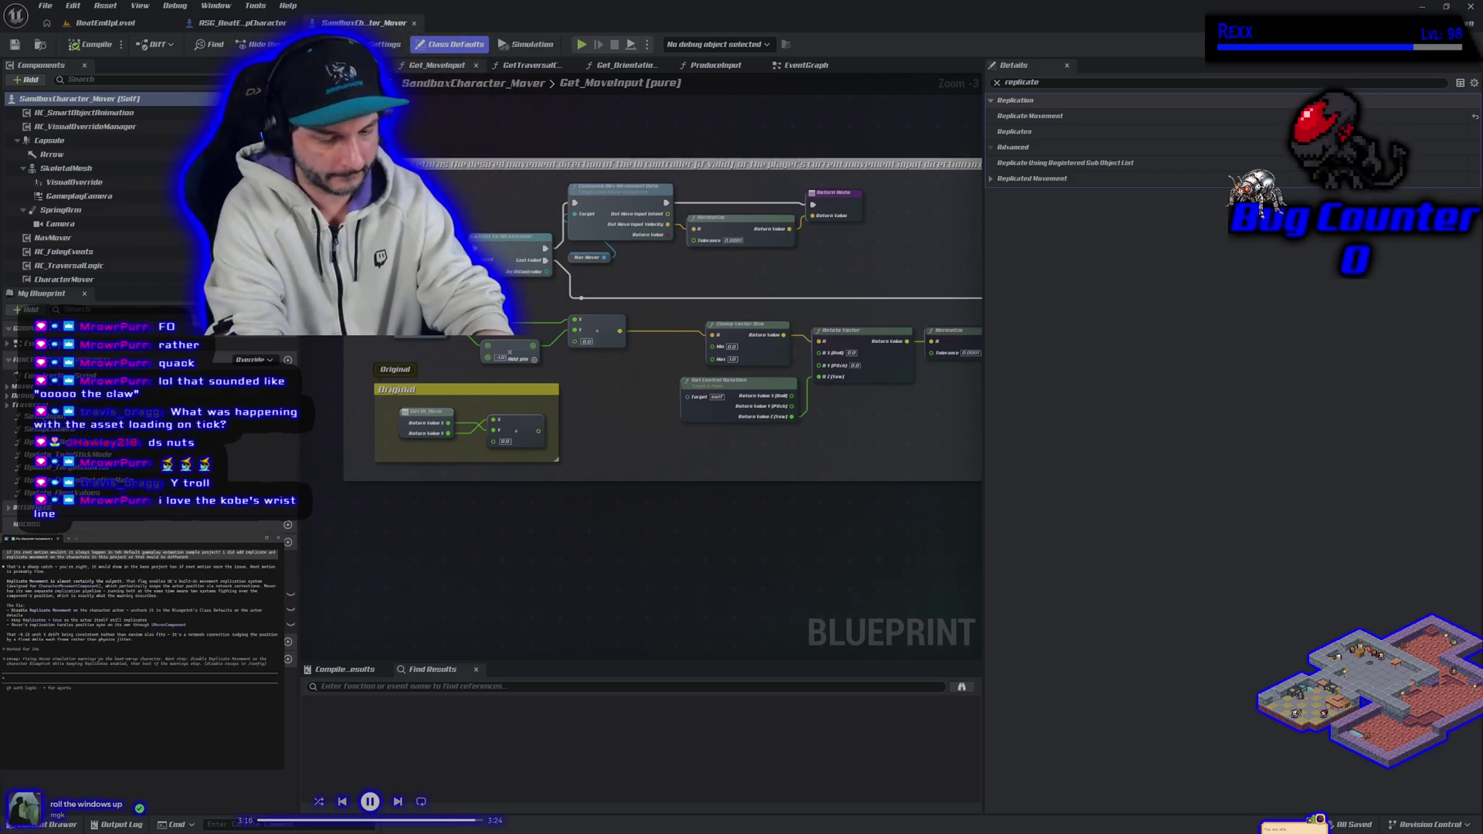
Tell the assistant the warning still appears, then check BeatEmUpLevel's output log.
type("turned off r")
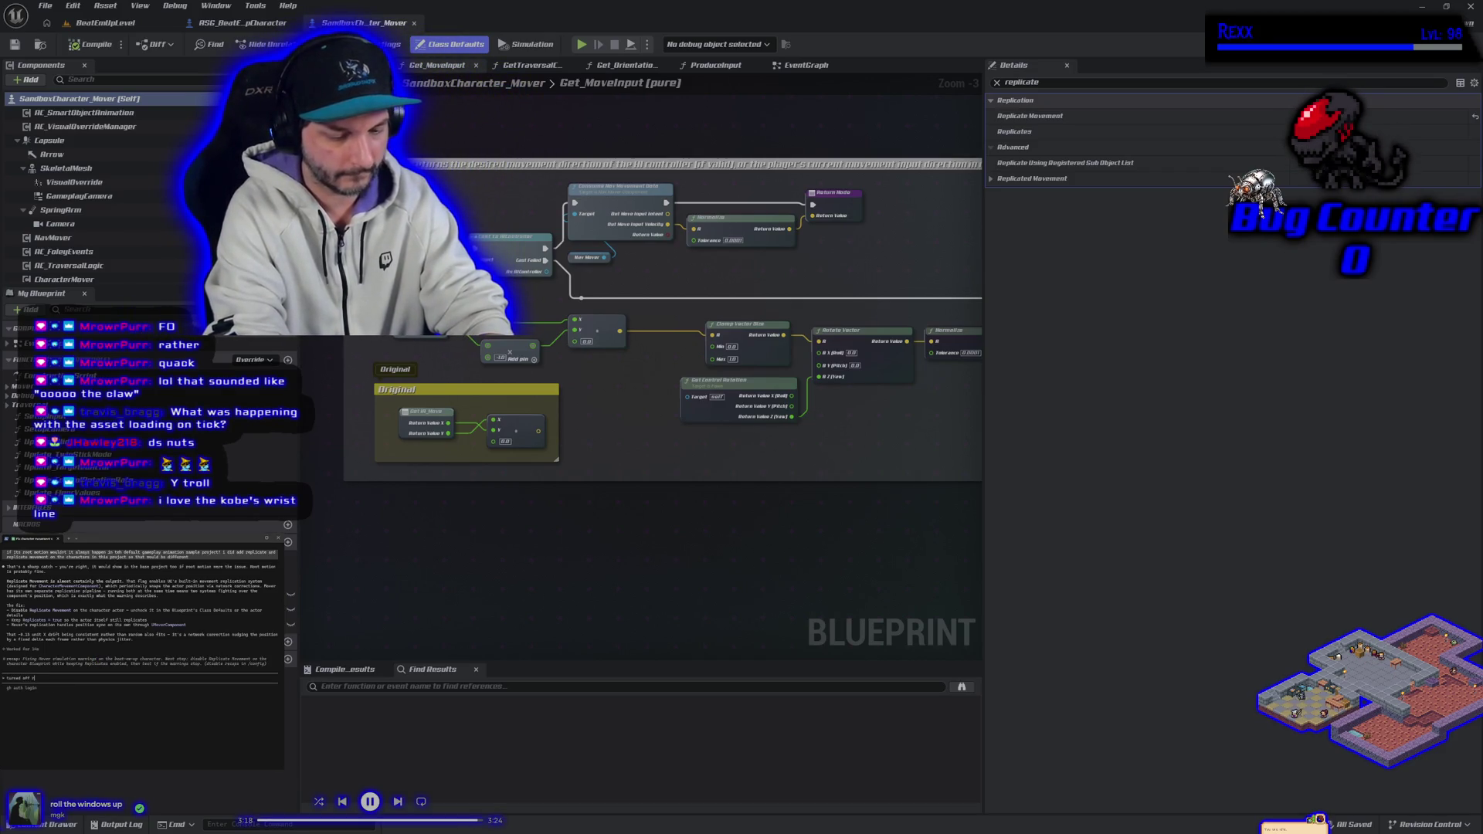
type("ovement and im s")
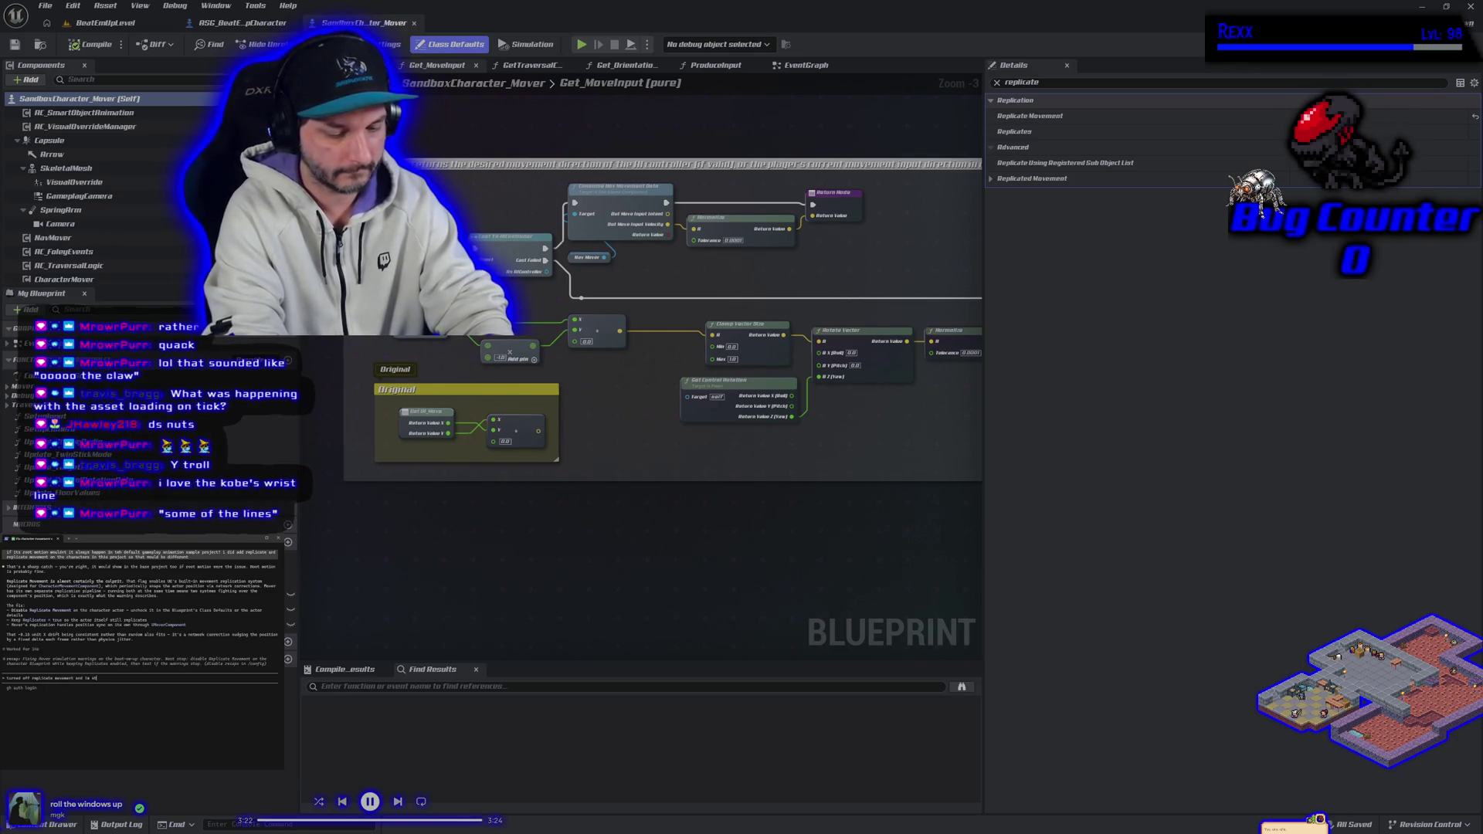
type(" the error")
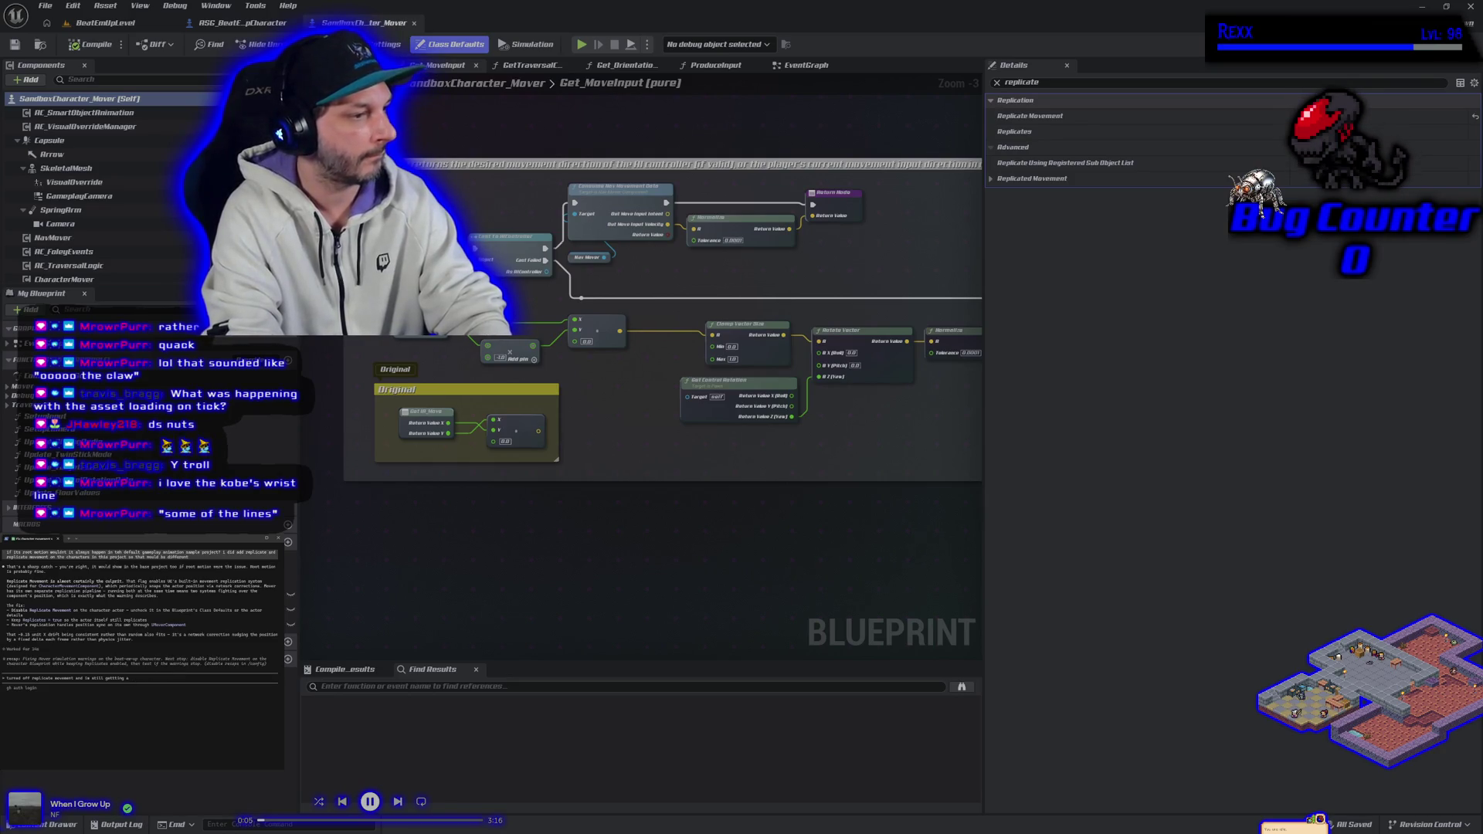
type("ing")
key("Return")
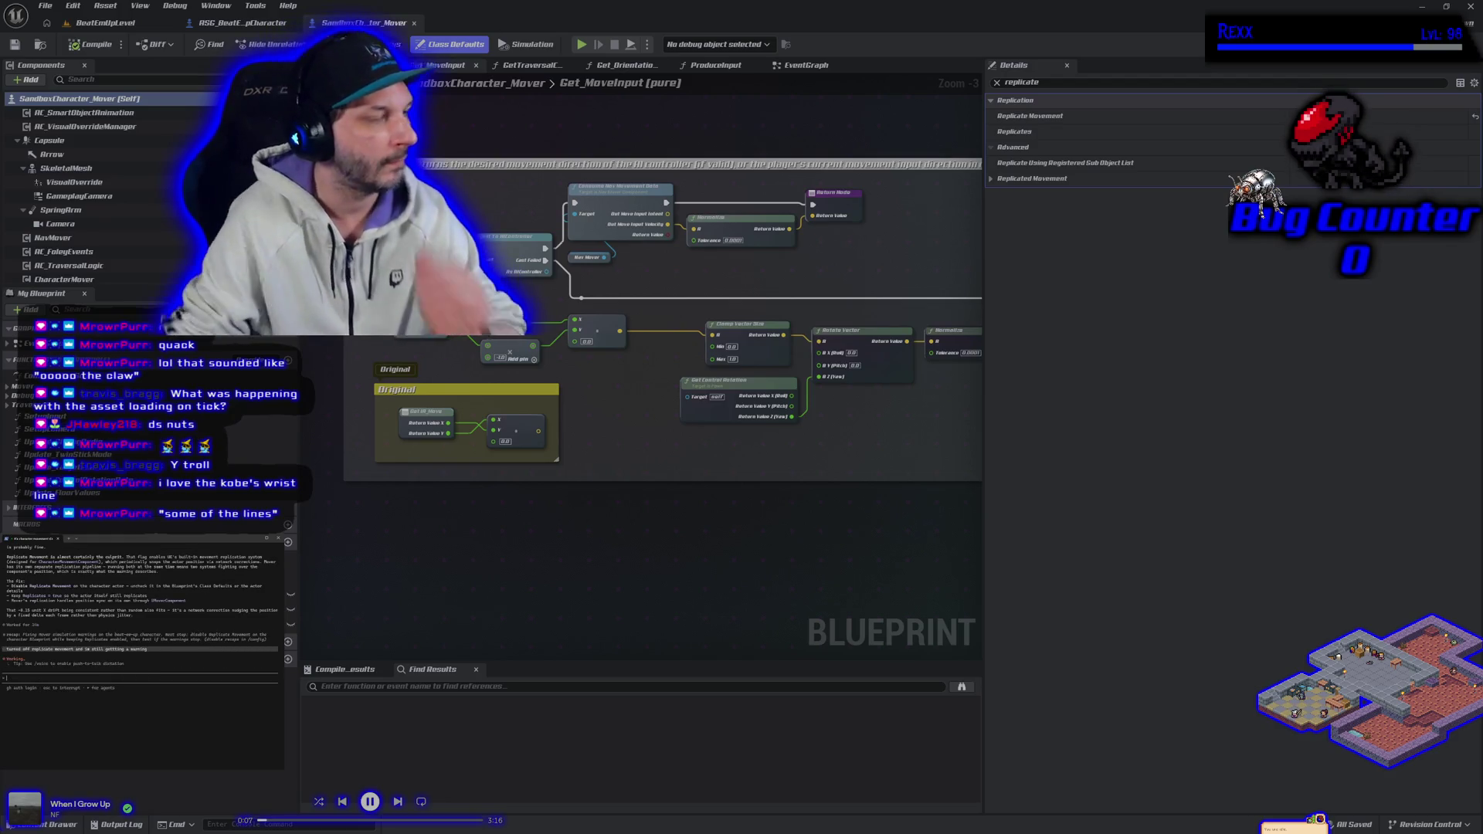
left_click(105, 21)
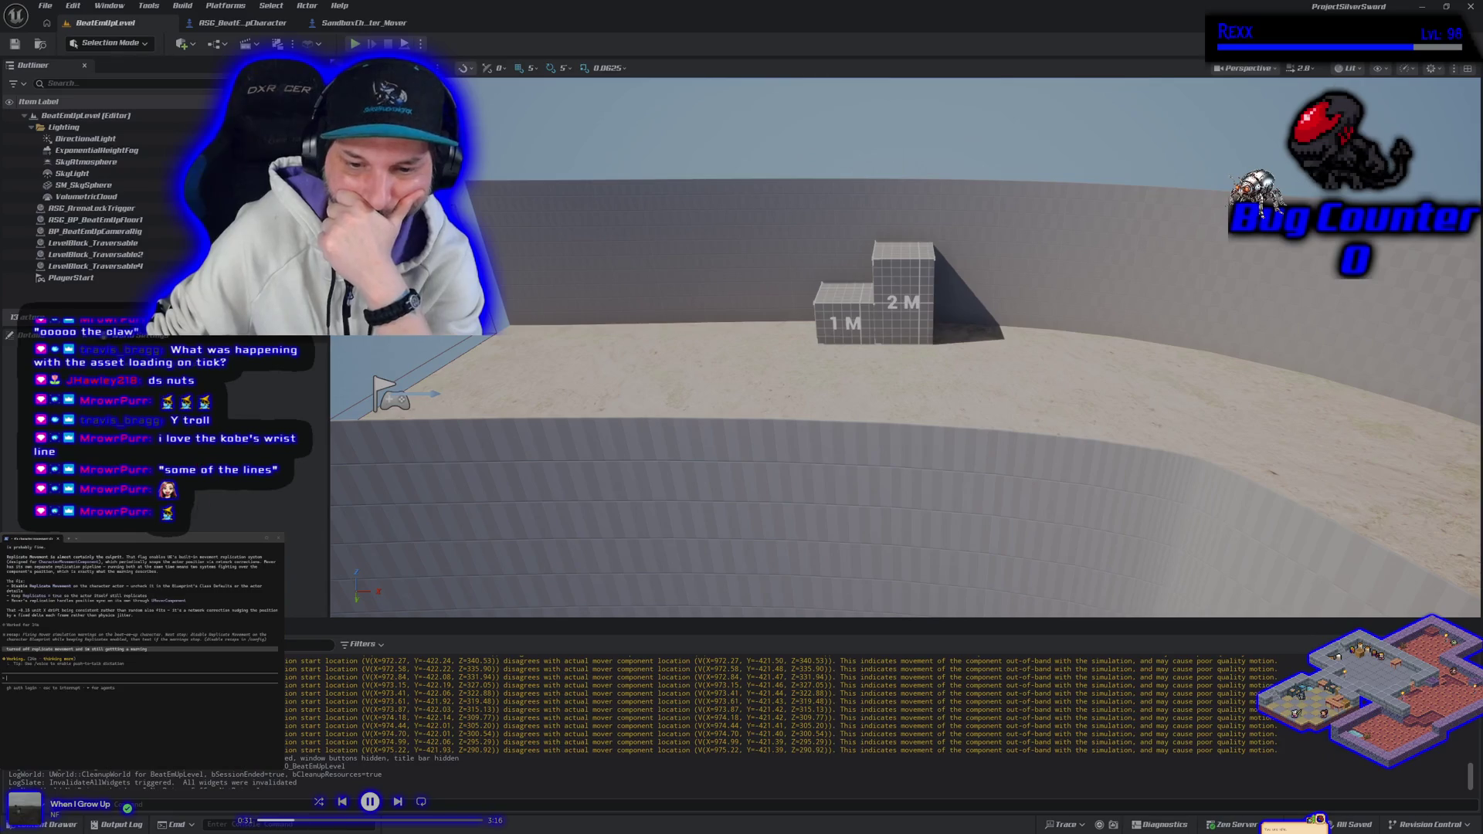
Look through the SandboxCharacter_Mover and sample character Blueprints, ending on BeatEmUpLevel.
scroll(302, 736, "up", 1)
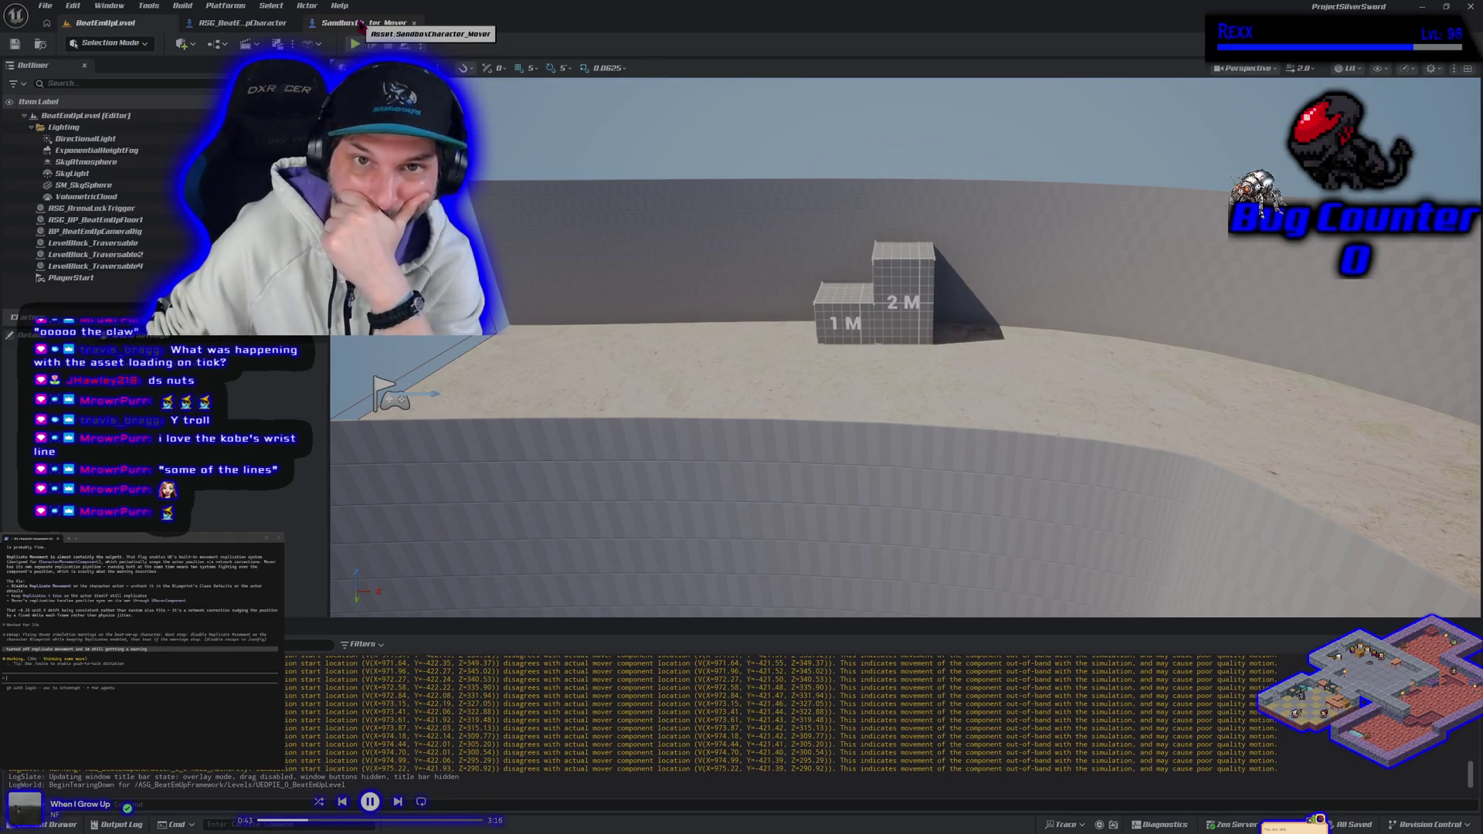
left_click(360, 26)
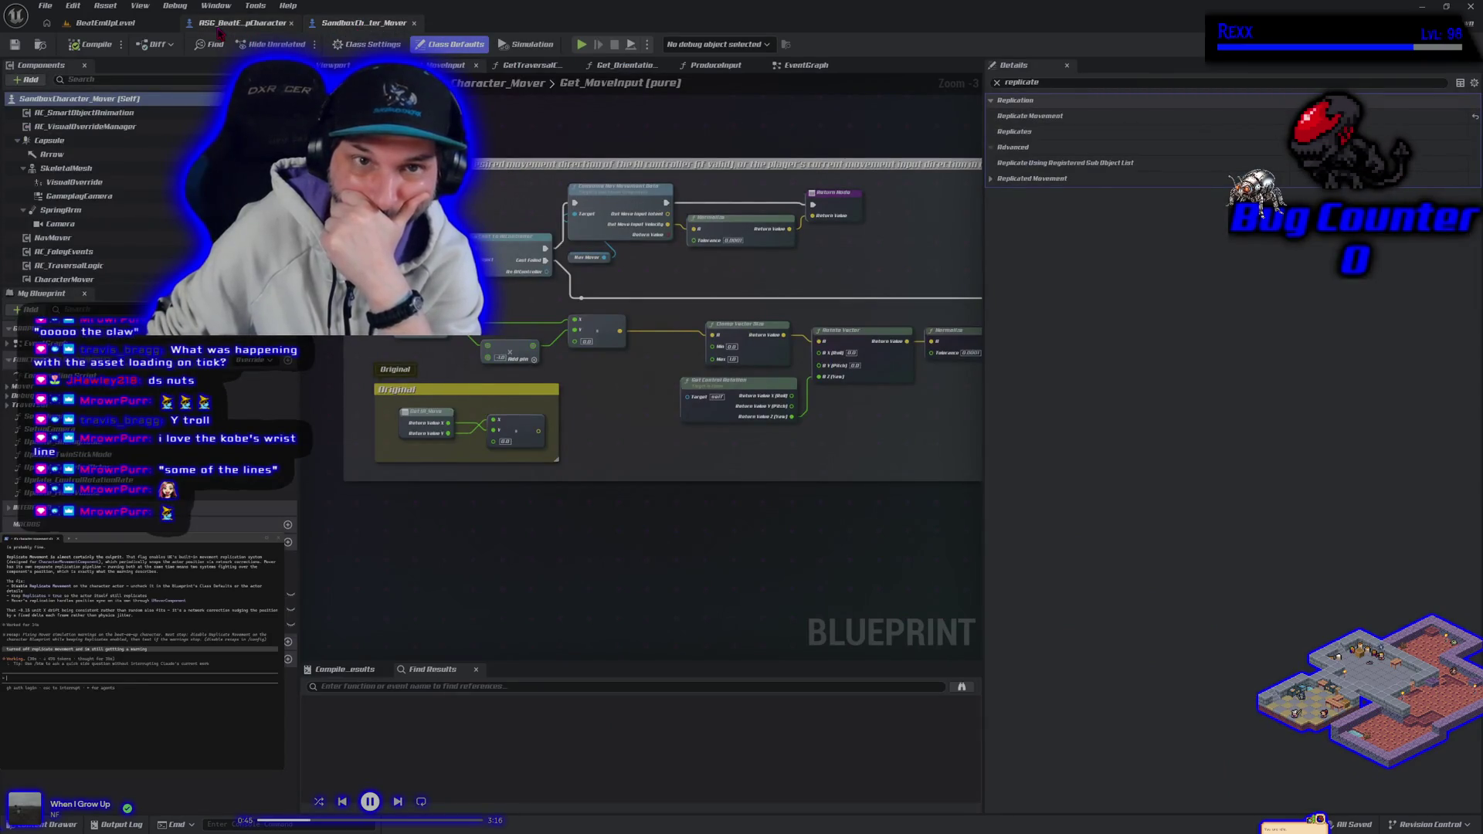
left_click(219, 27)
left_click(98, 25)
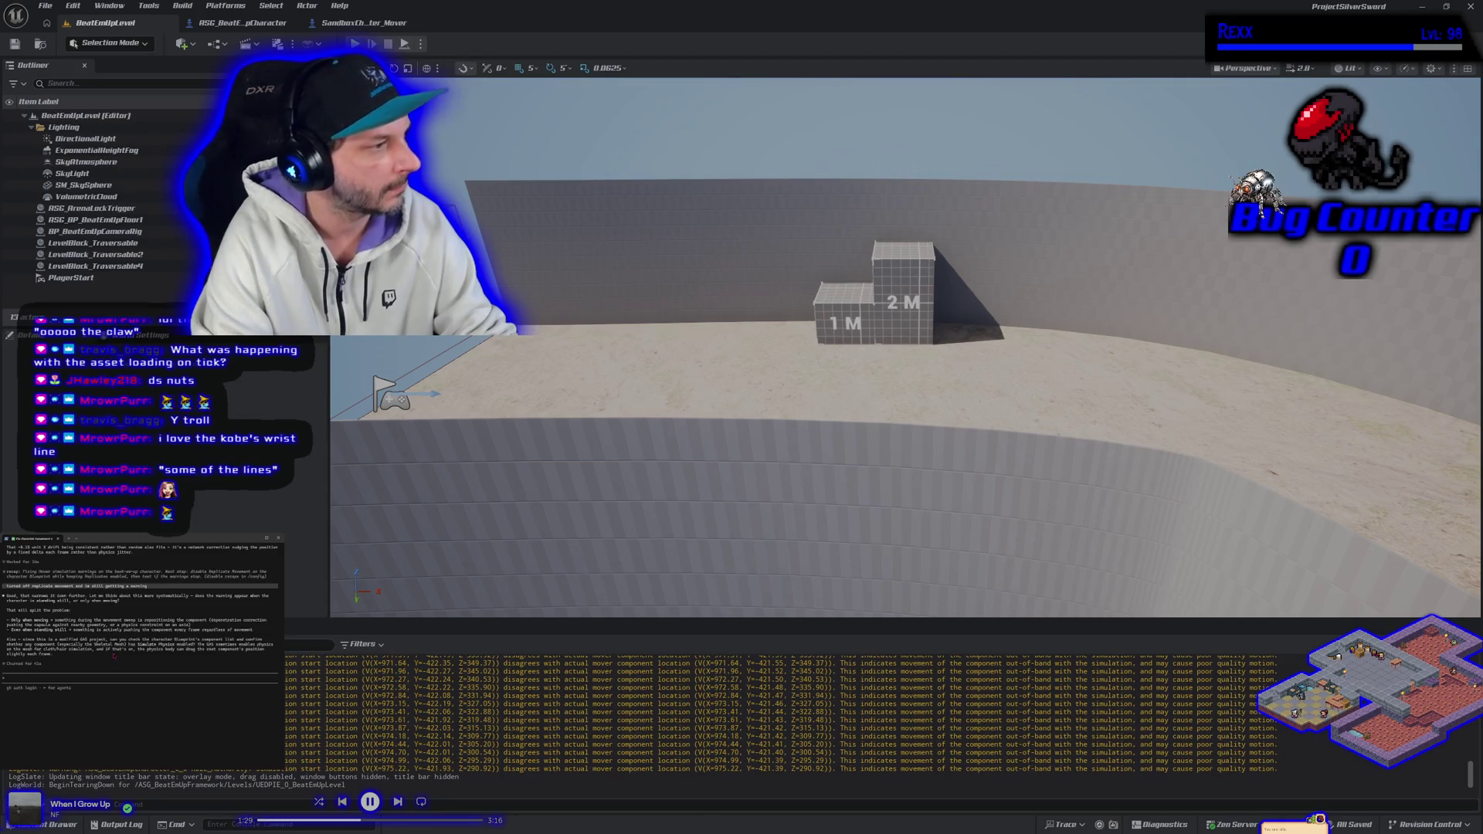
Tell the assistant the issue happens only when moving and root motion from everything is fine.
type("only when movin")
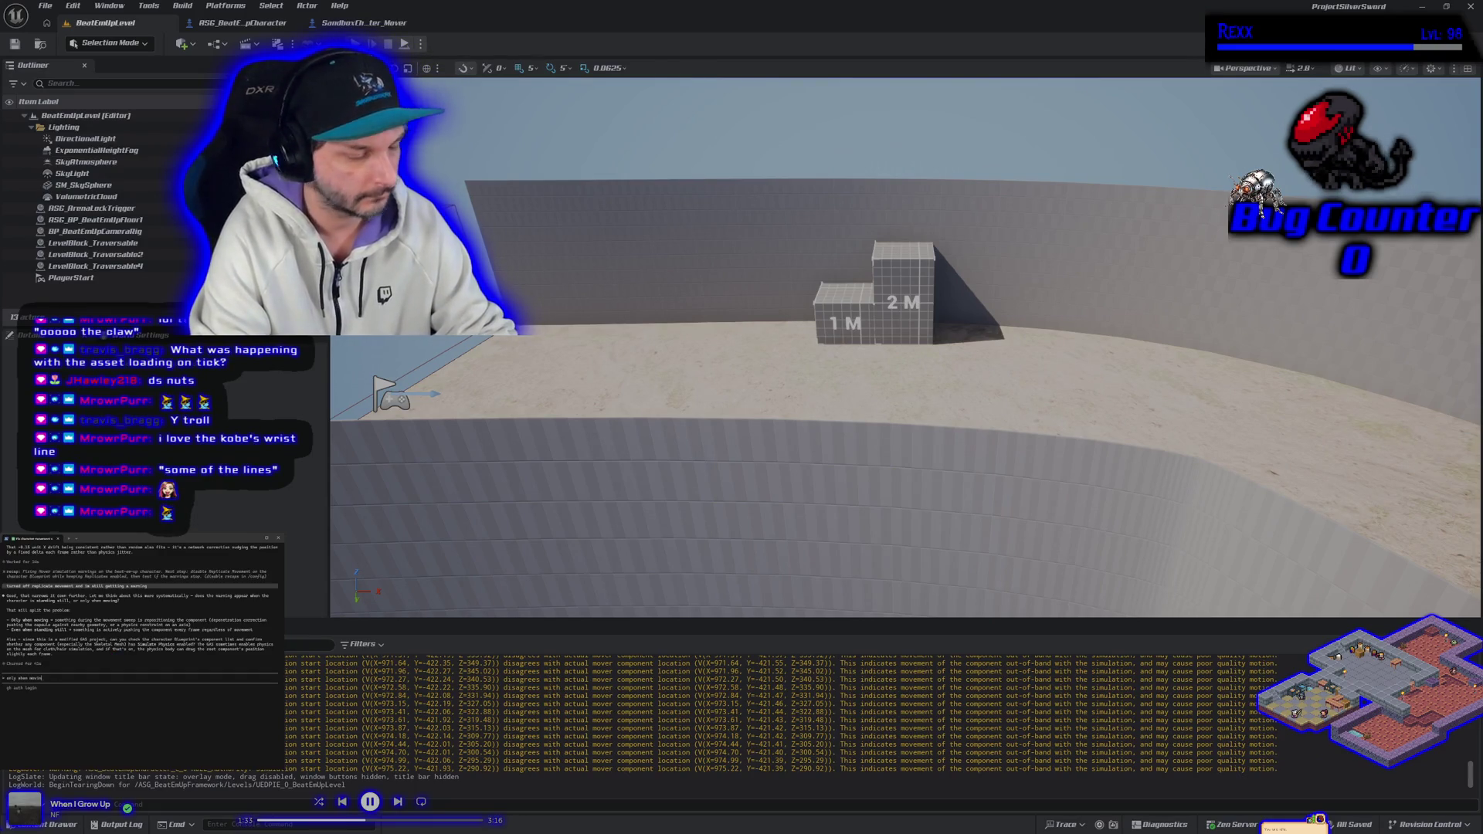
key("Return")
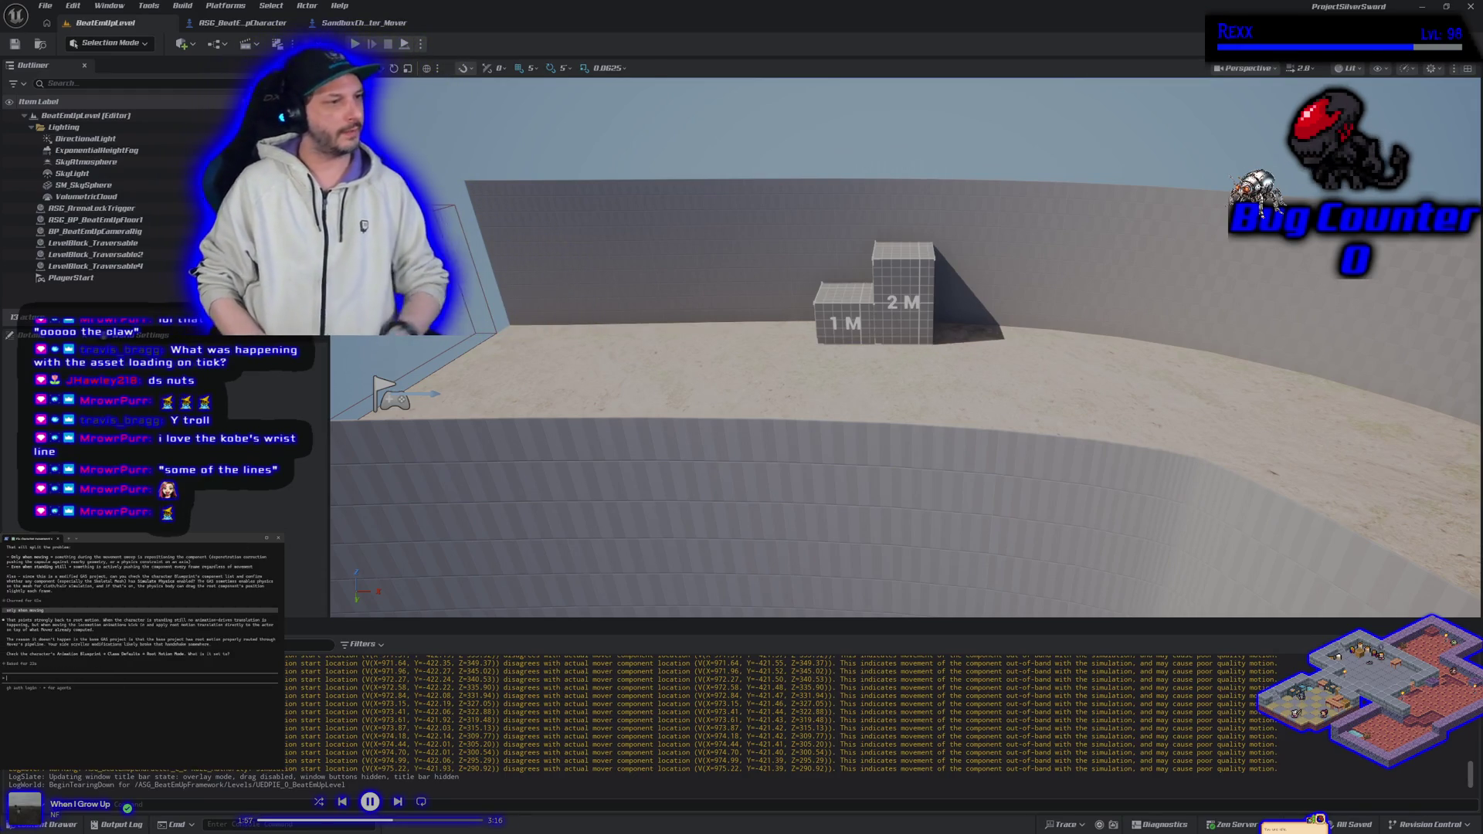
type("its ok to root motion from everything")
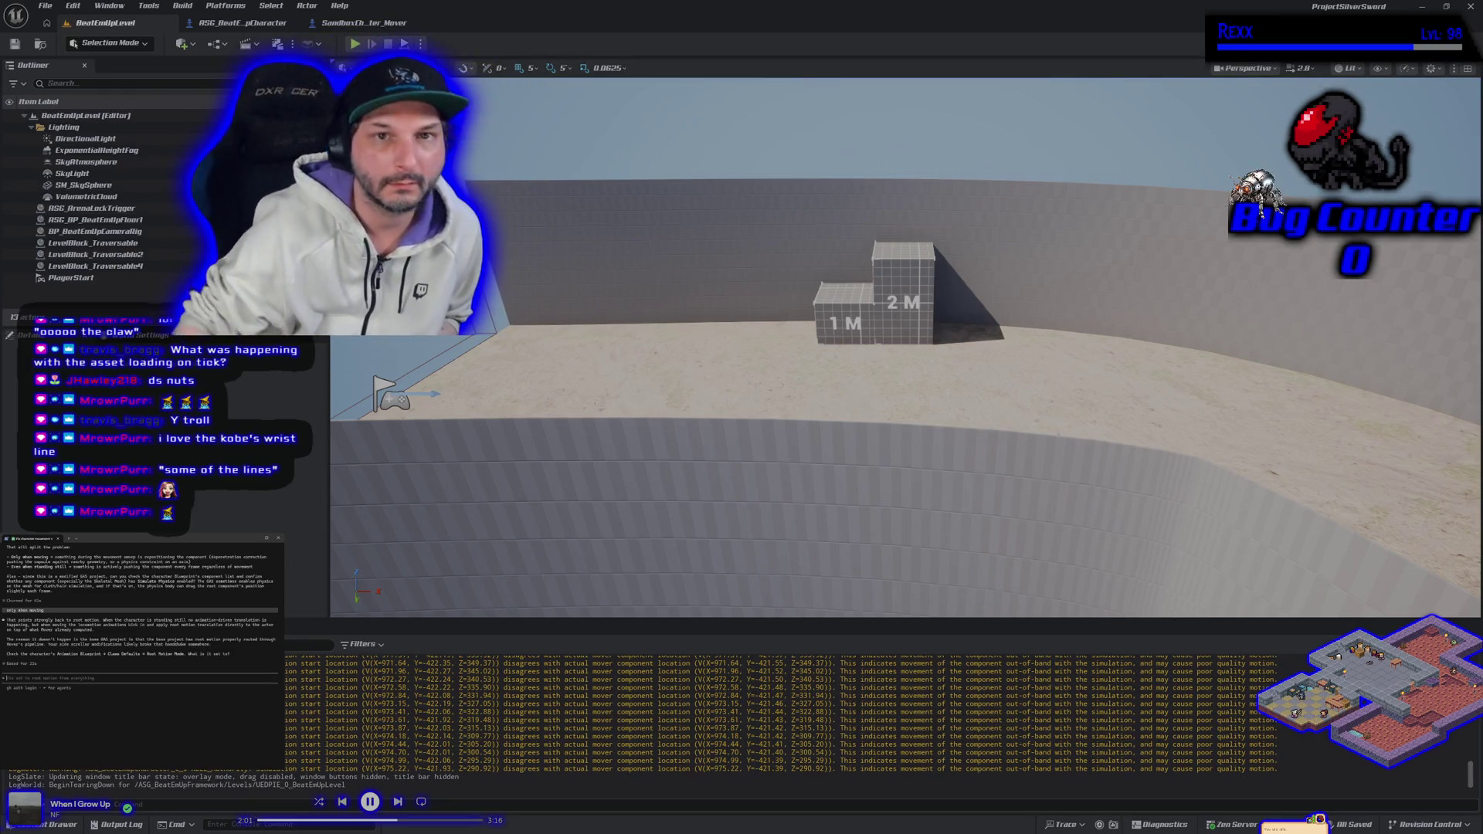
left_click(394, 29)
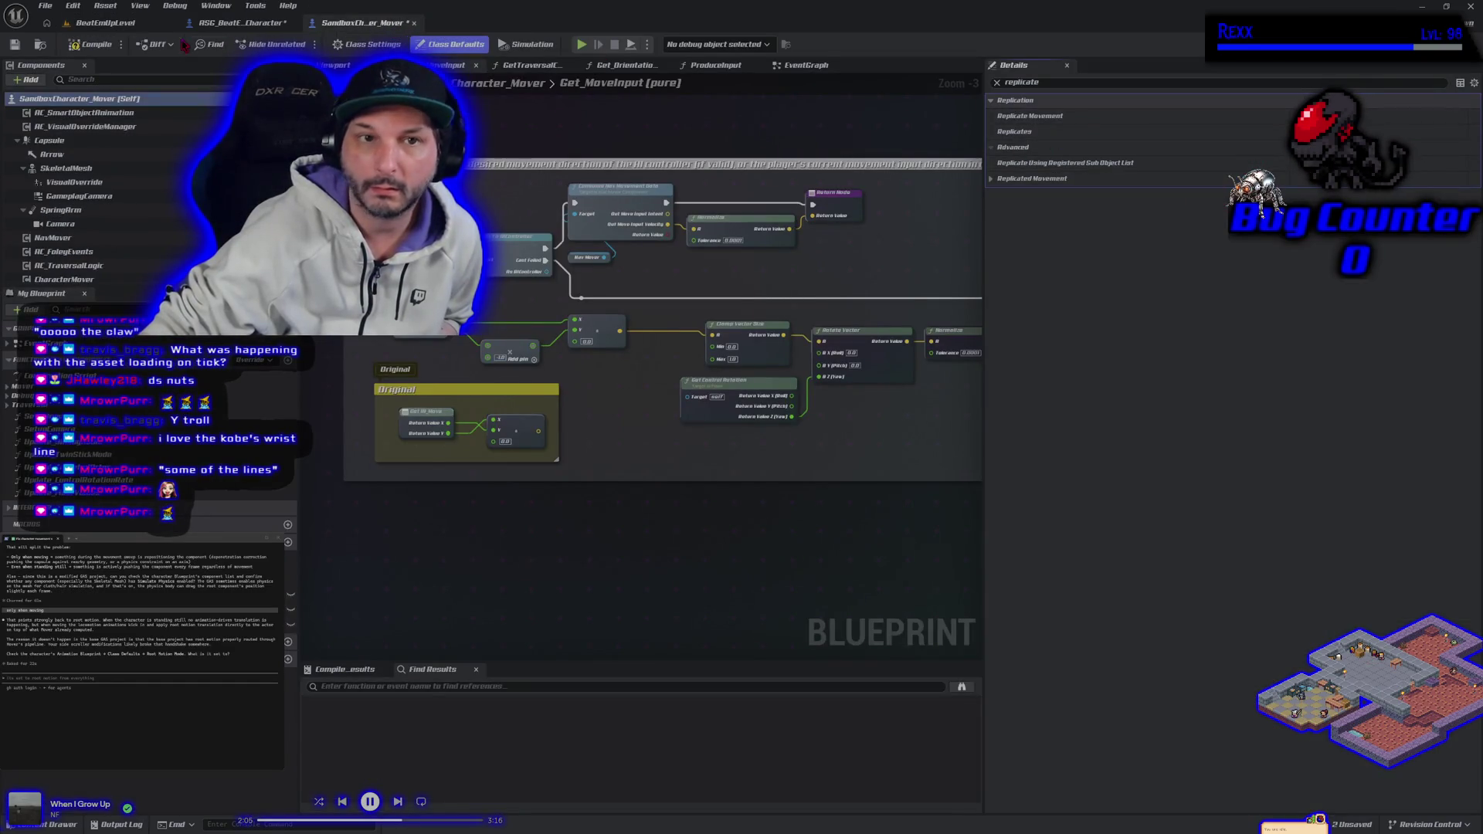
Save SandboxCharacter_Mover, then quit the editor without saving ASG_BeatEmUpCharacter.
left_click(14, 45)
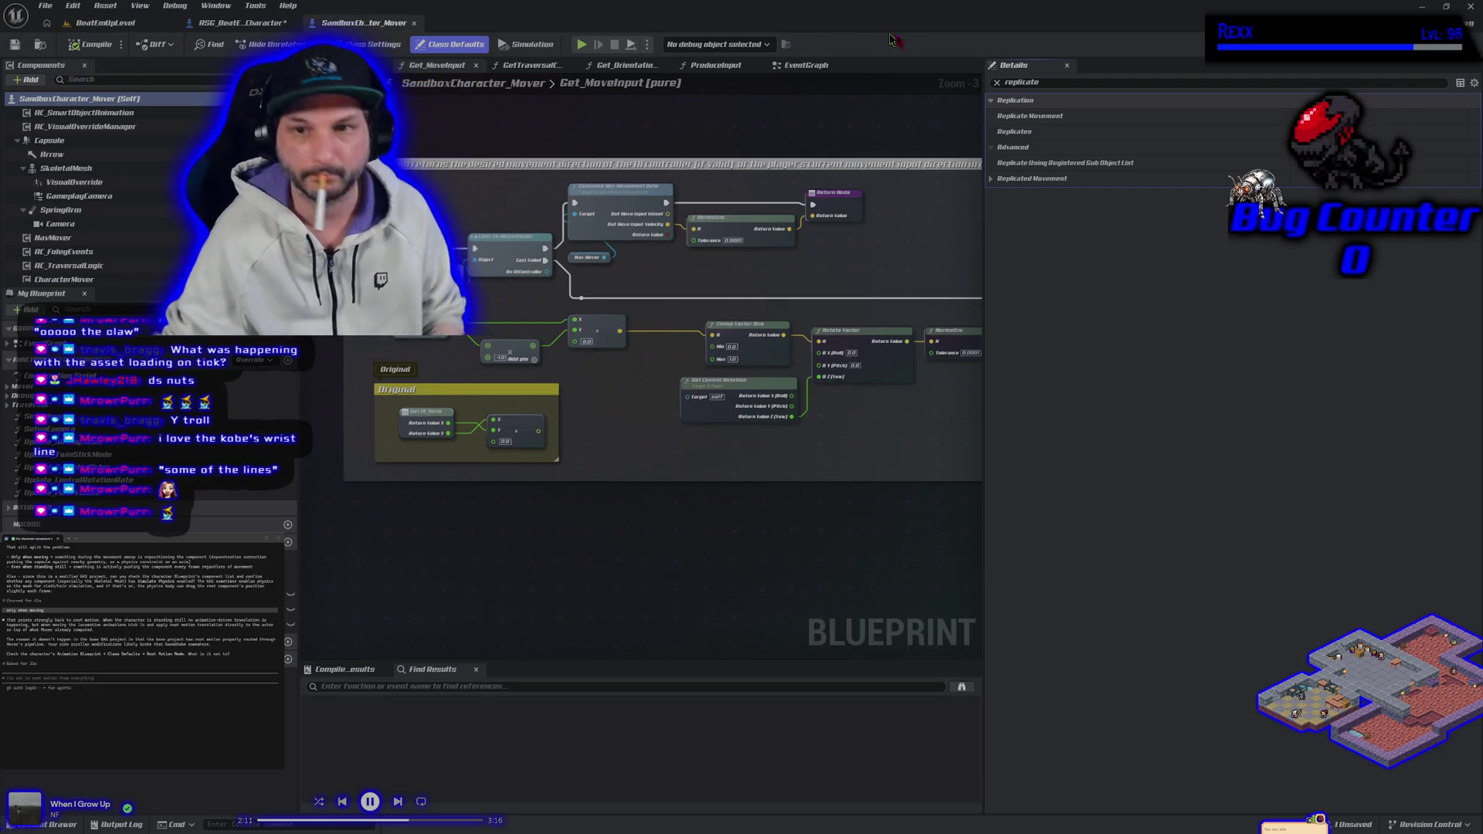
left_click(1473, 7)
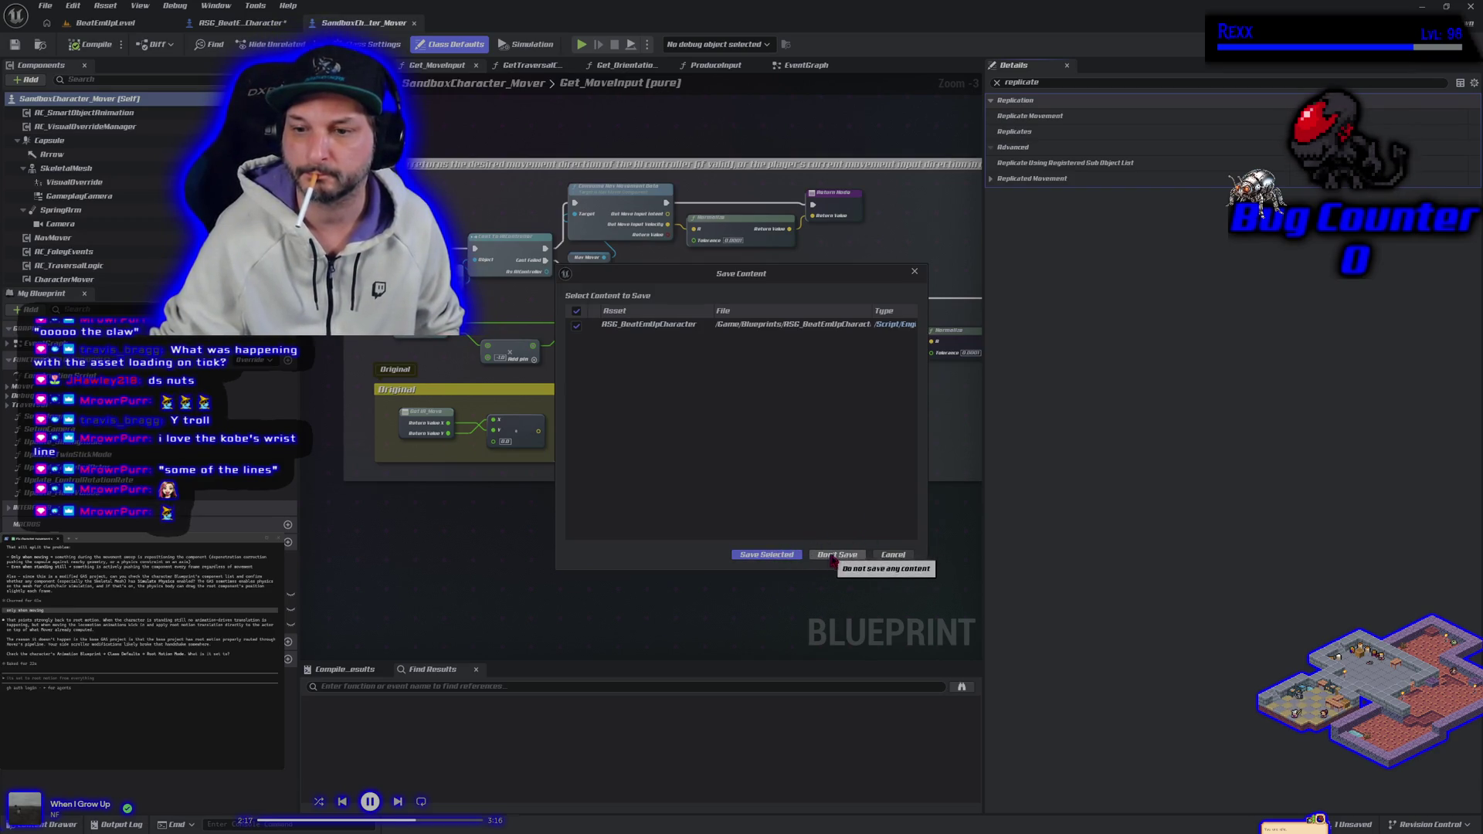
left_click(773, 554)
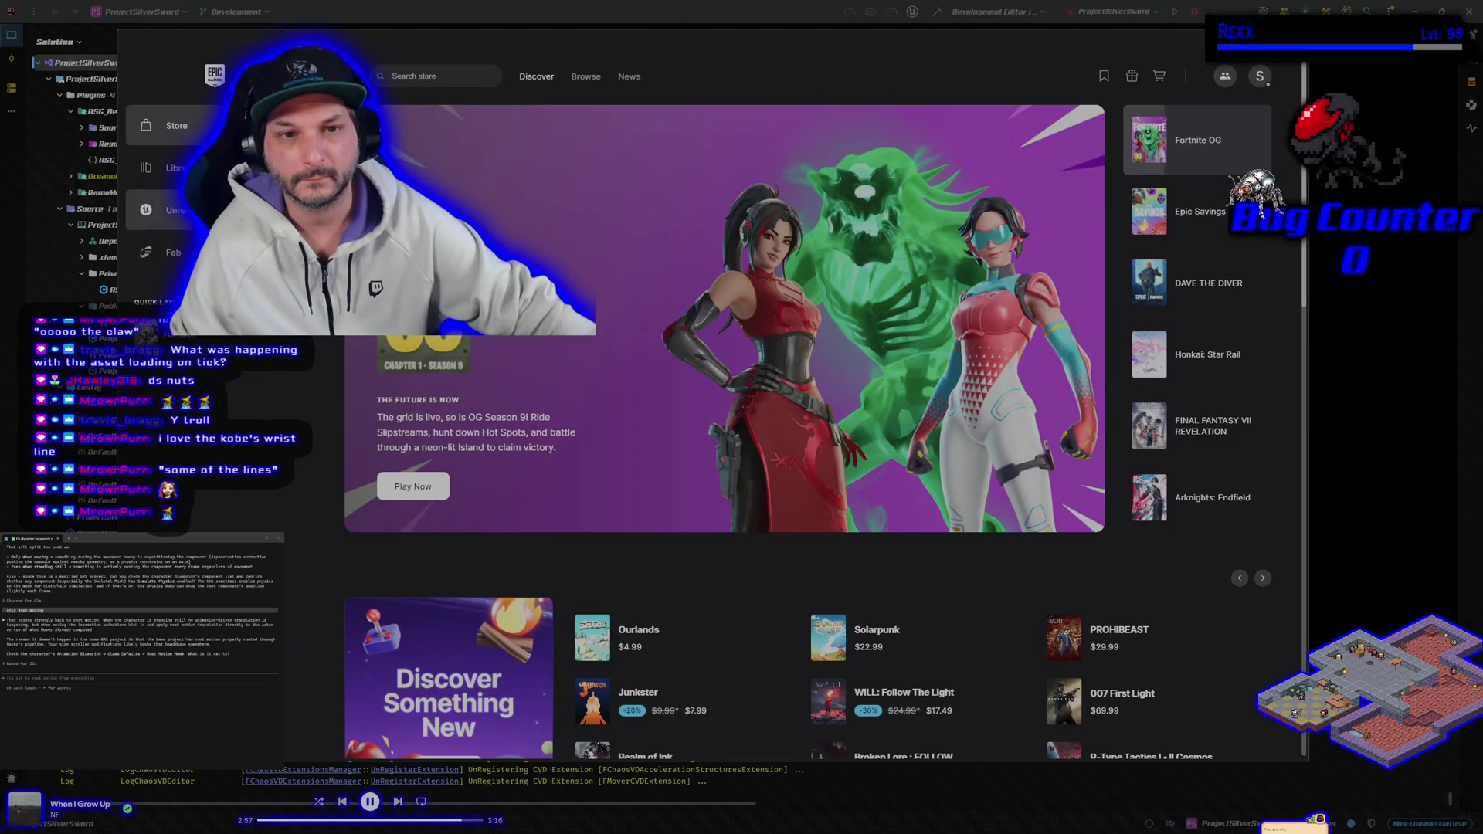
Launch ProjectBluePhoenix from the Unreal Engine library in the Epic Games Launcher.
left_click(155, 209)
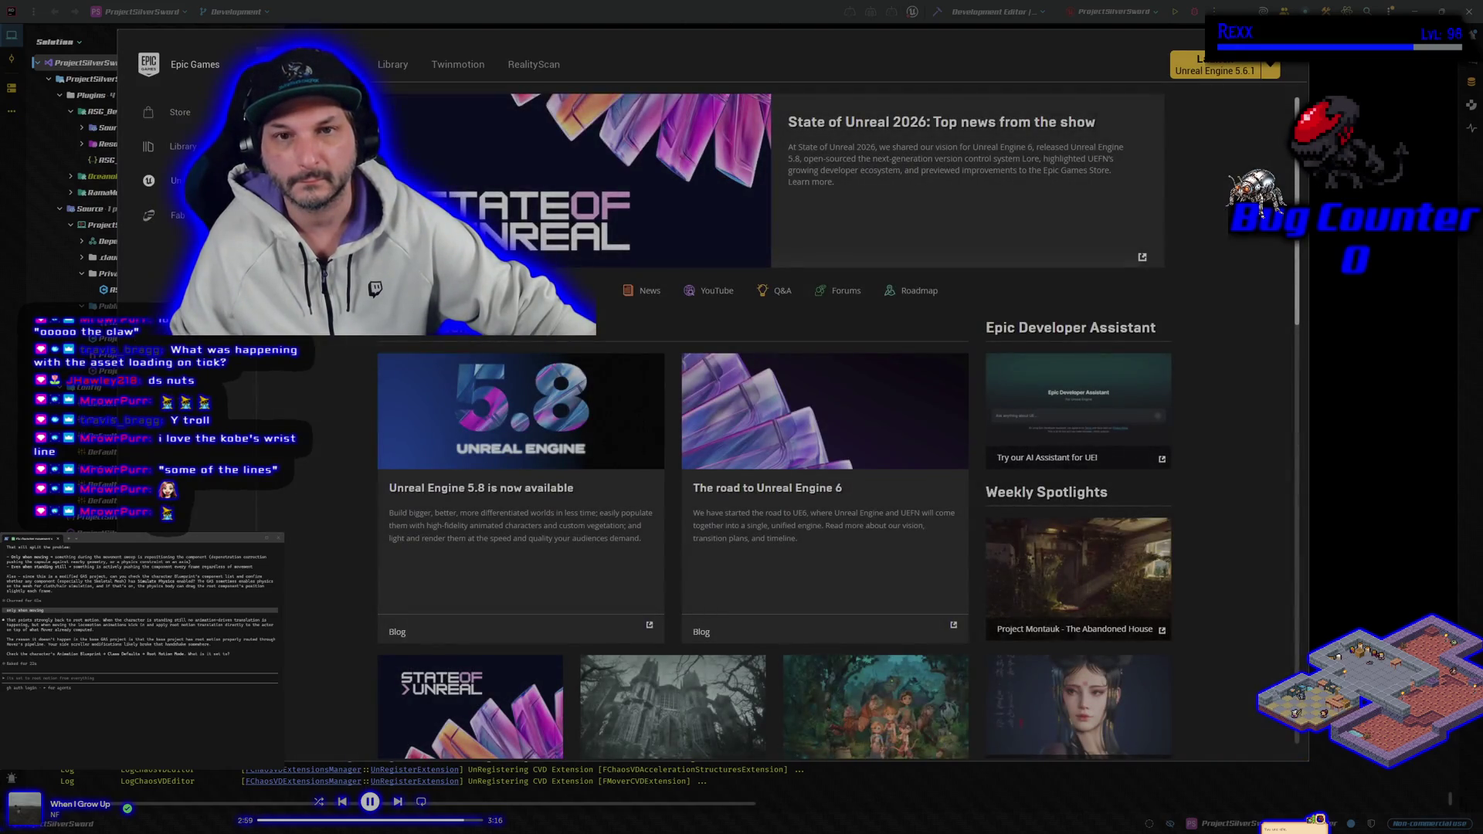
left_click(392, 64)
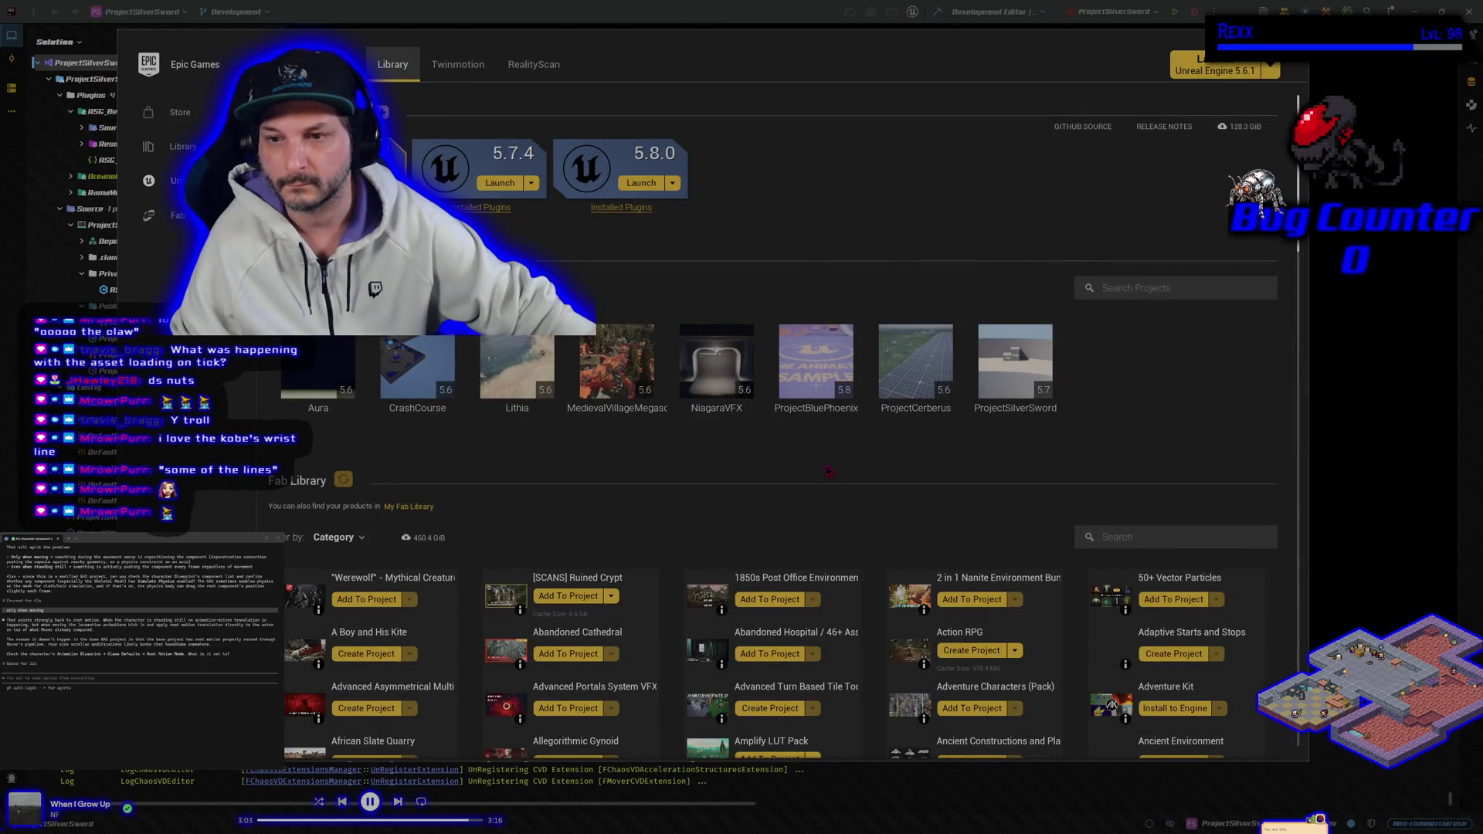
double_click(816, 364)
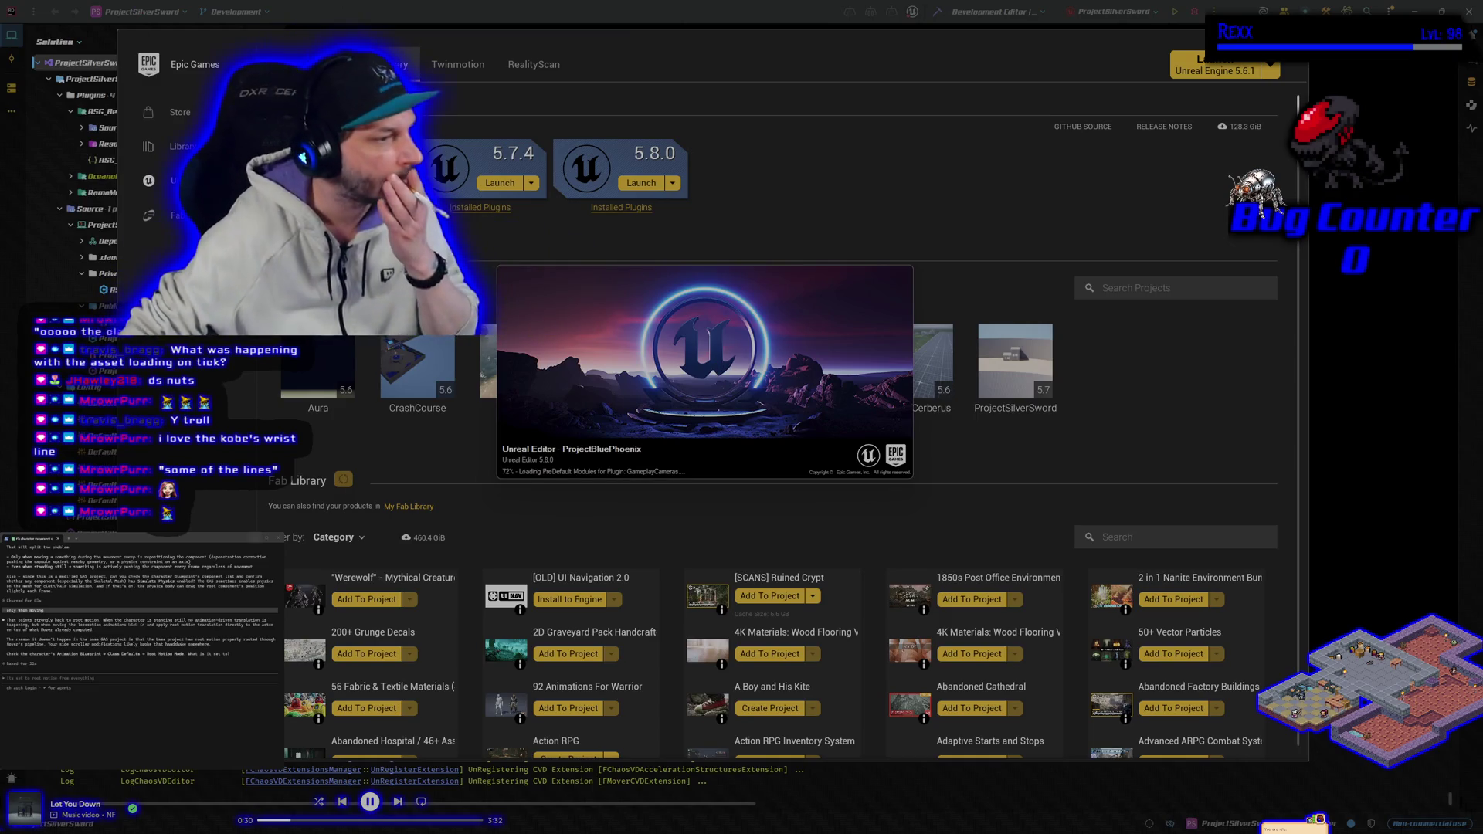
left_click(15, 677)
Tell the assistant the issue will be checked in the base GAS project.
type("Im d")
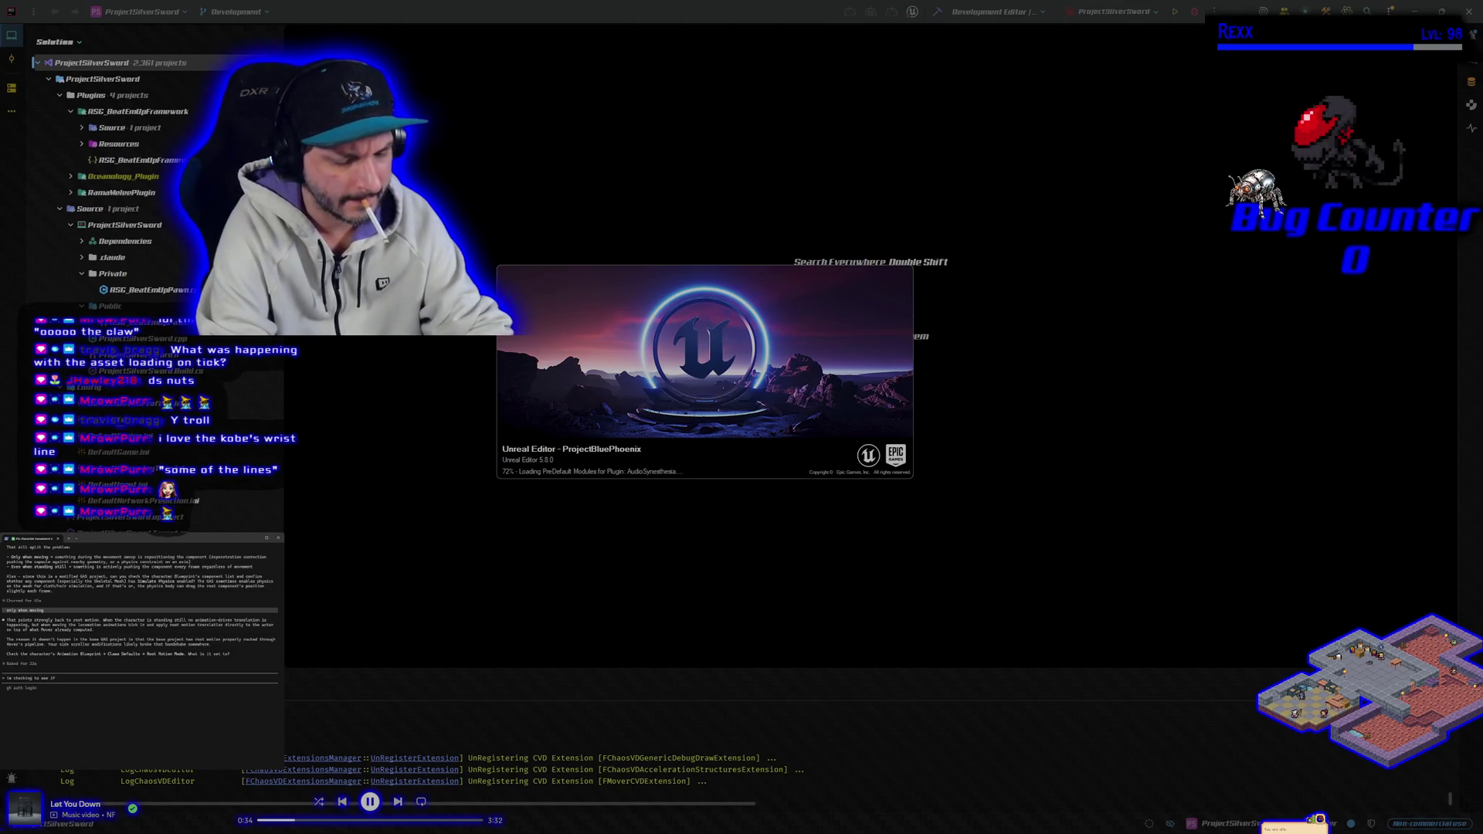
type("s in the")
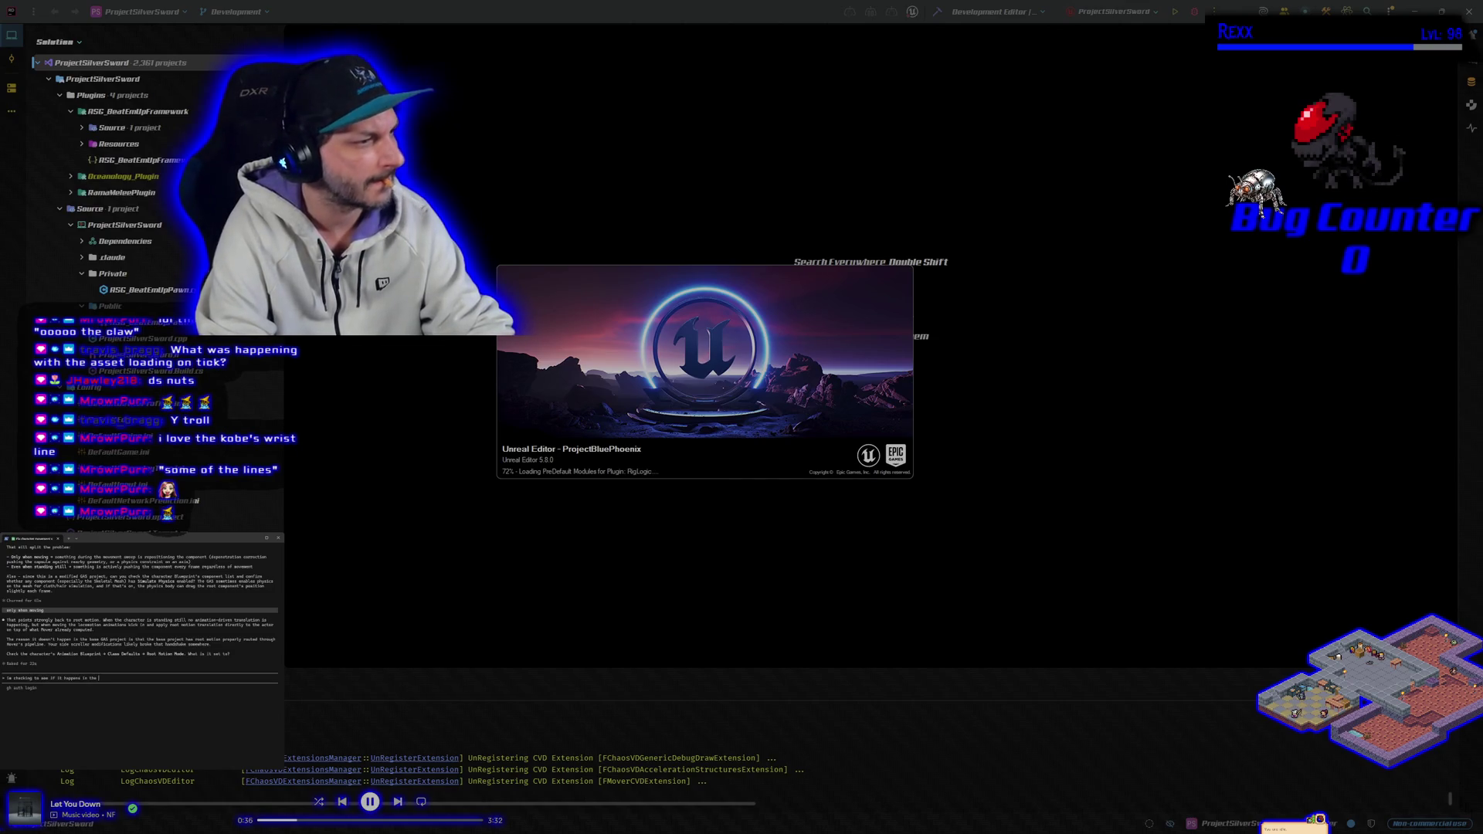
type("au")
key("BackSpace")
key("BackSpace")
key("BackSpace")
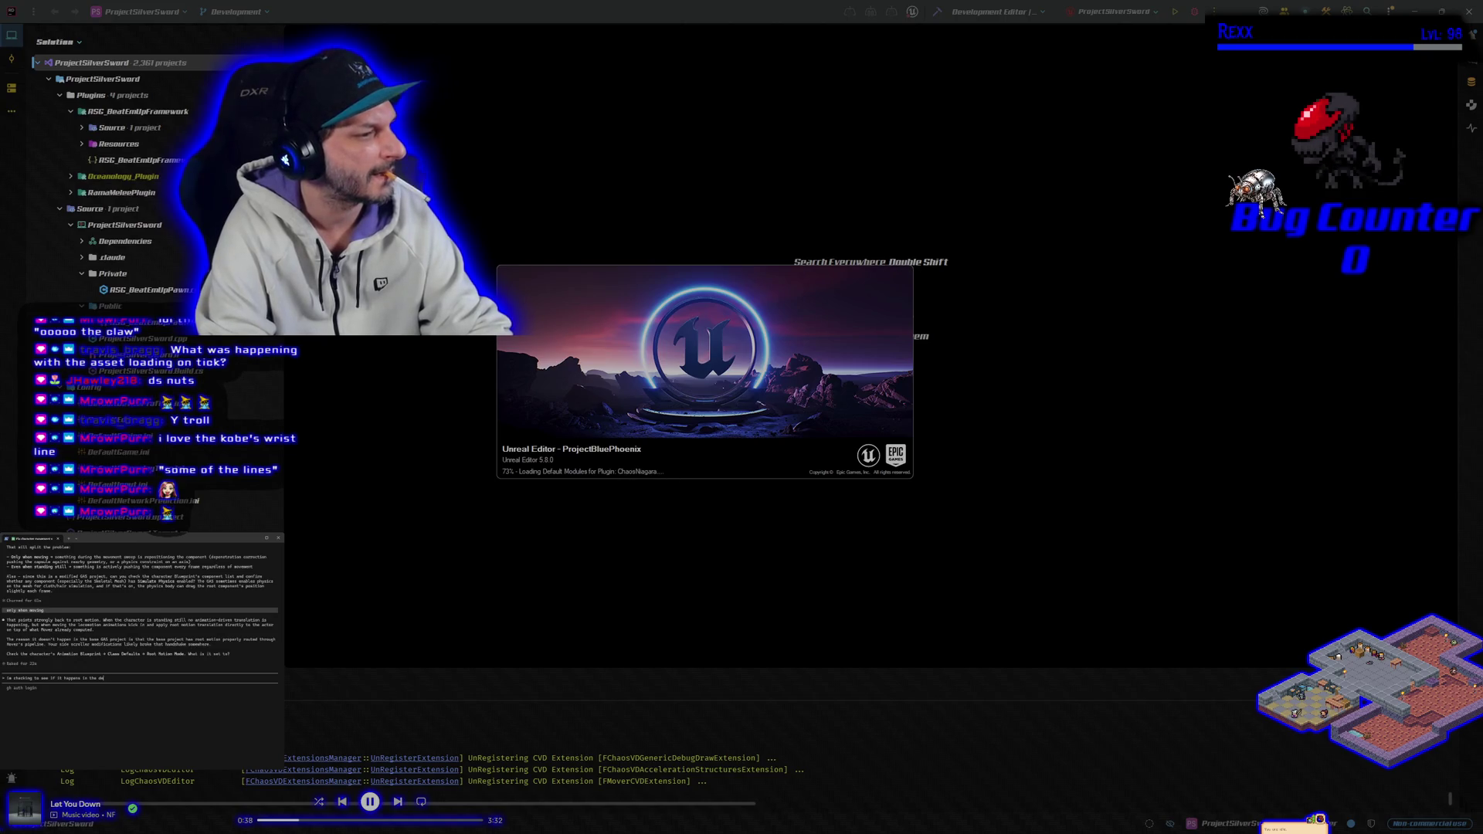
type("base gas project")
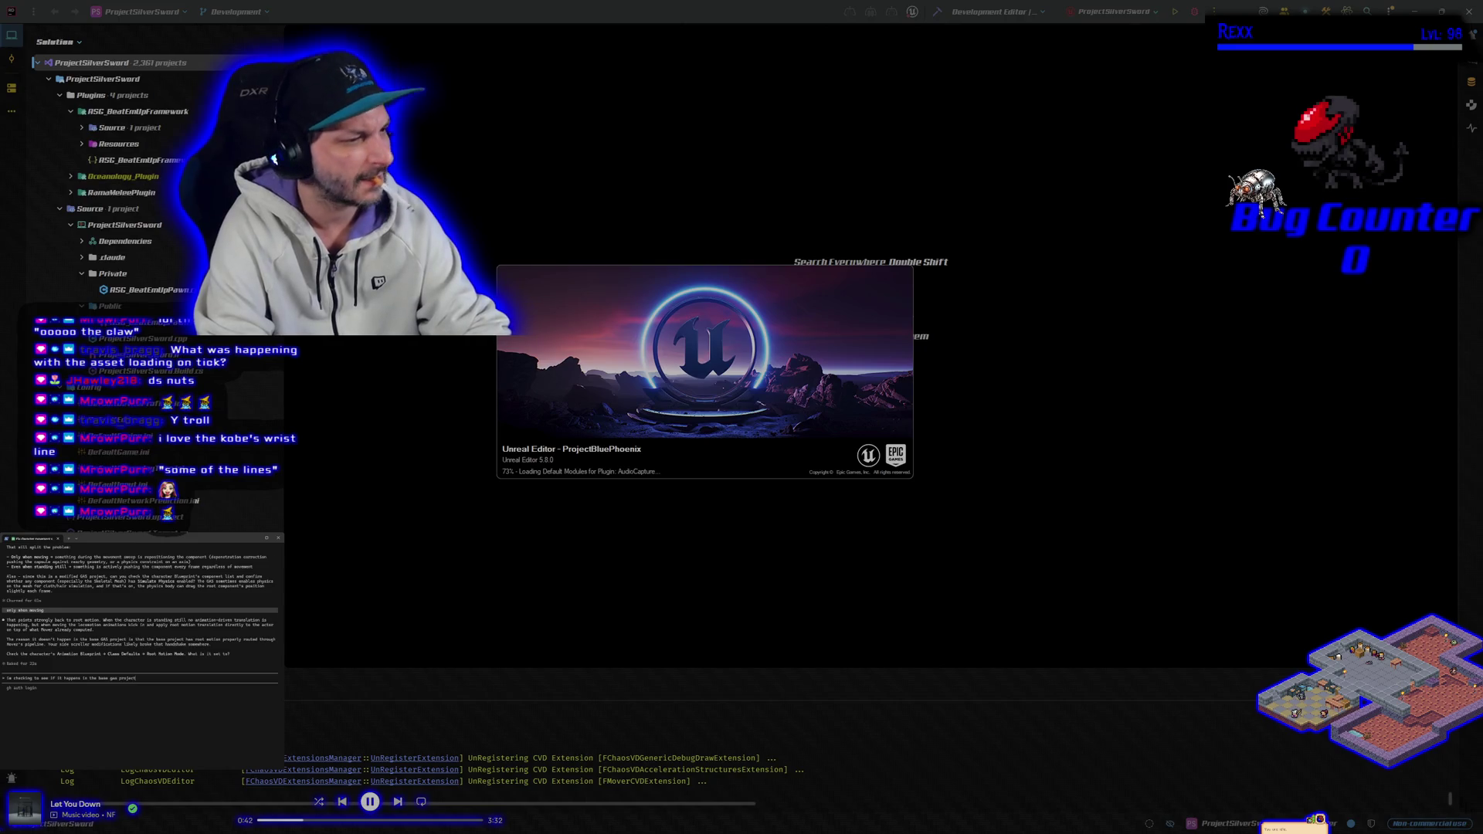
key("Return")
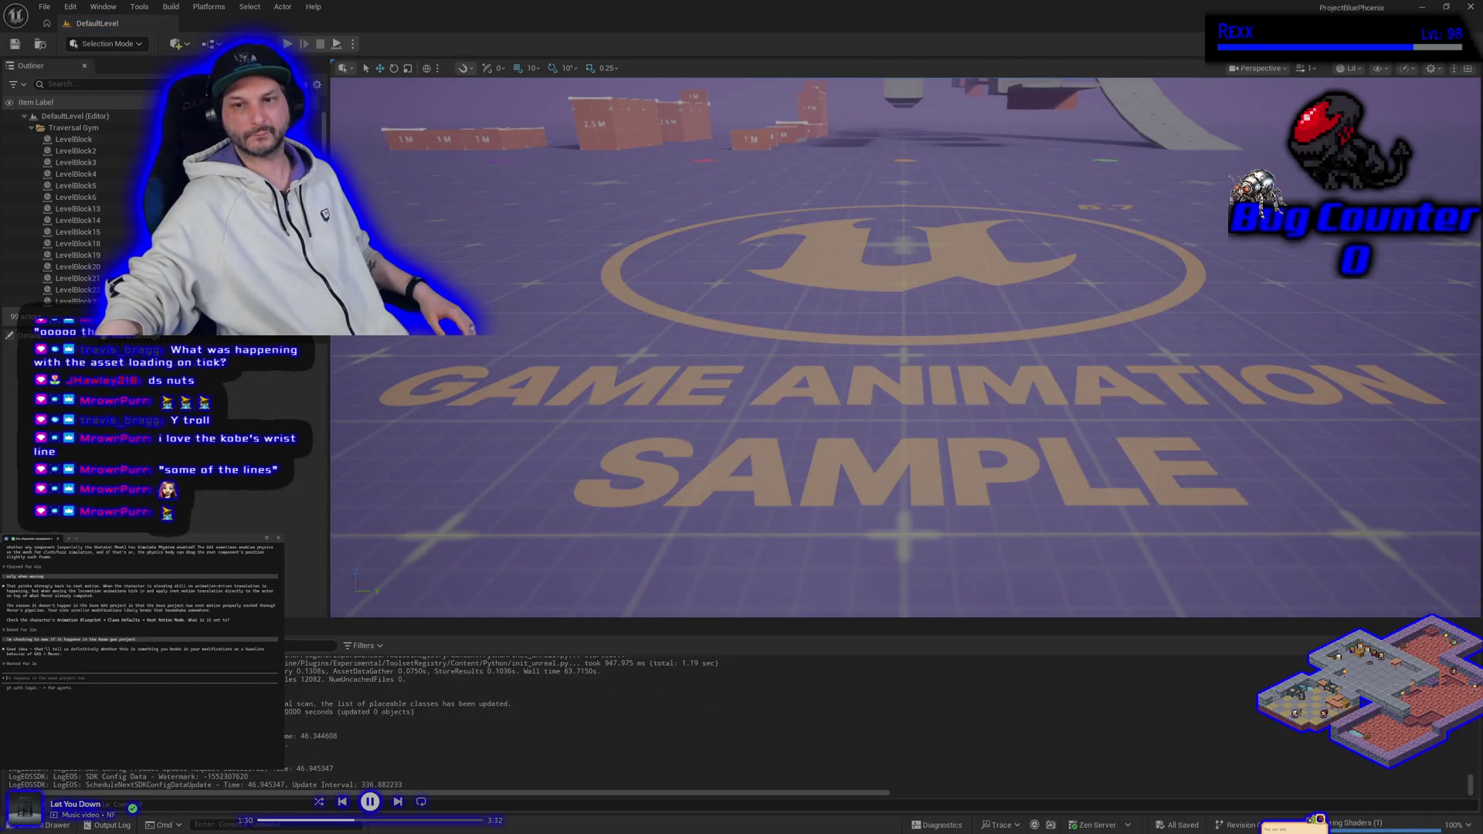
Frame the DefaultLevel camera over the traversal gym's start area and its signs.
right_click(475, 336)
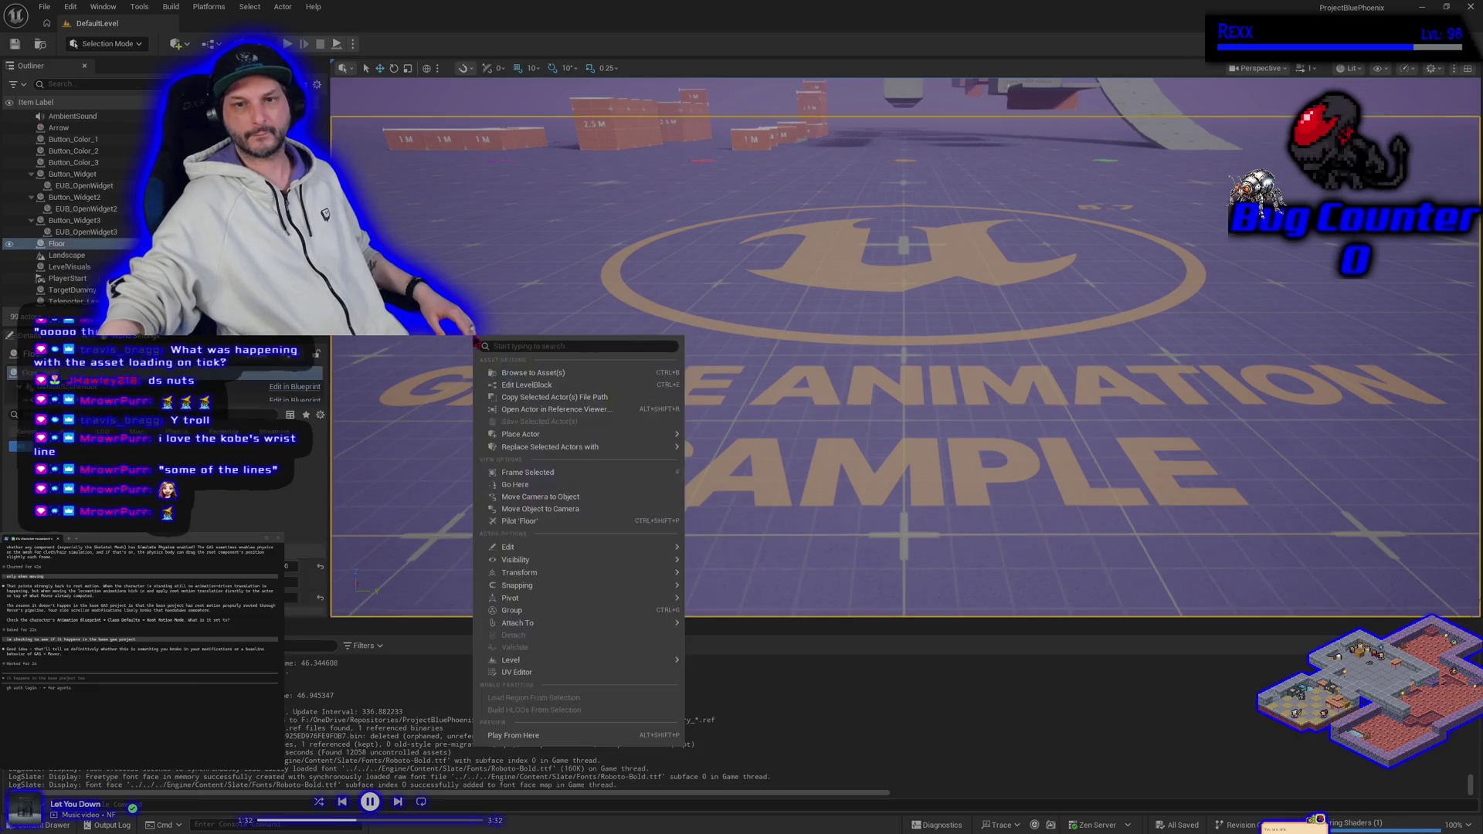
left_click_drag(474, 337, 896, 472)
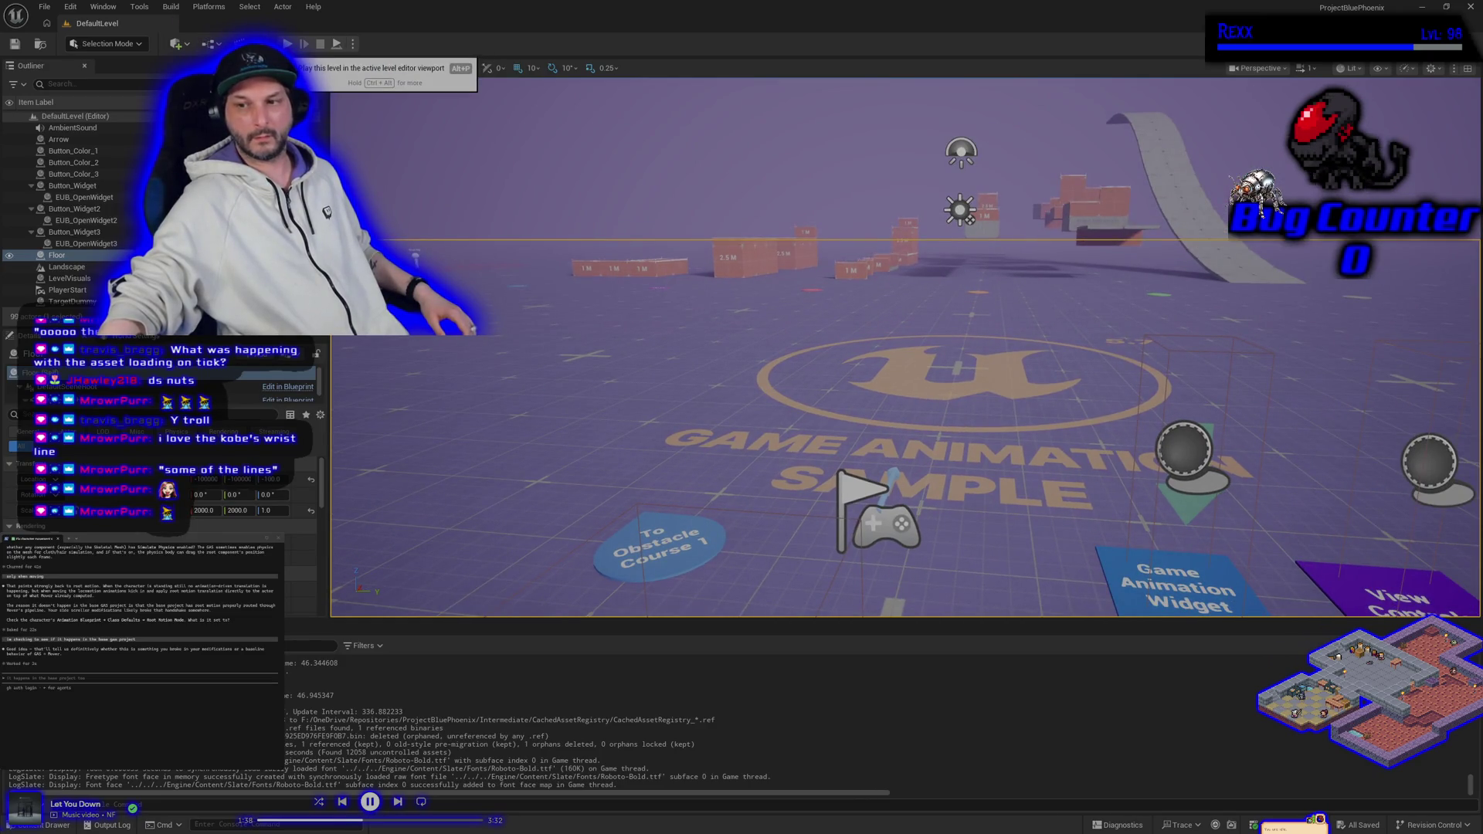
left_click_drag(905, 347, 906, 371)
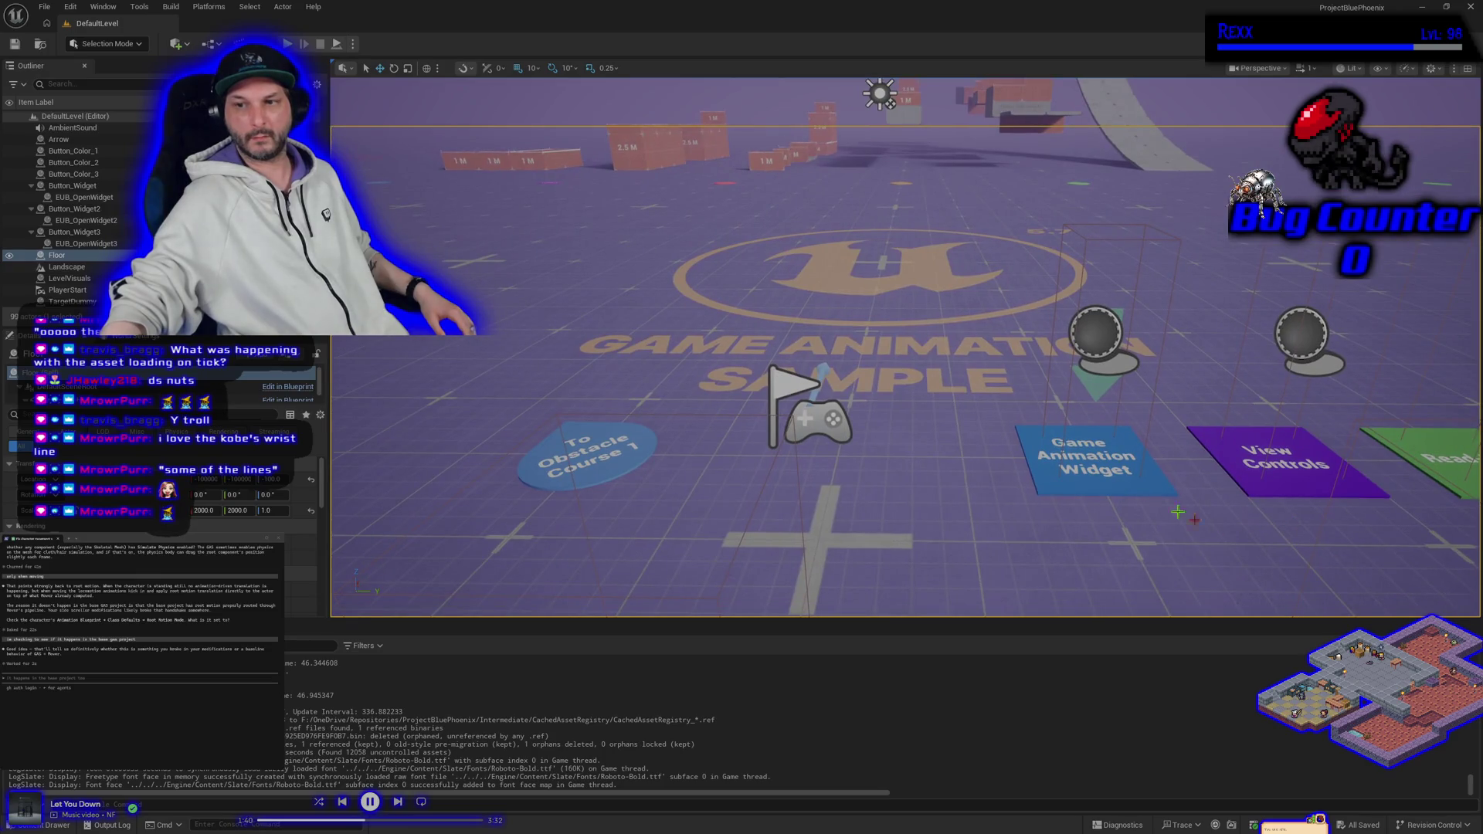
Set the Game Animation Widget's Pawn Override to the Mover pawn and start play-in-editor.
left_click(1103, 478)
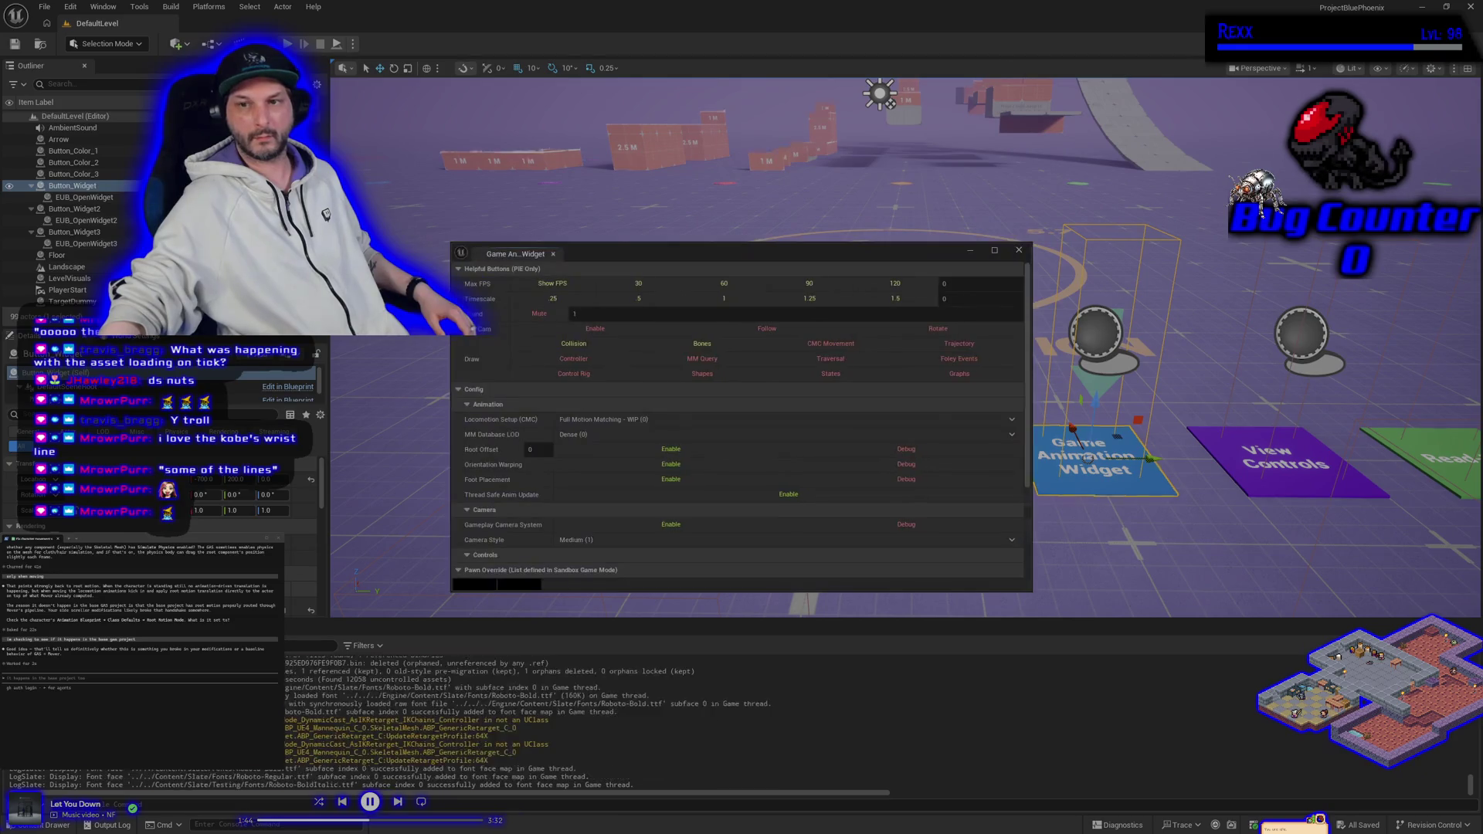
scroll(528, 514, "down", 2)
left_click(528, 514)
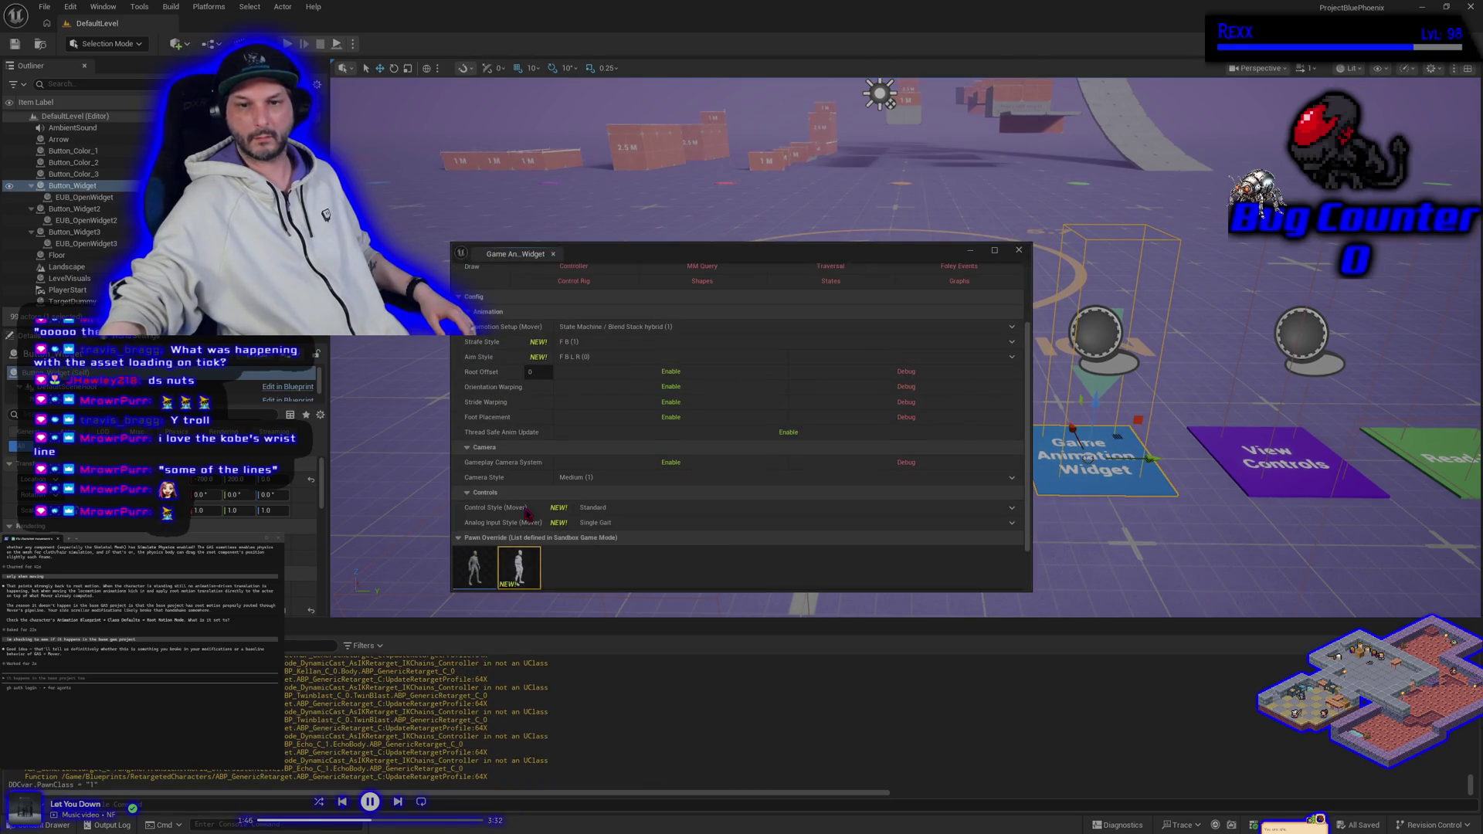
left_click(1019, 250)
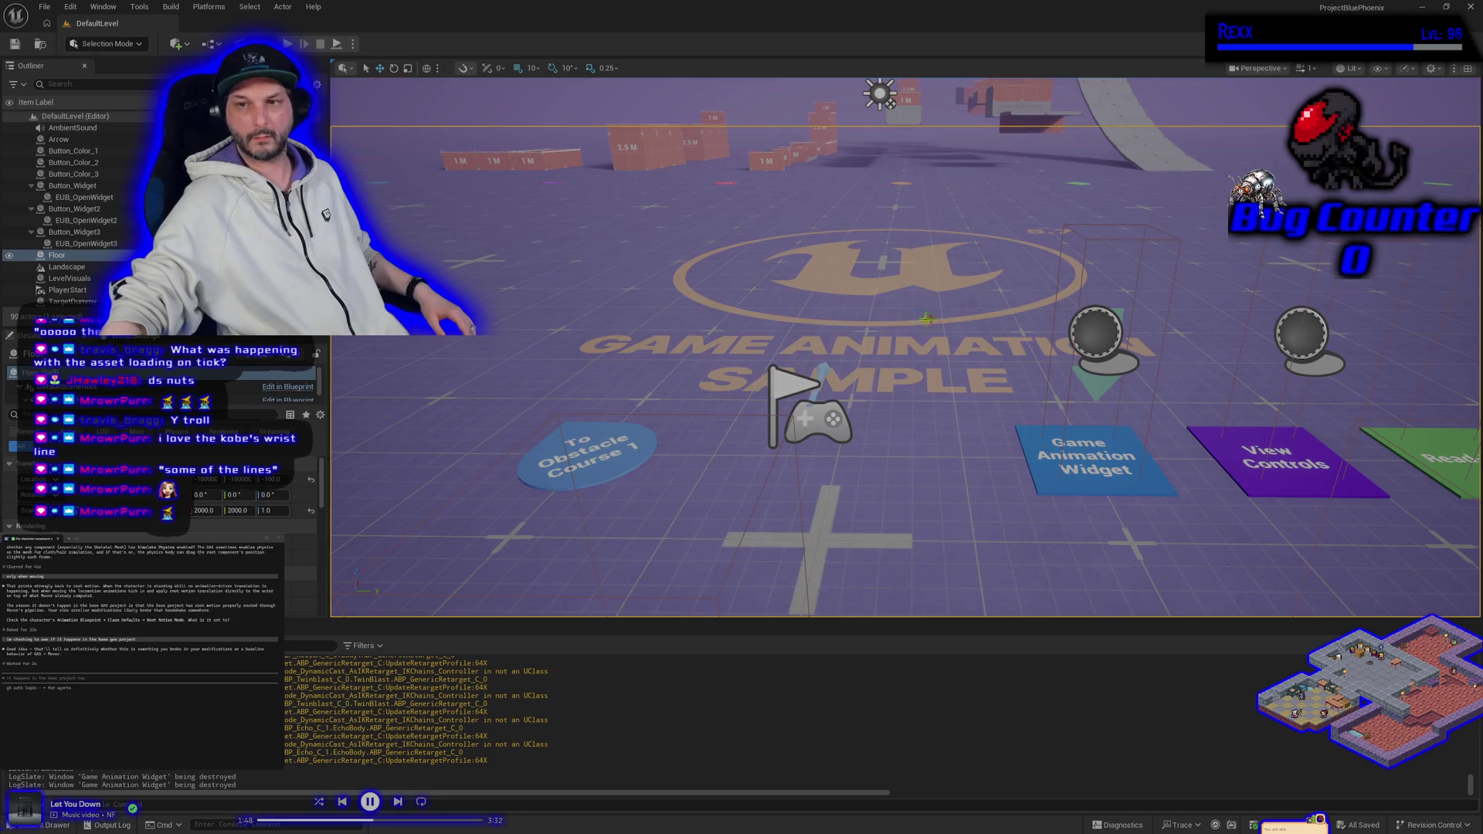
key("alt+p")
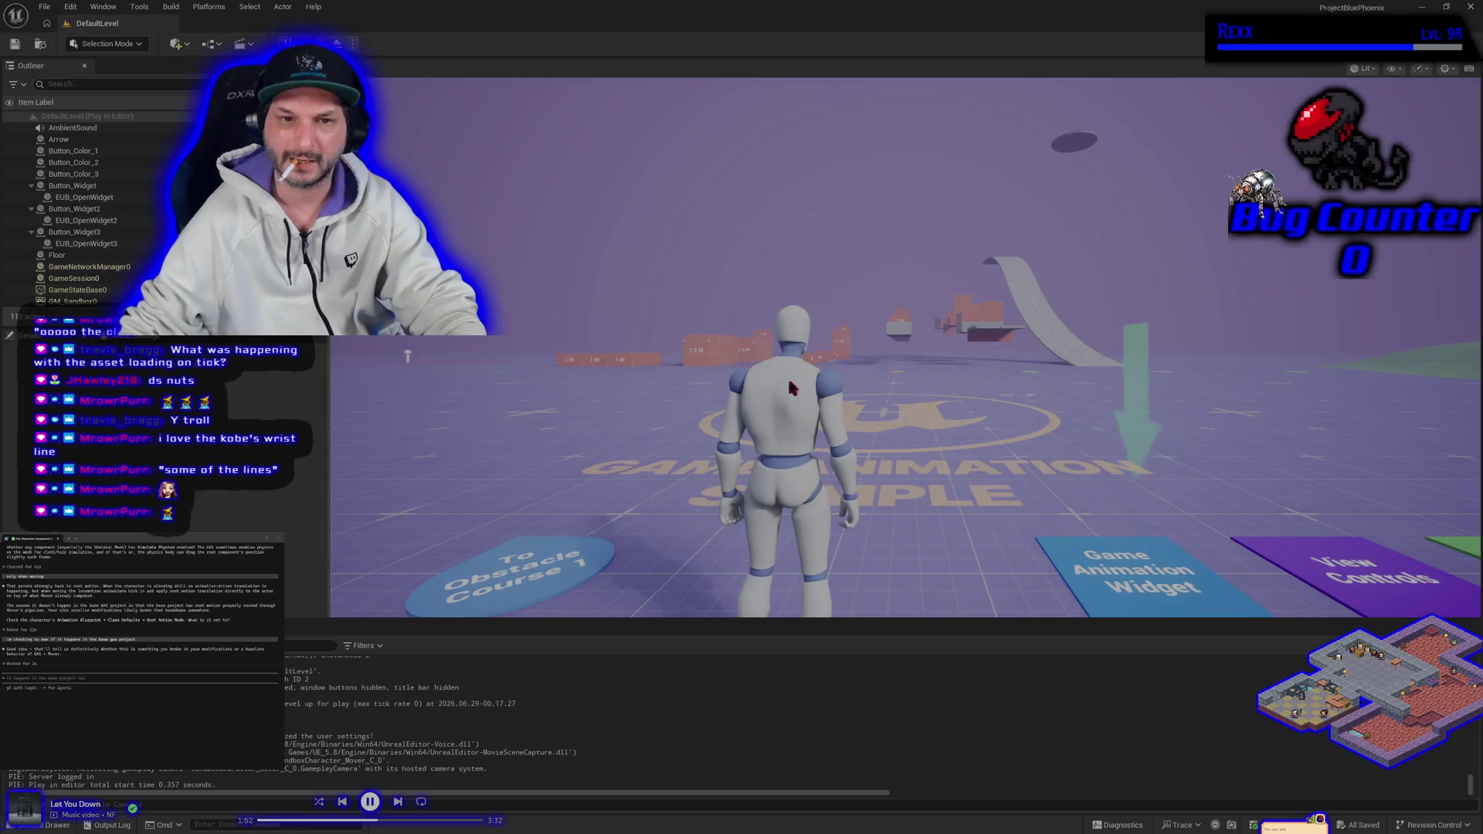
Run the Mover character forward in the game view and close the Game Animation Widget panel.
left_click(791, 388)
key("w")
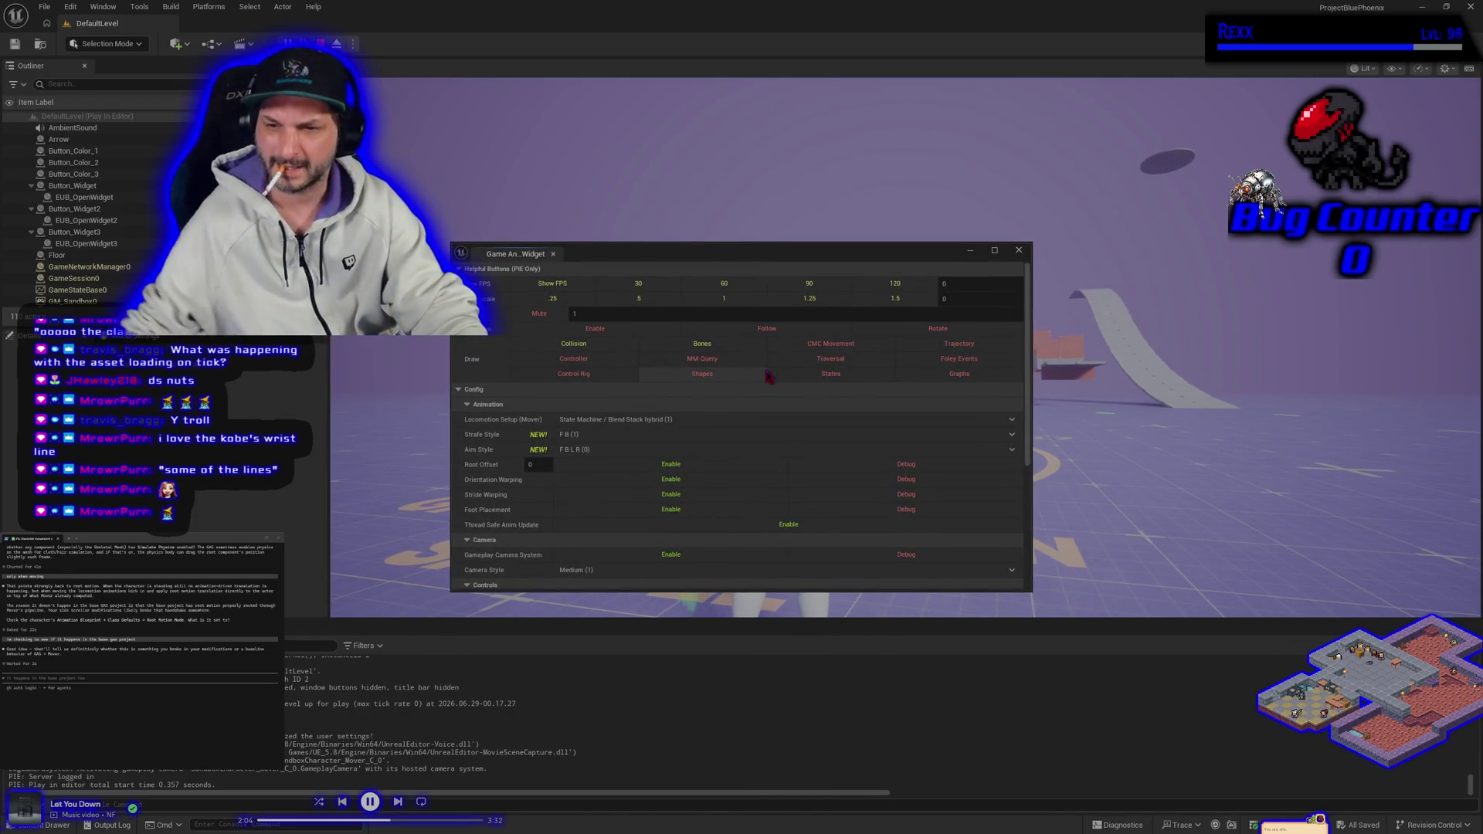
left_click(1019, 250)
left_click(1026, 261)
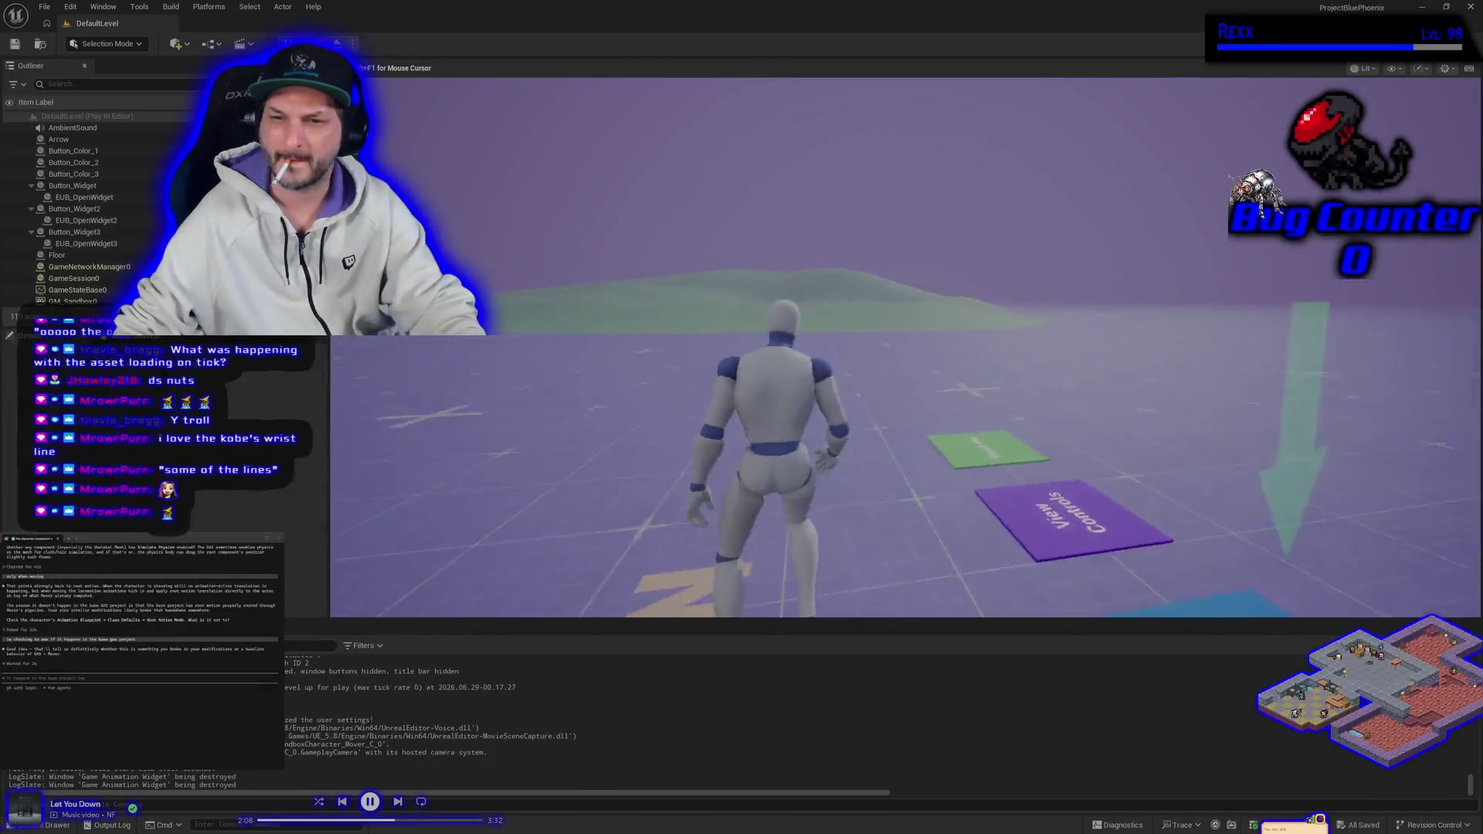
Keep running the character around the level, open the in-game console, then stop the play session.
key("w")
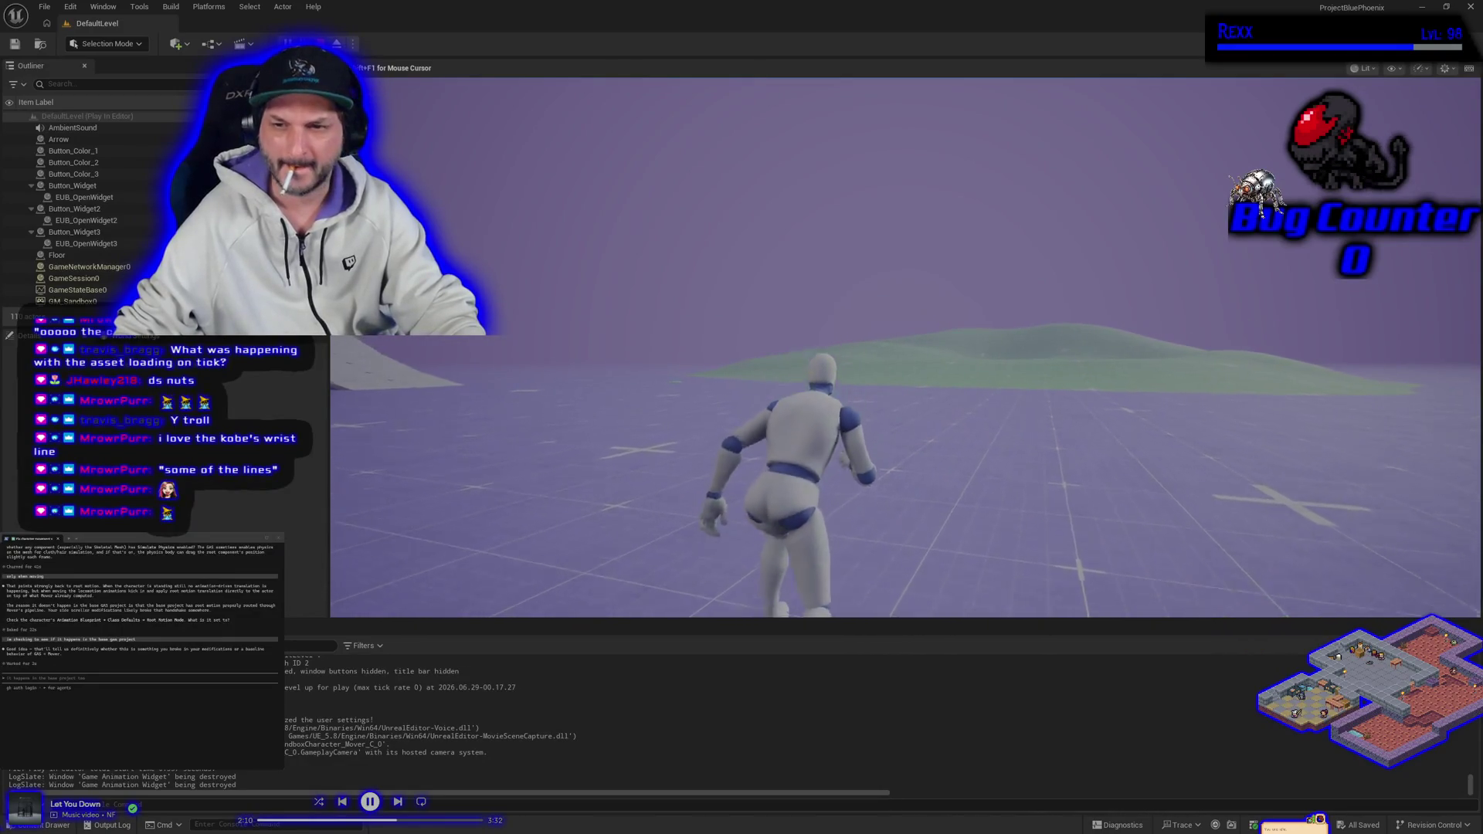
key("w")
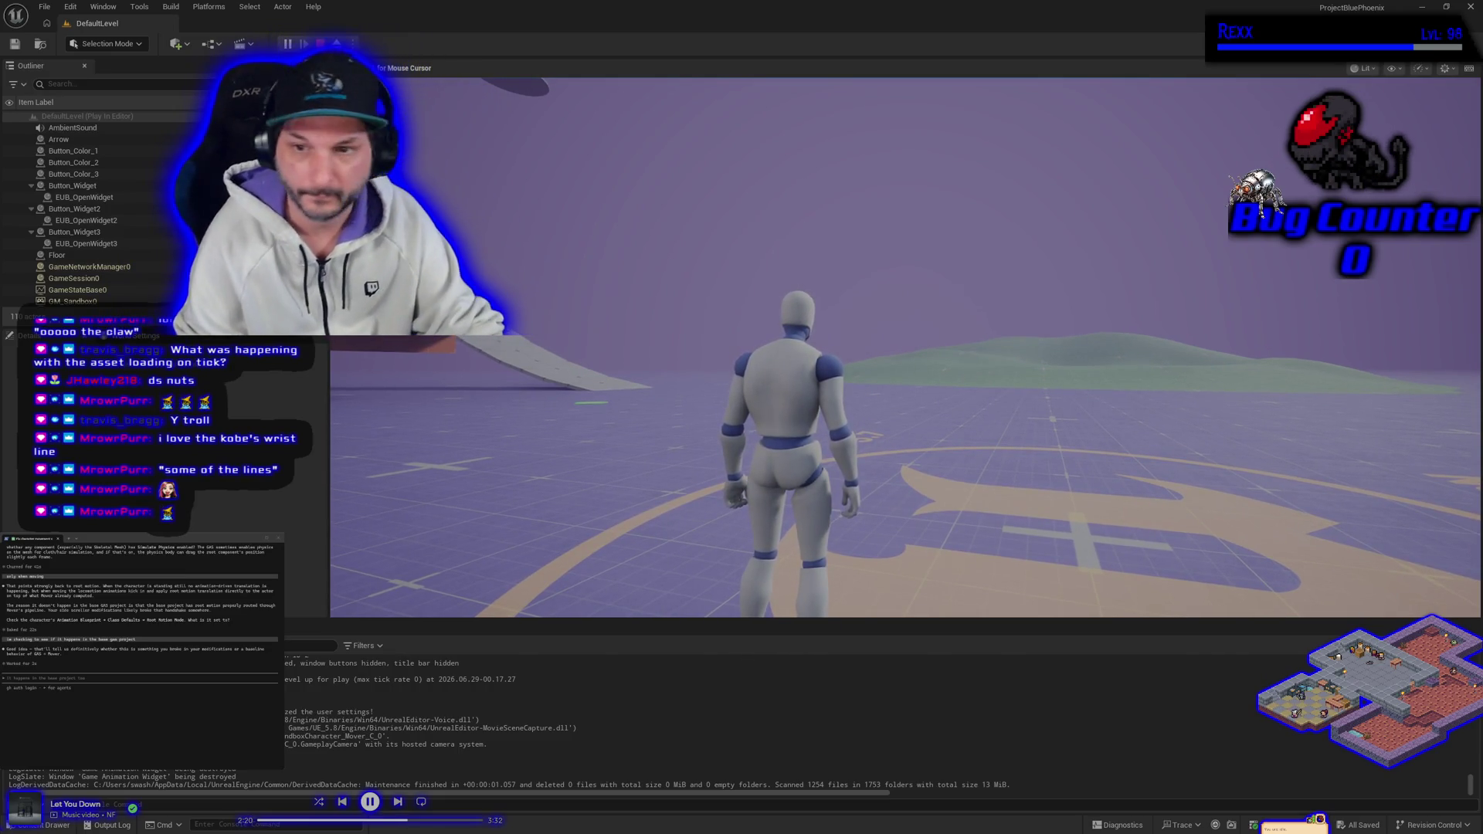
key("w")
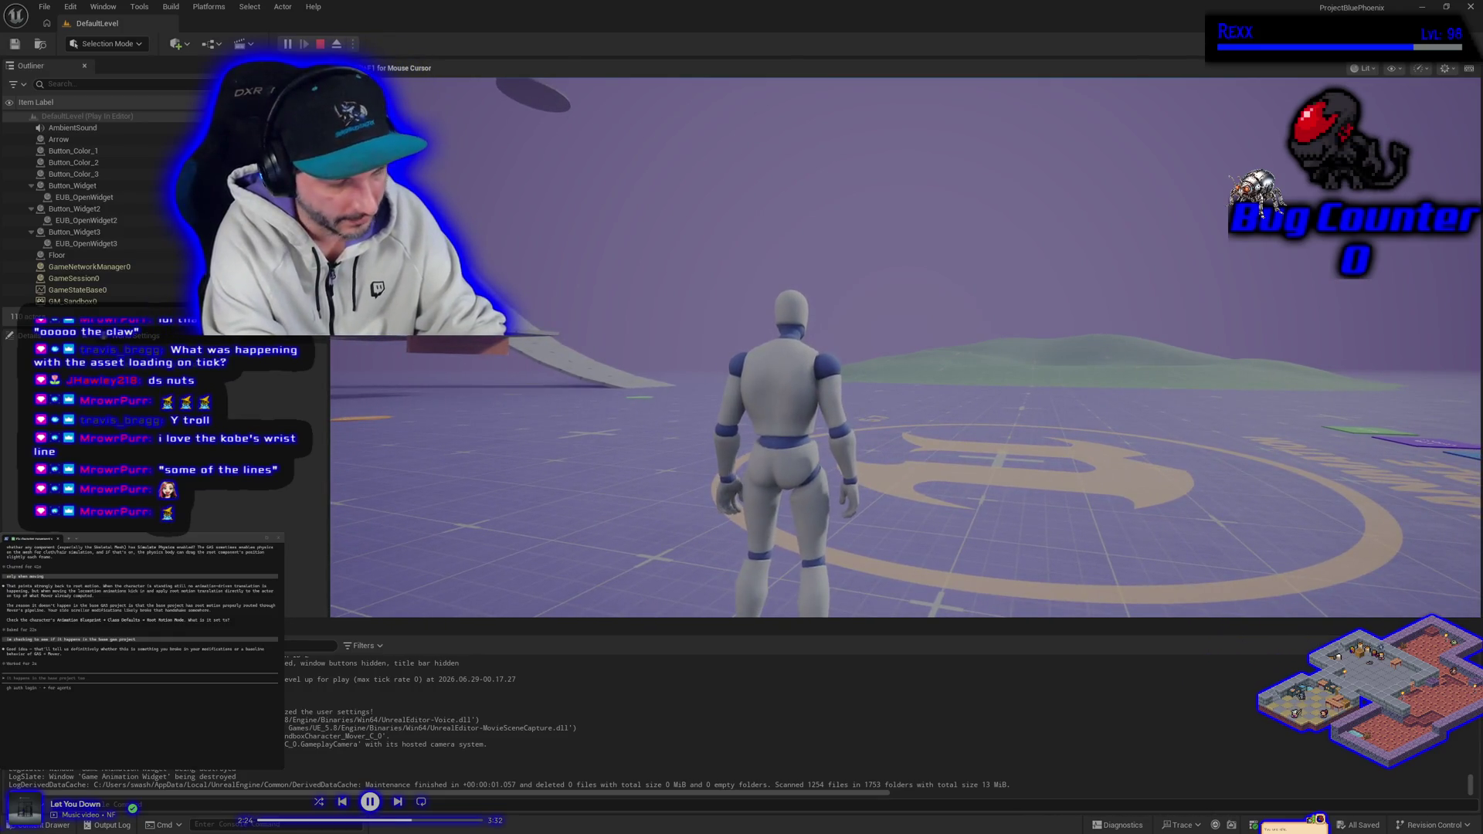
key("grave")
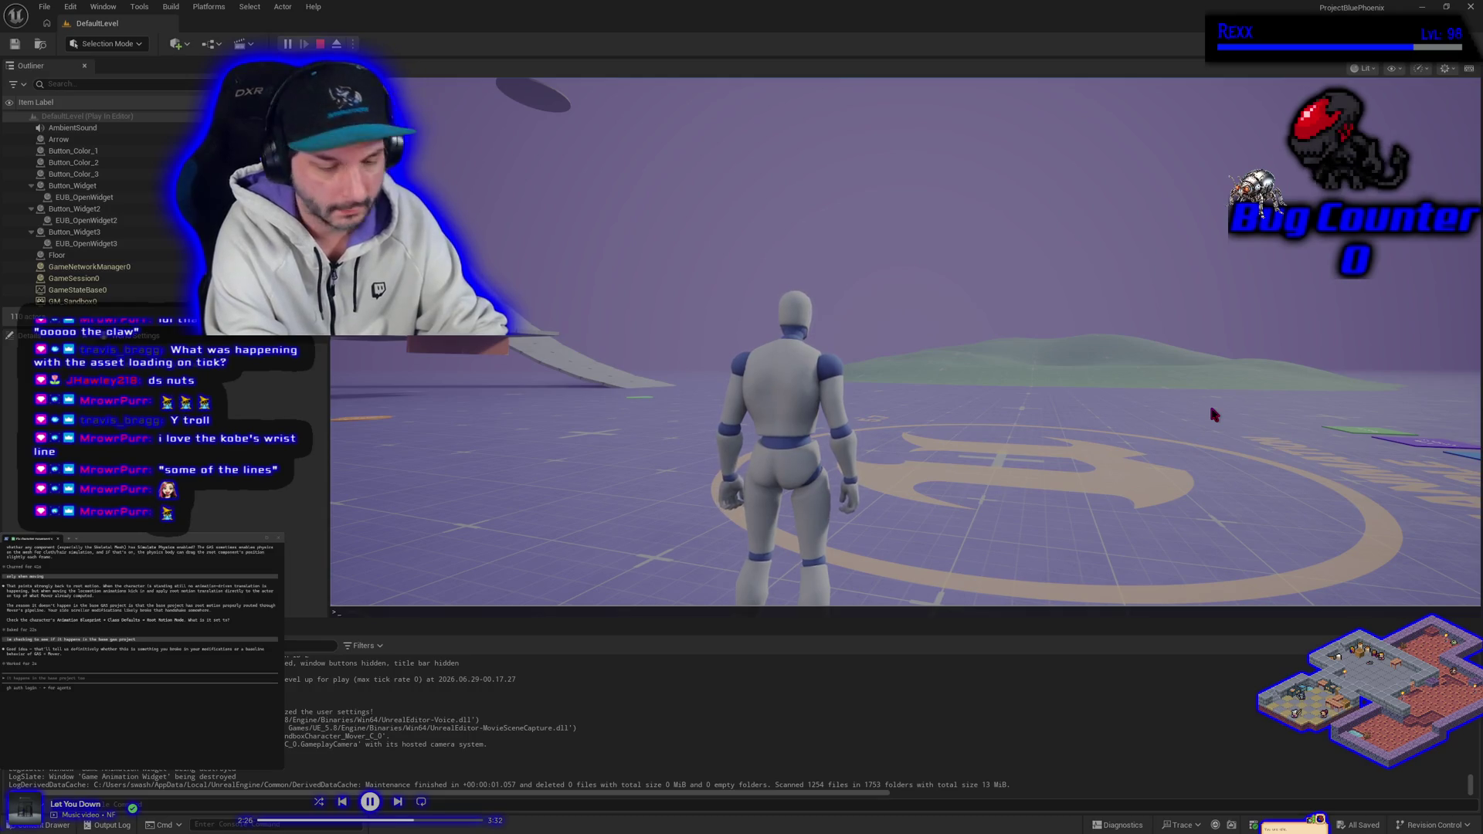
key("Escape")
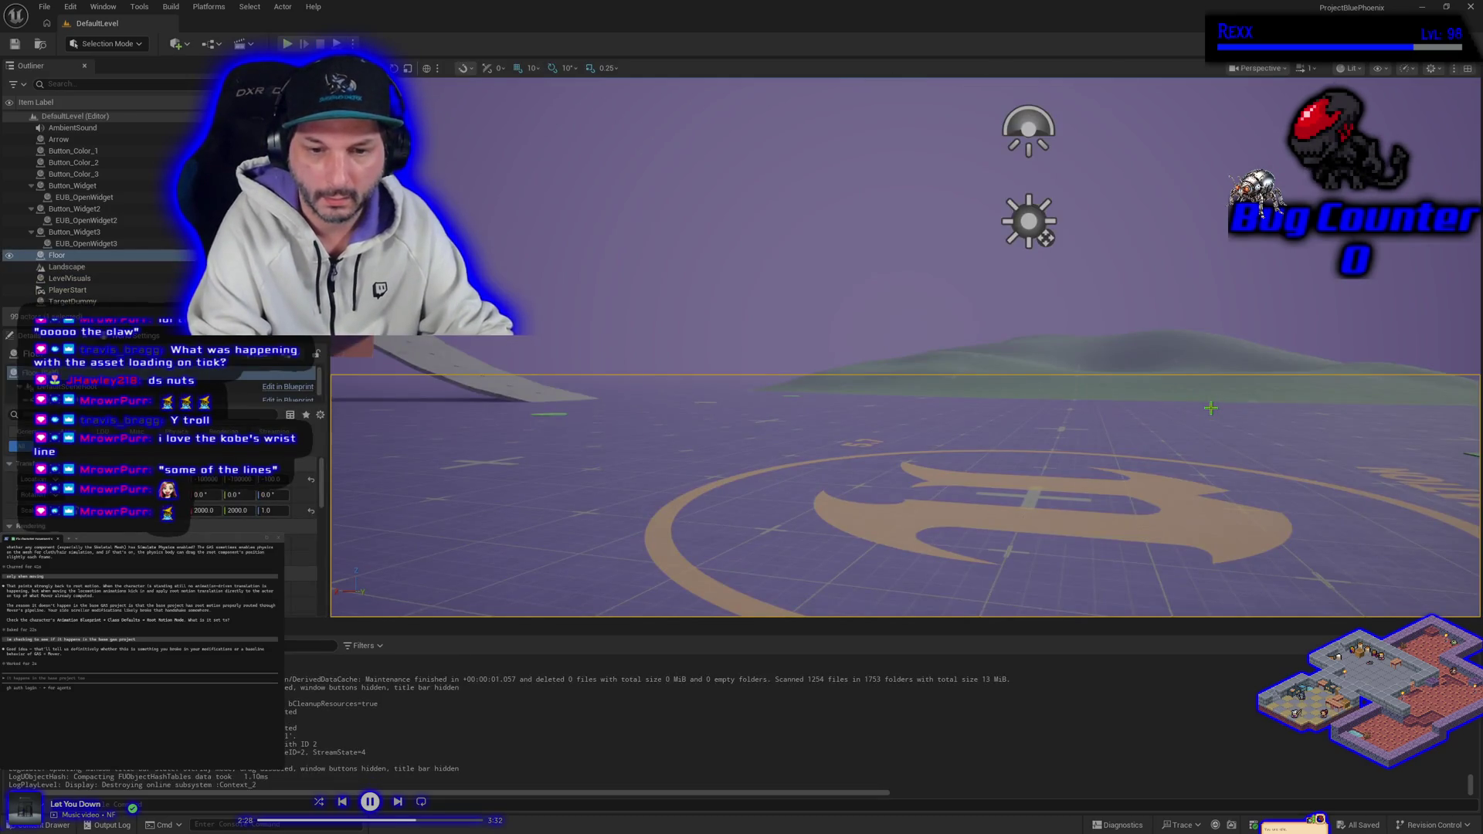
key("alt+p")
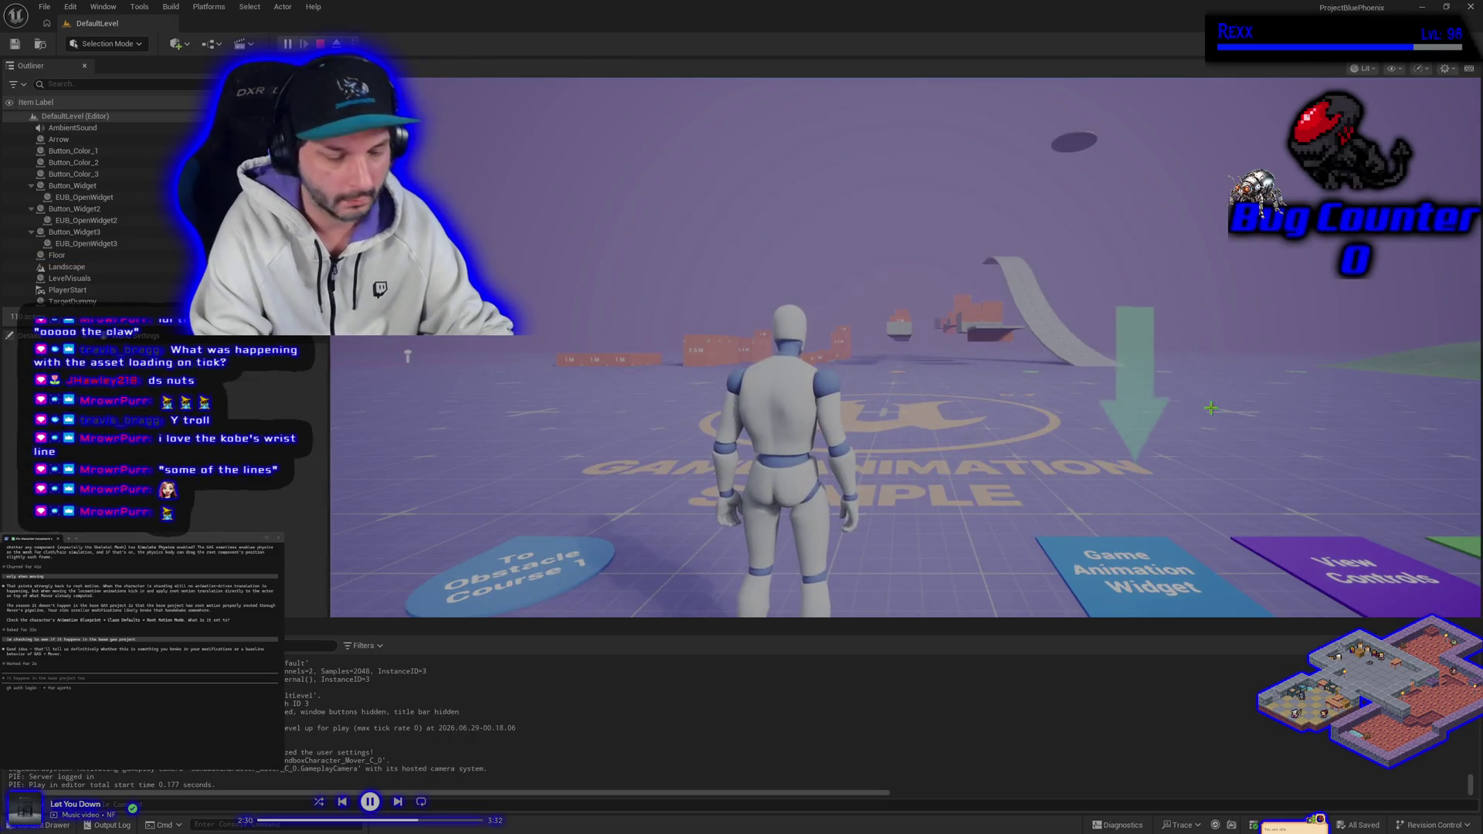
left_click(1211, 408)
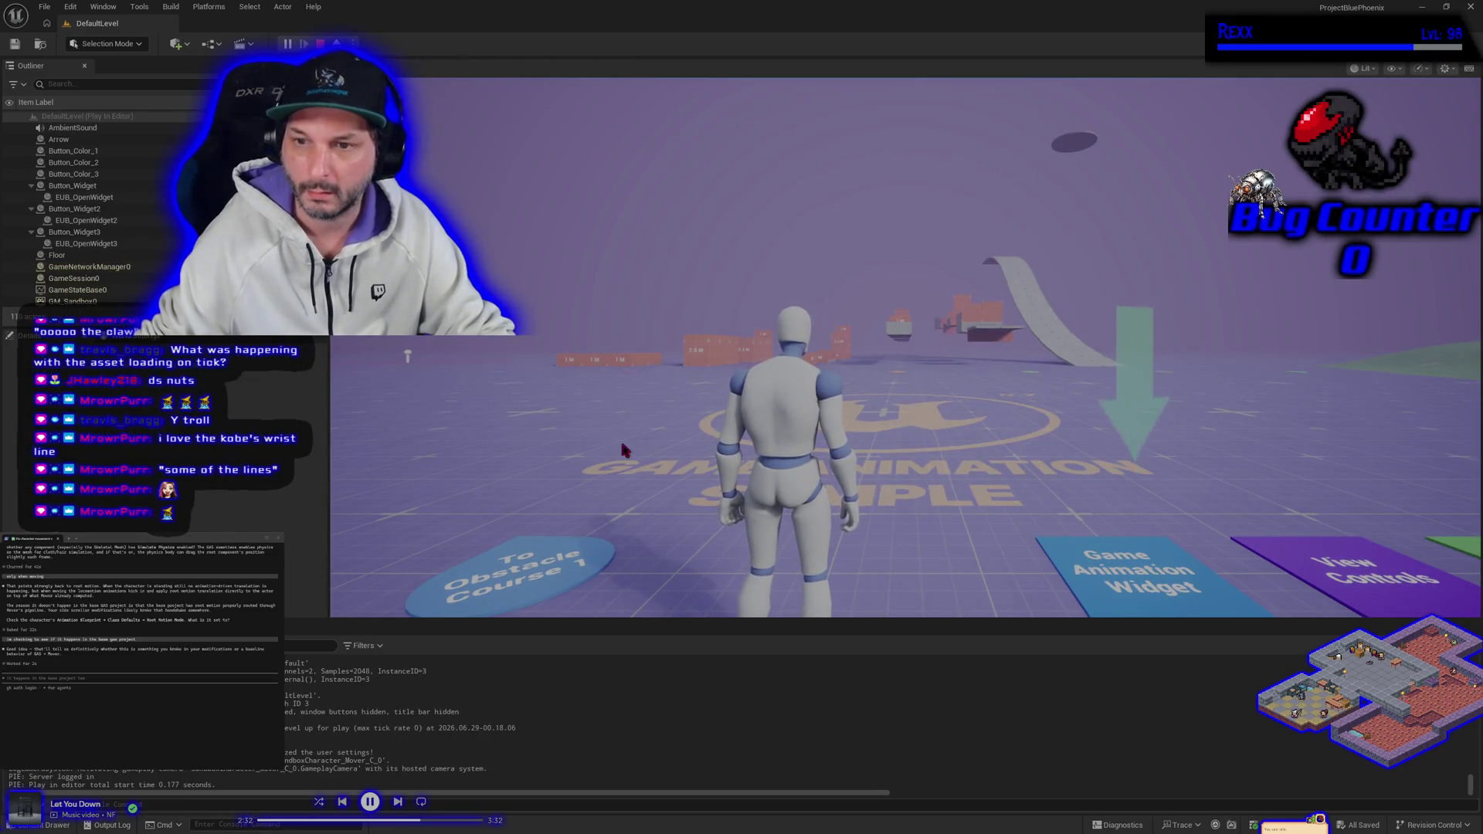
key("w")
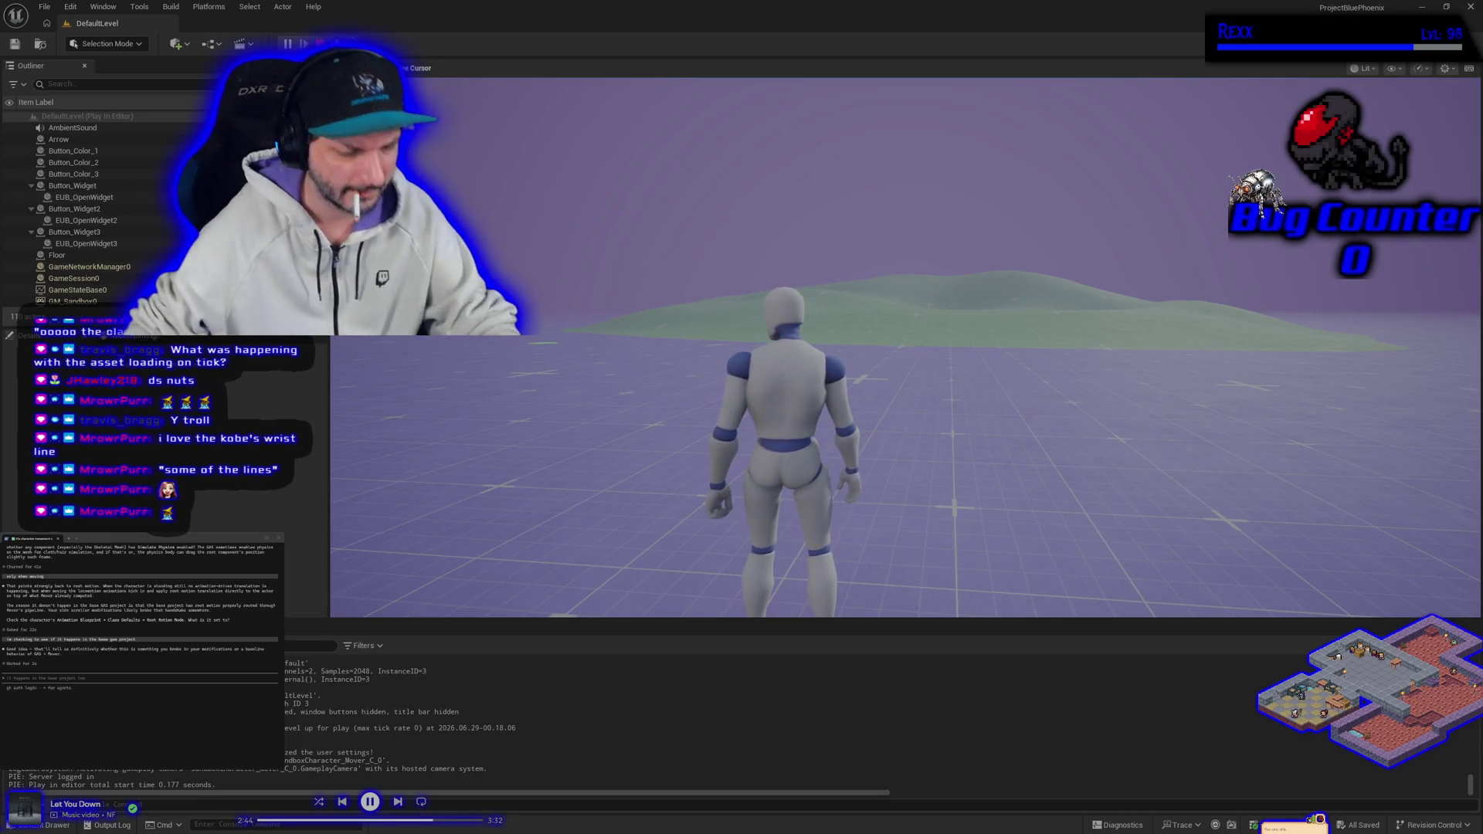
key("Escape")
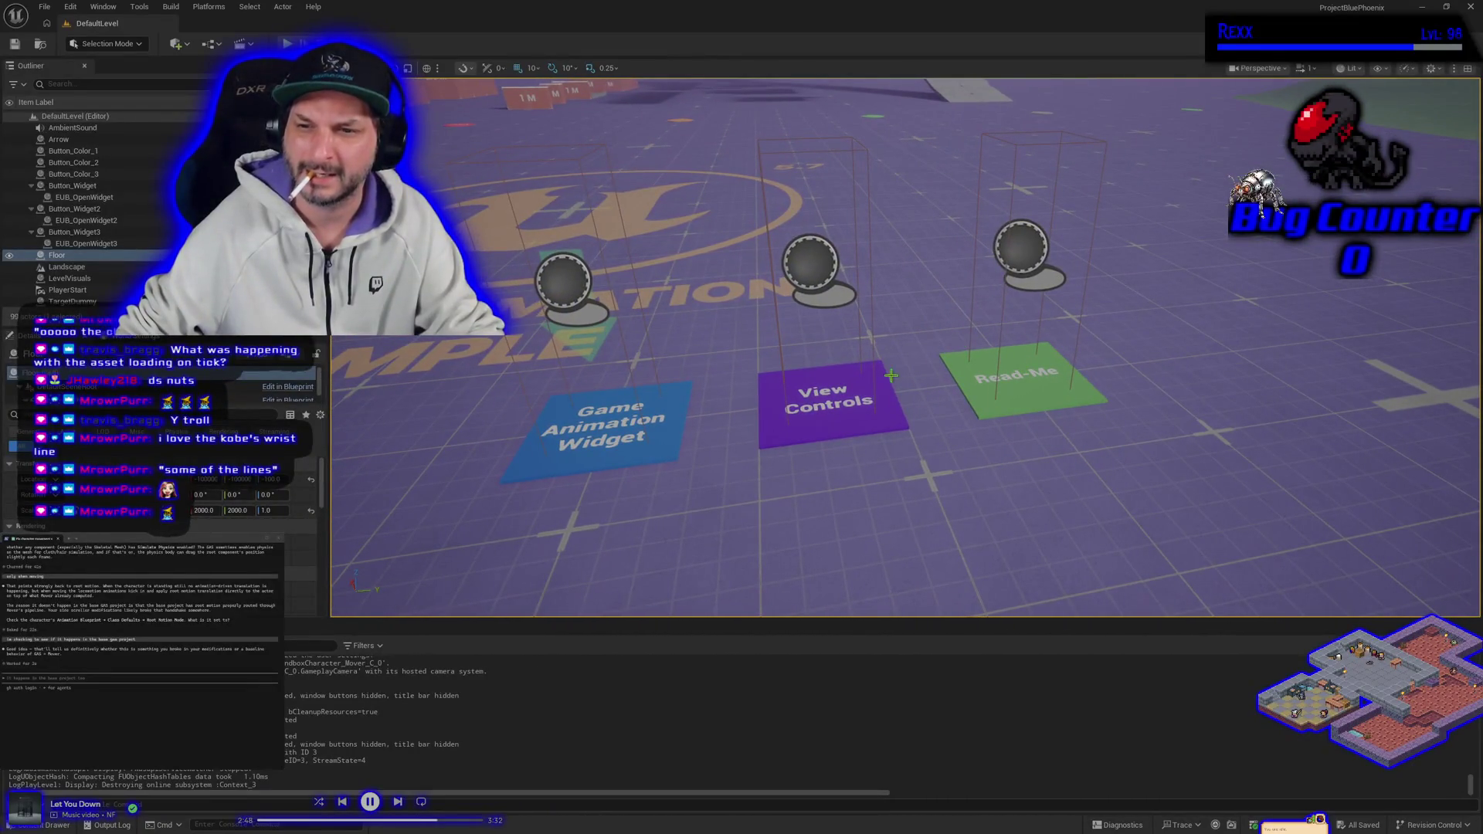
View and close the sample's controls reference, then start a Play In Editor session with Alt+P.
left_click(848, 403)
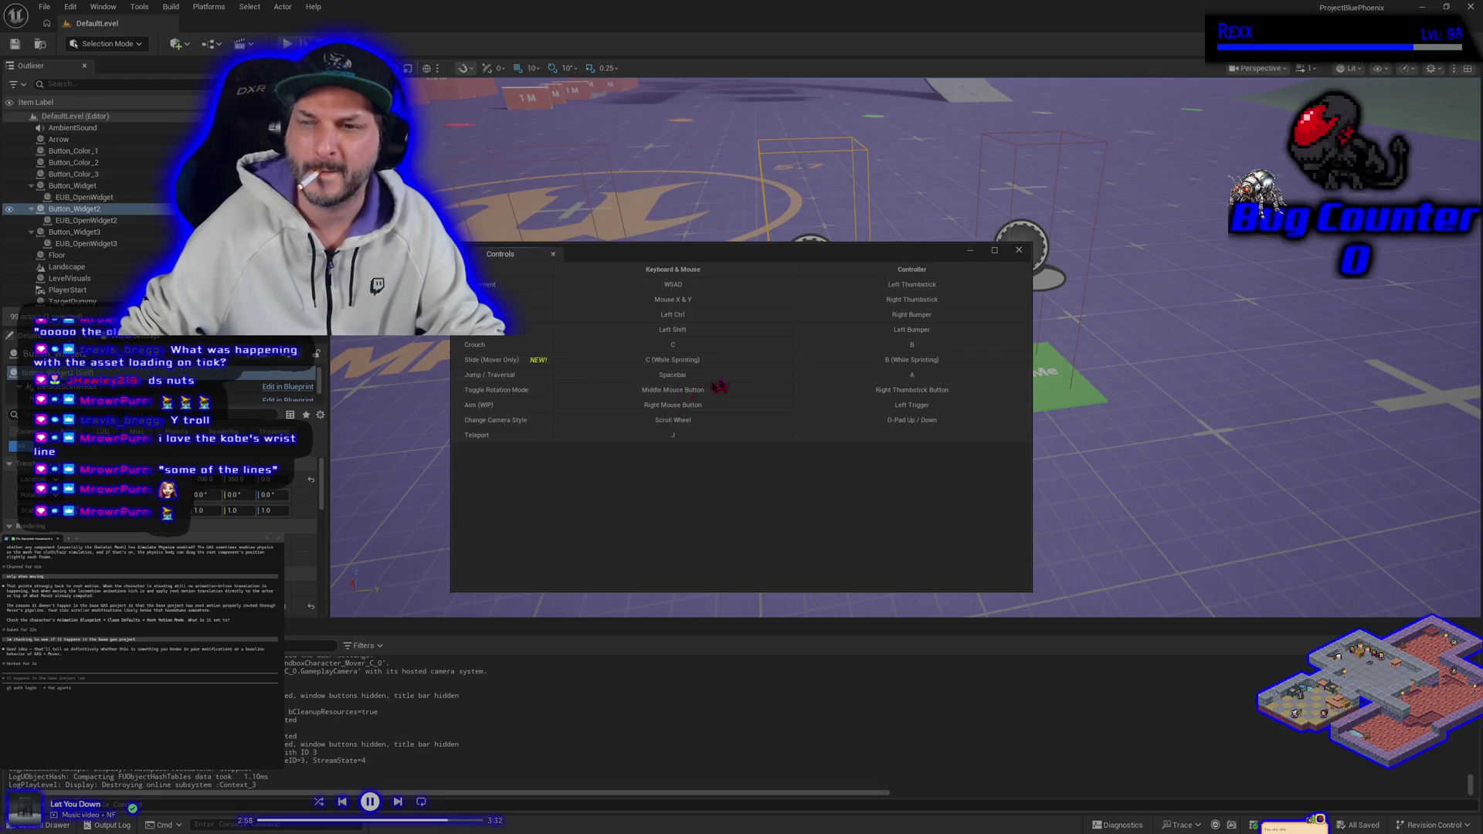
left_click(553, 253)
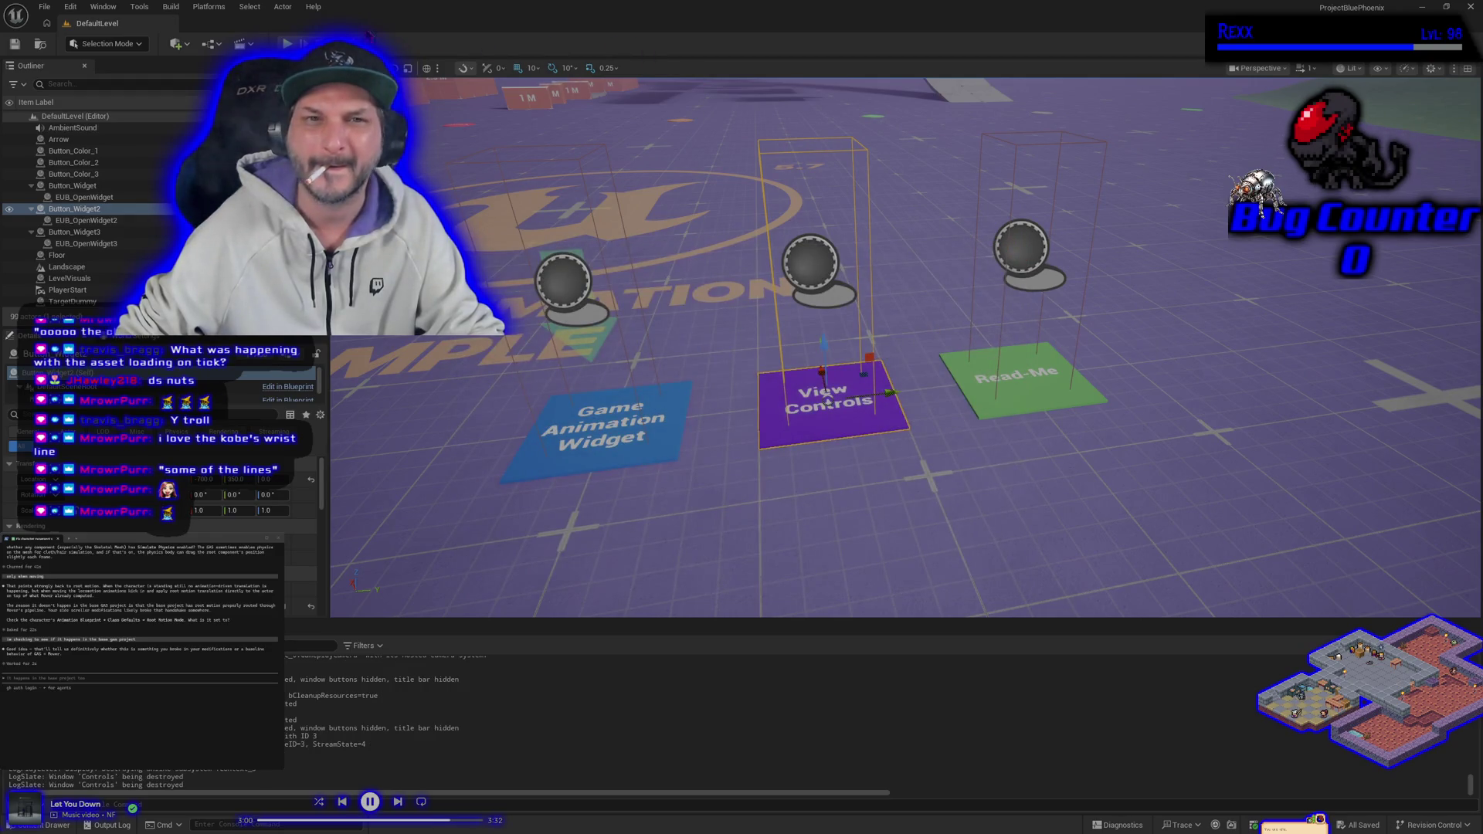
key("alt+p")
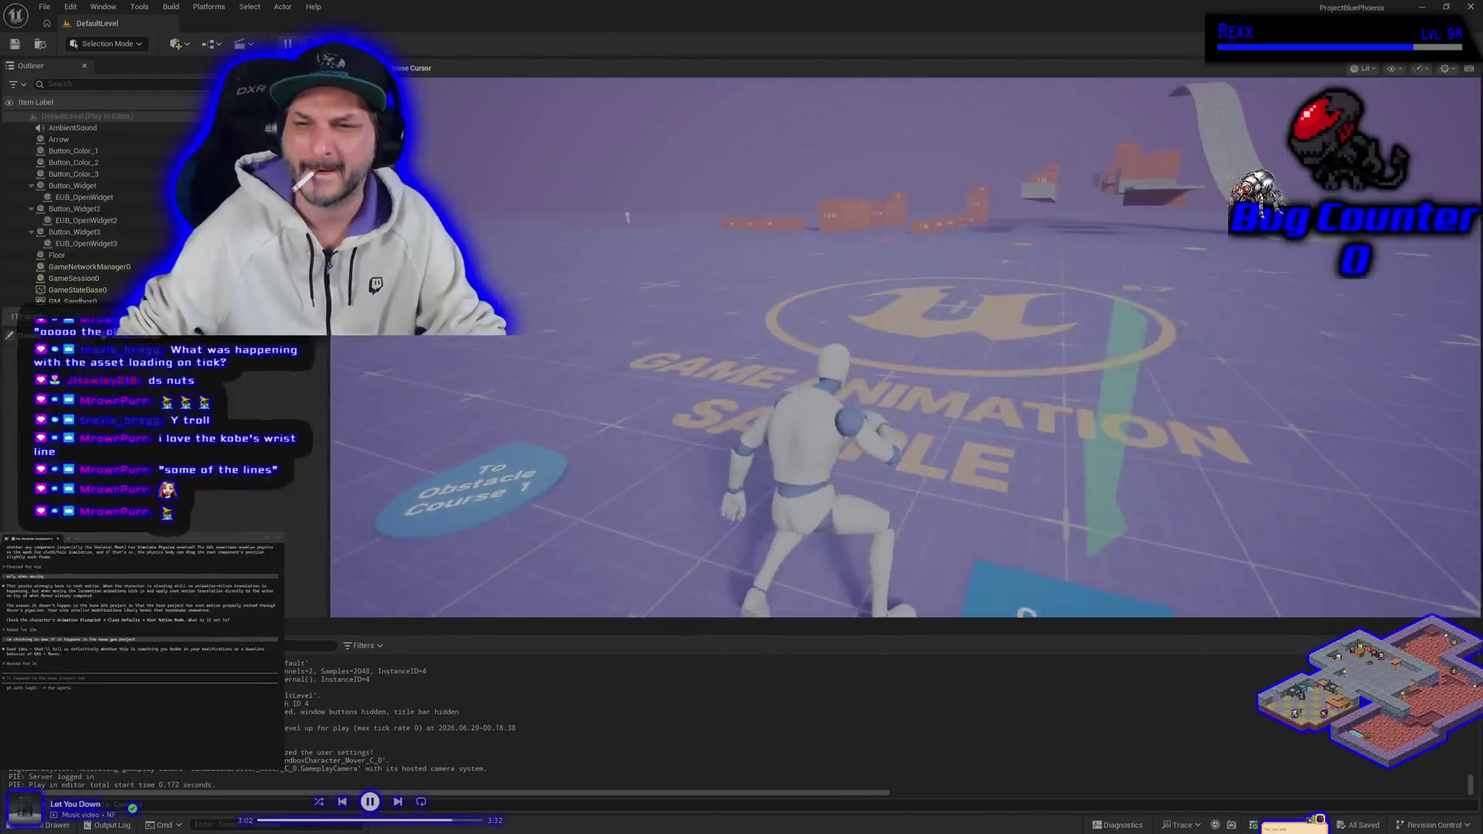
Run the mannequin across and around the floor logo, cycling camera styles with keys 3 and 2.
key("w")
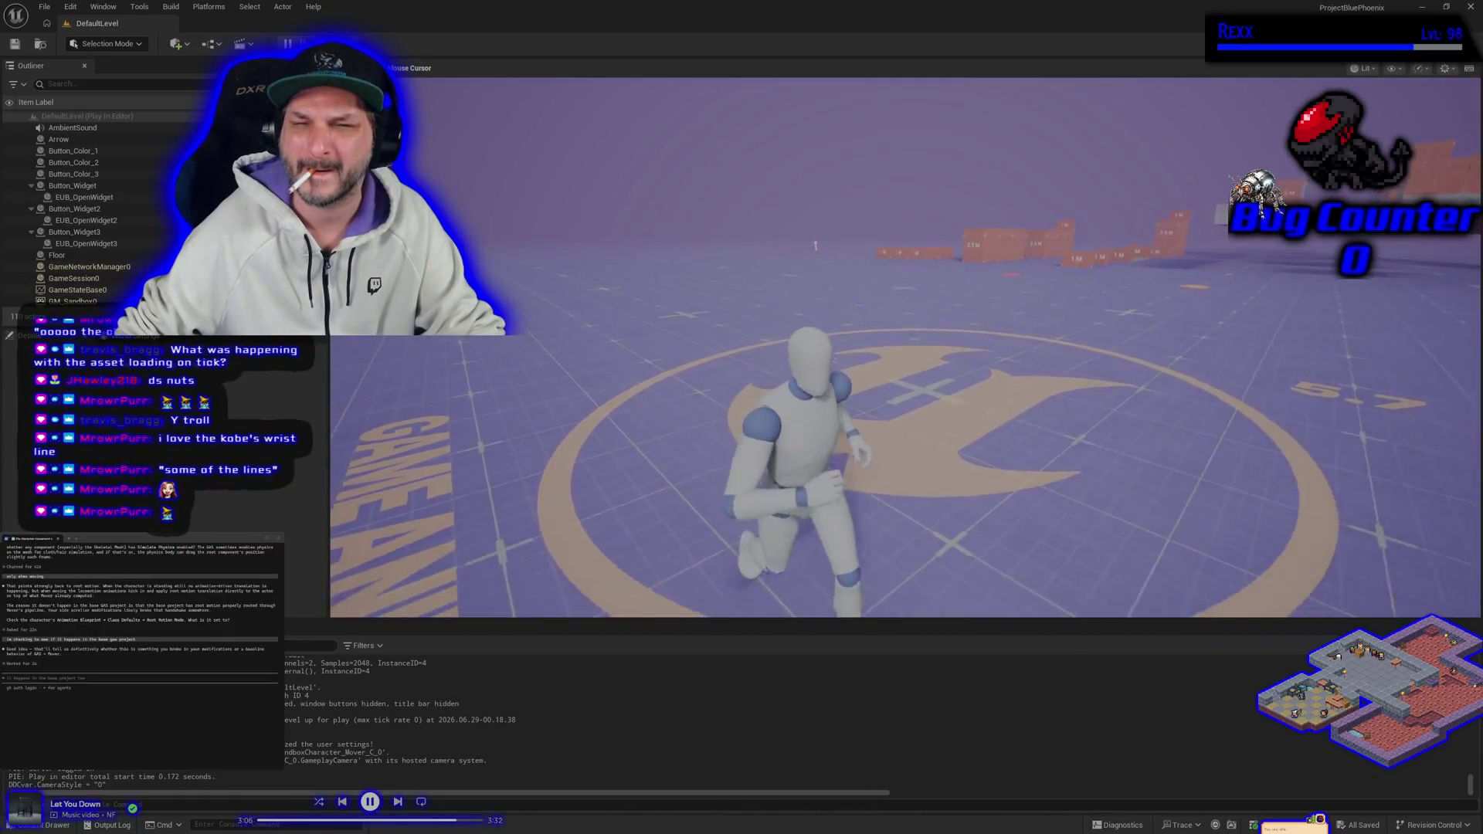
key("3")
key("2")
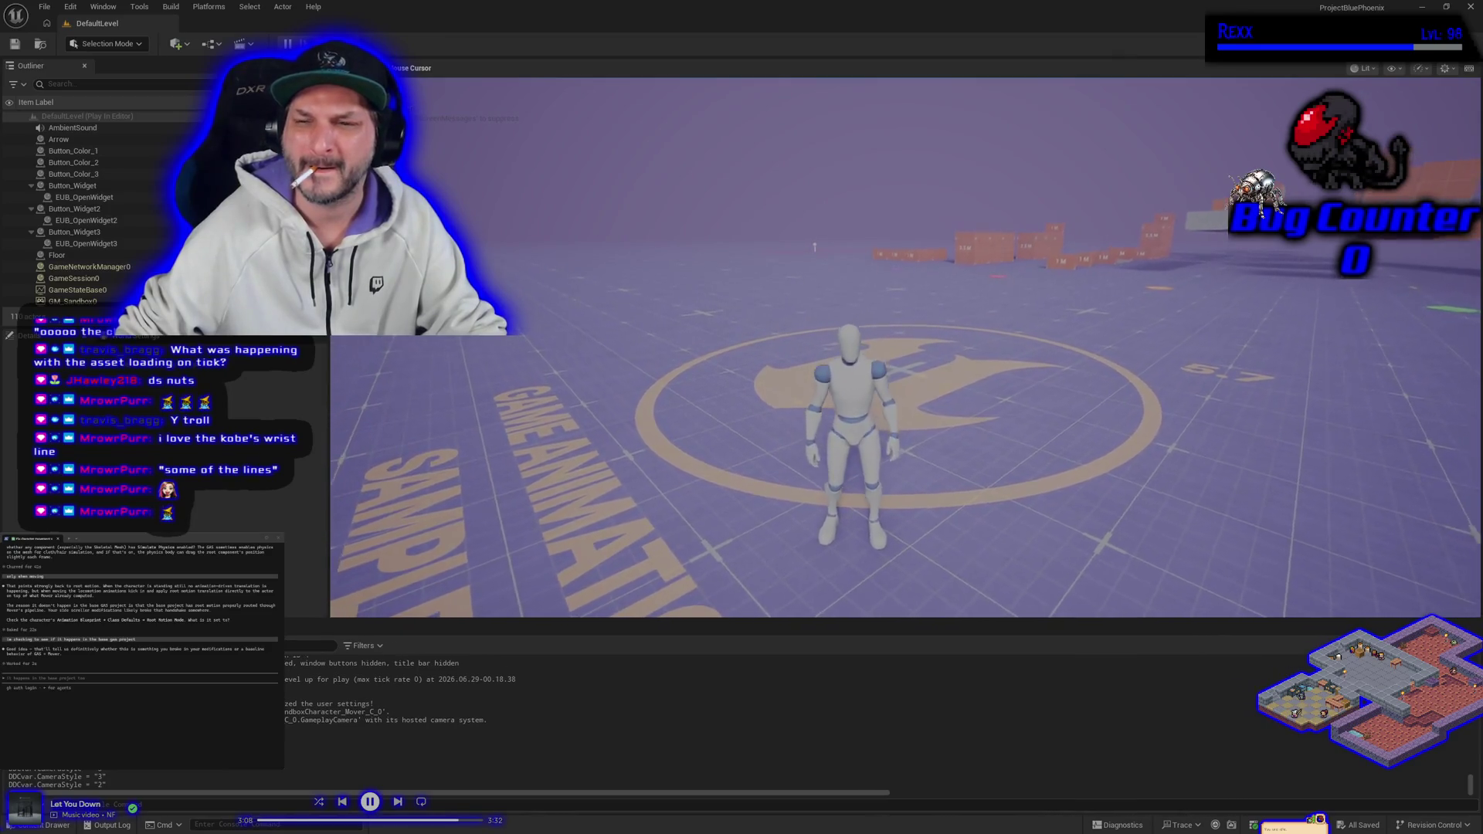
key("w")
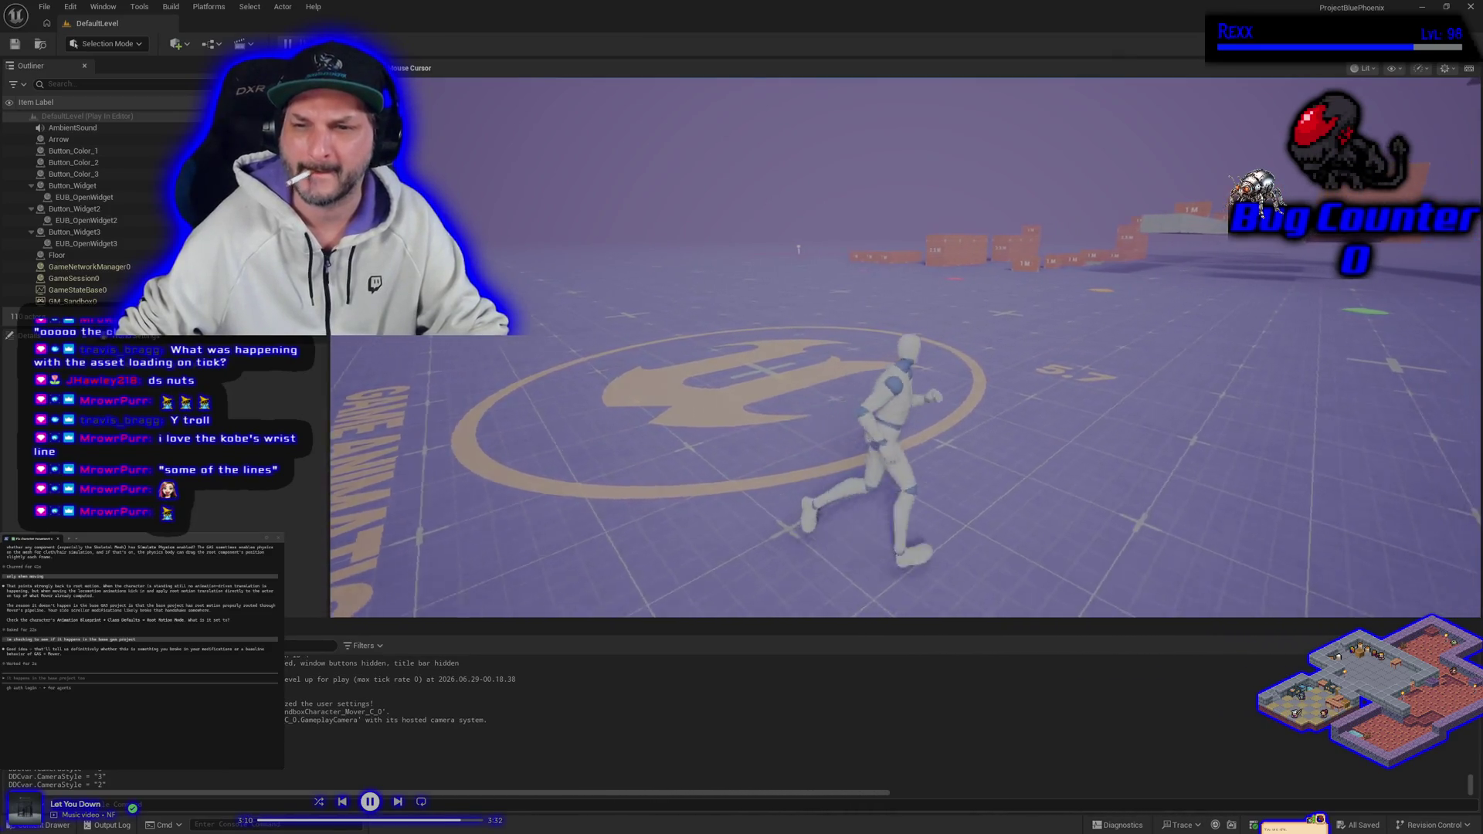
key("w")
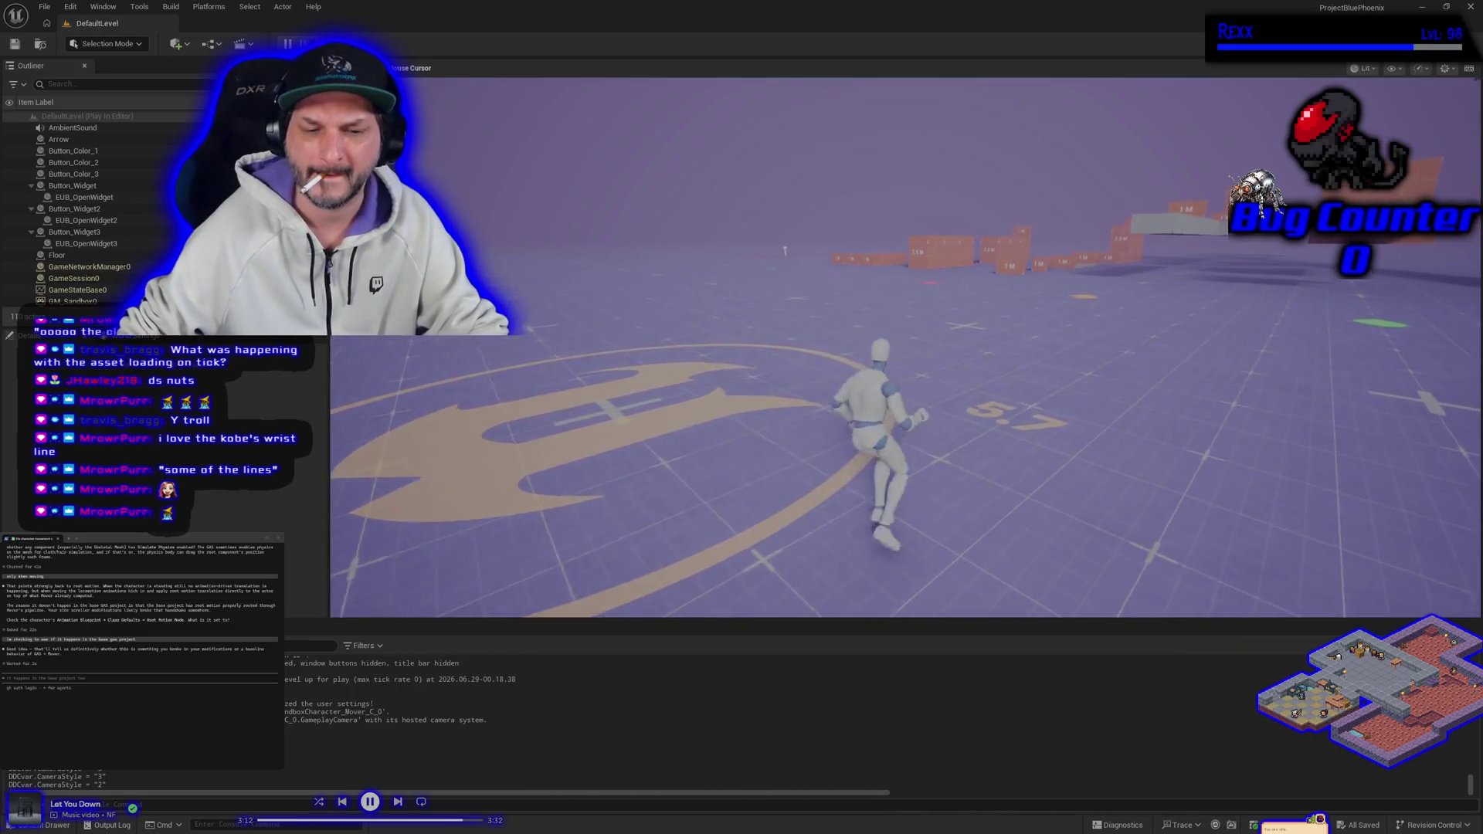
Run the mannequin left, forward and right across the floor, then end the play test.
key("a")
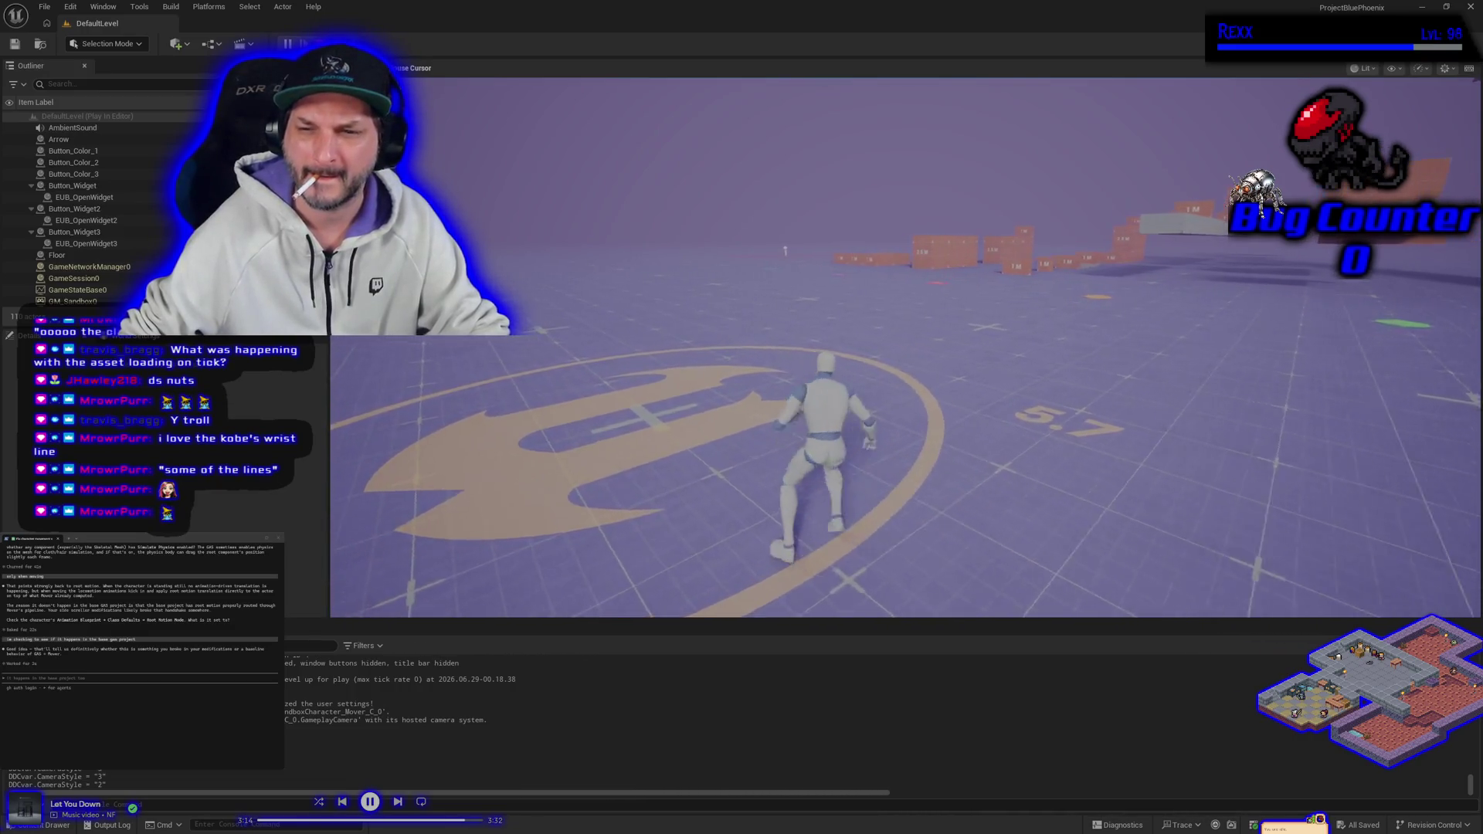
key("Left")
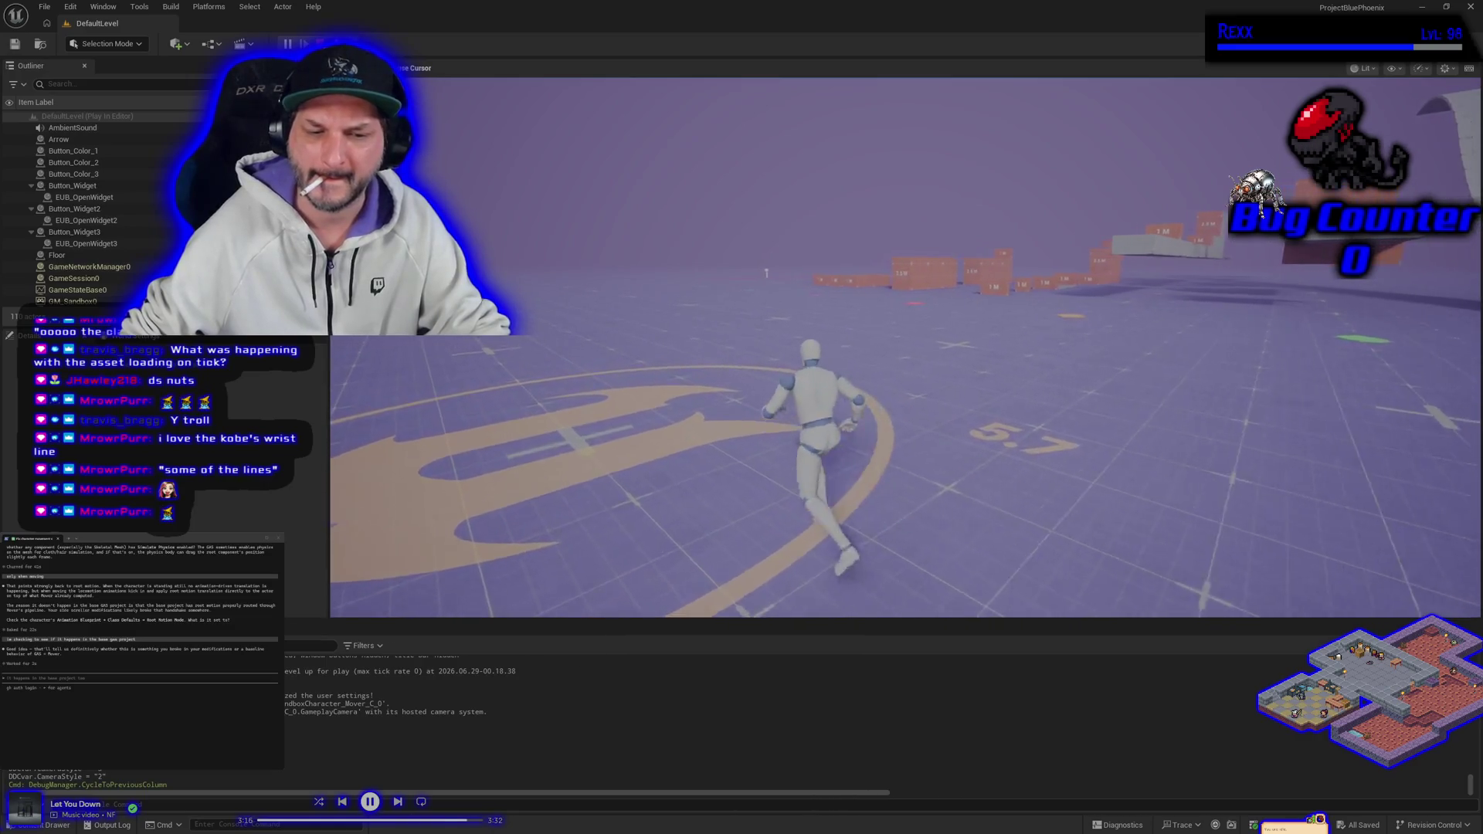
key("a")
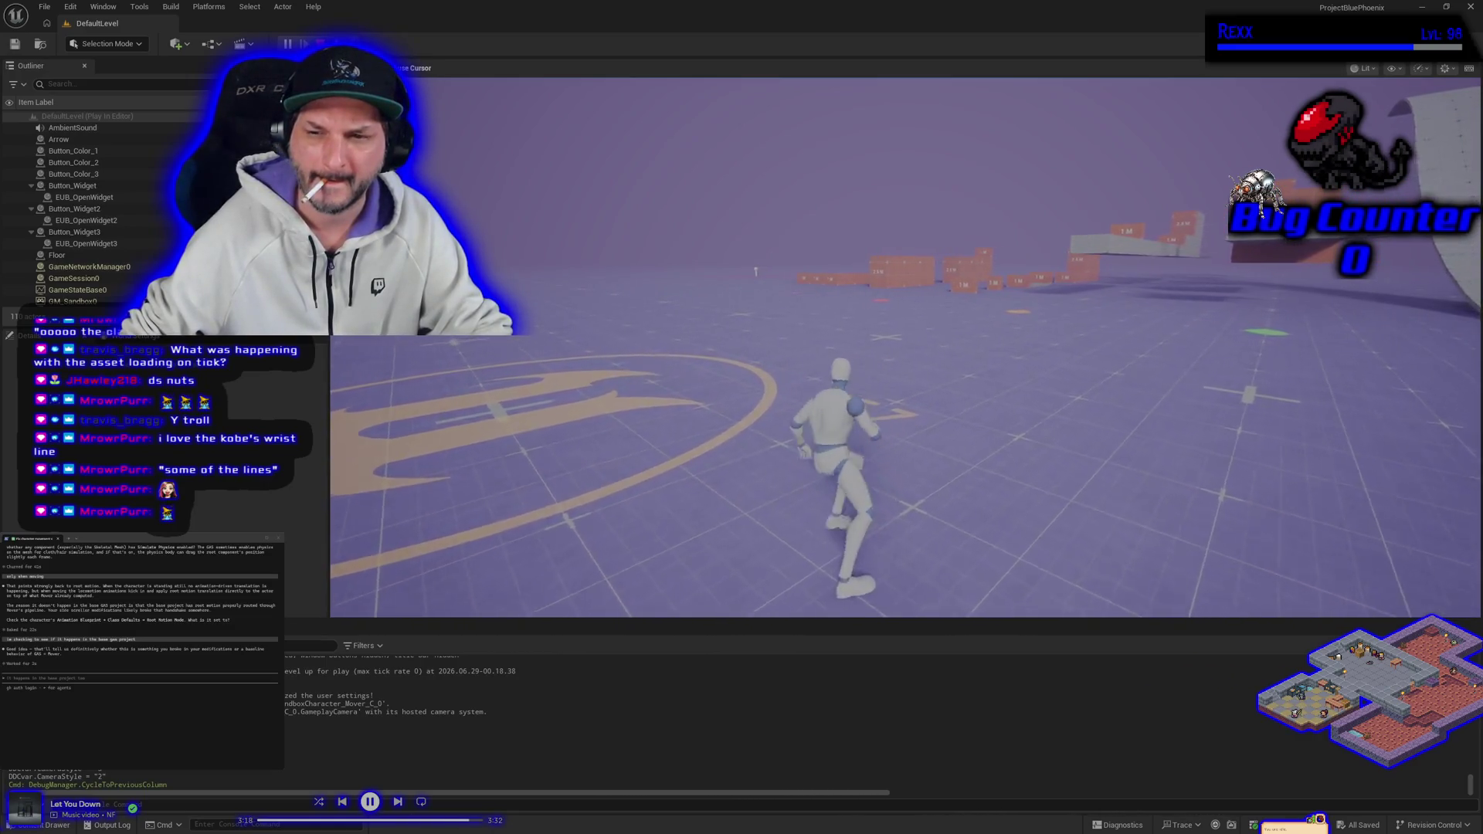
key("w")
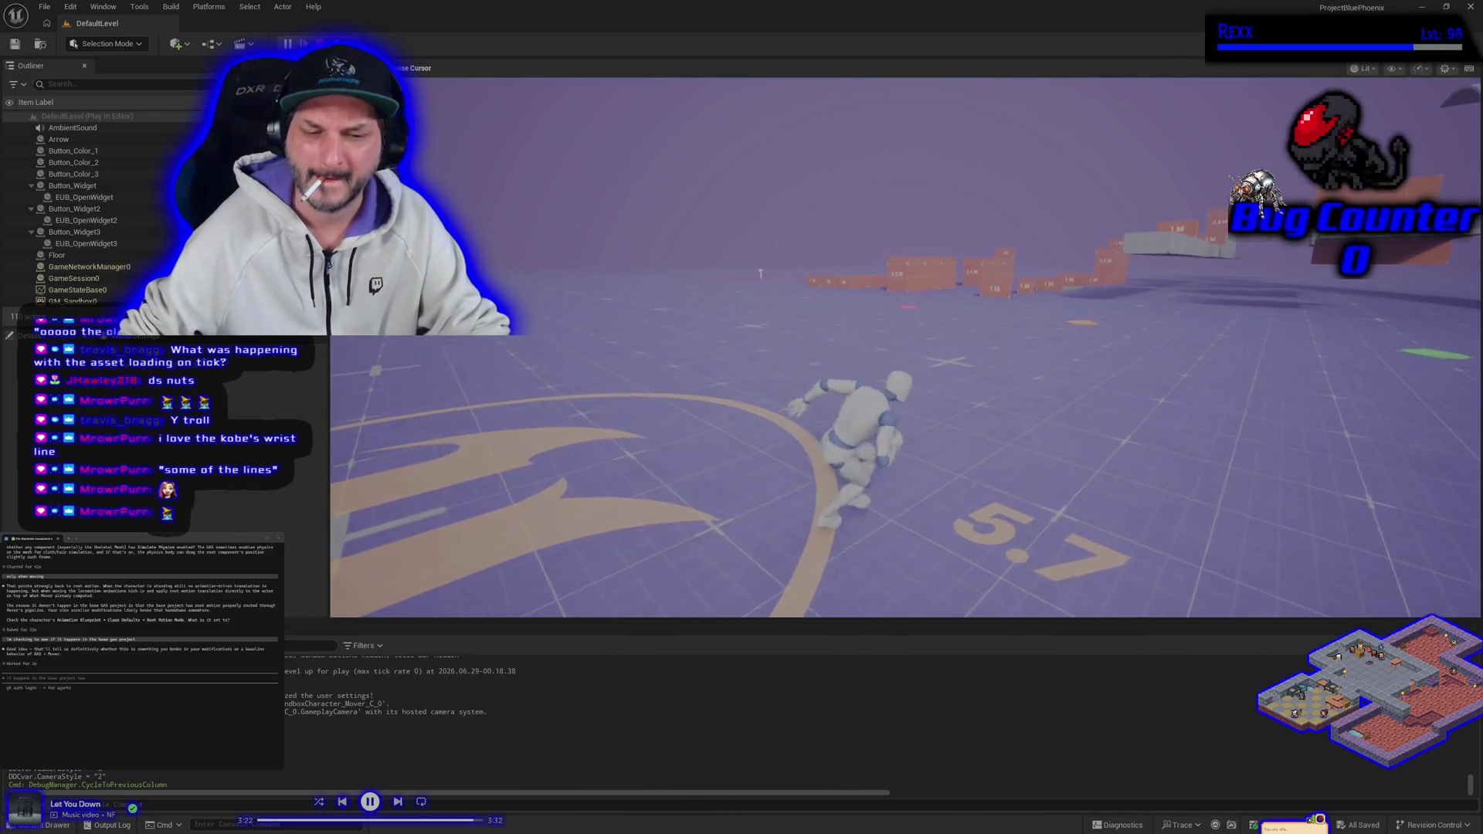
key("d")
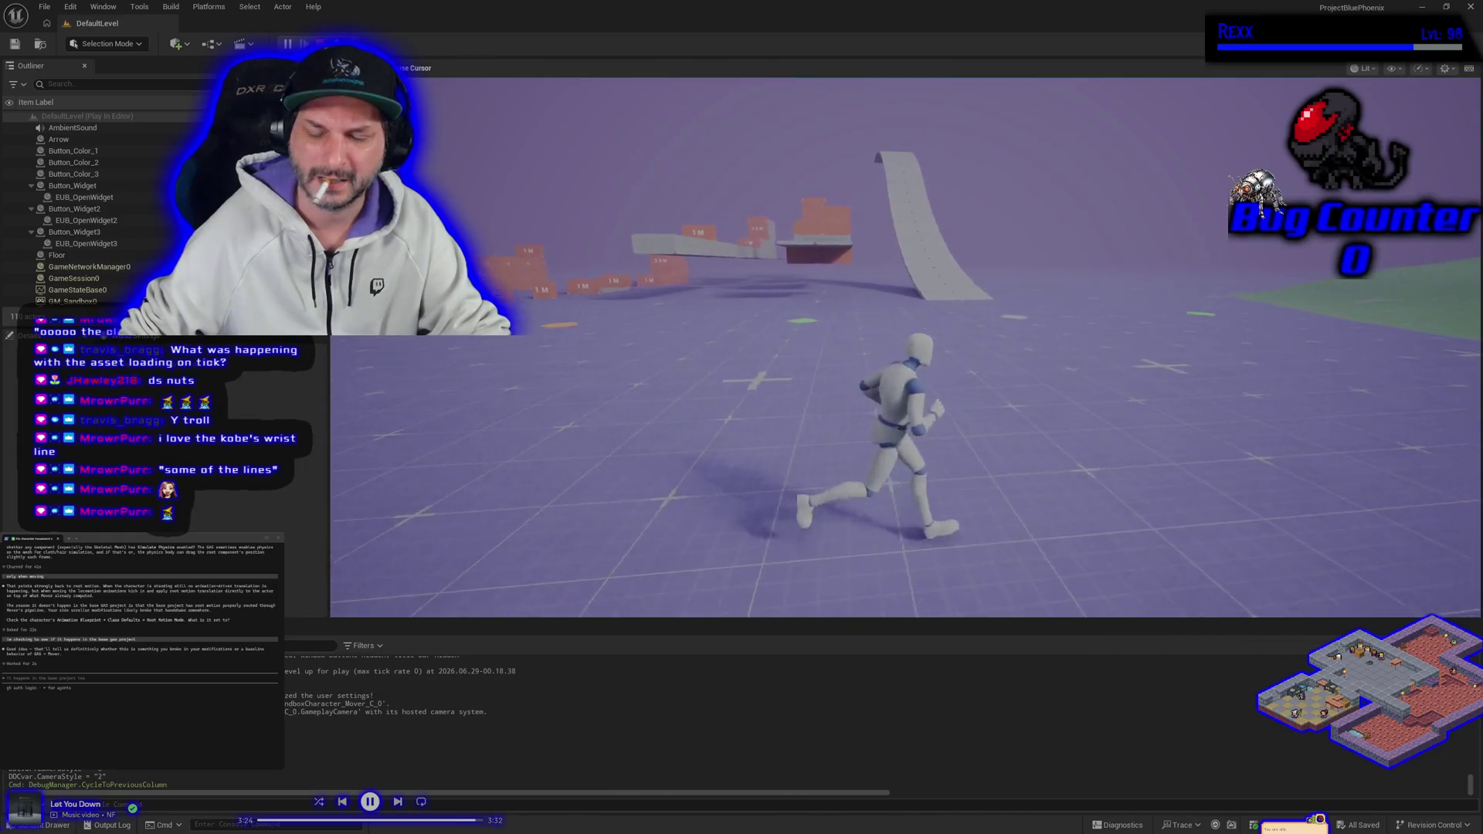
key("Escape")
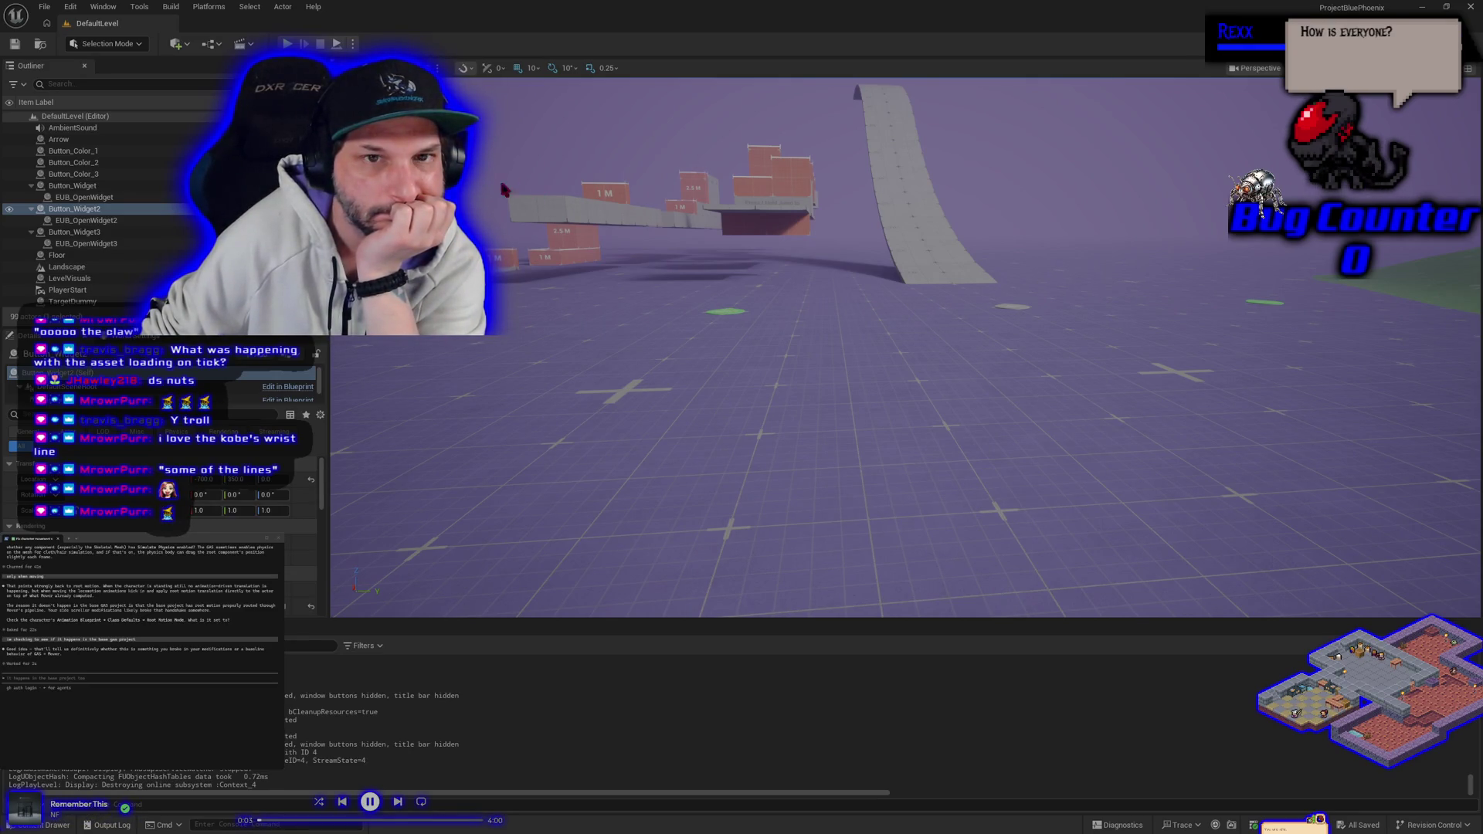
Open the SandboxCharacter_Mover blueprint from the Content Drawer's Blueprints folder.
left_click(46, 825)
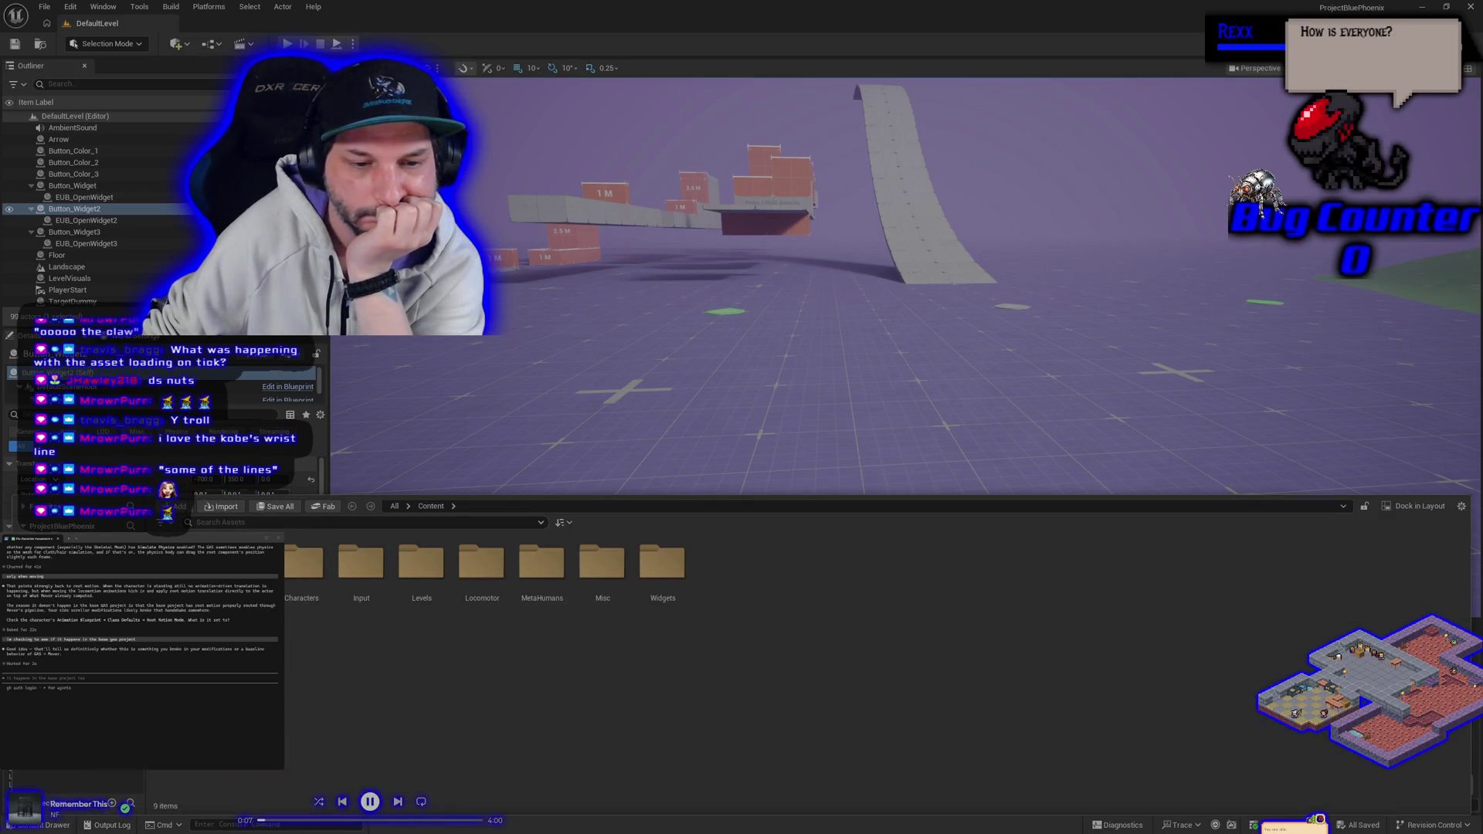
double_click(241, 562)
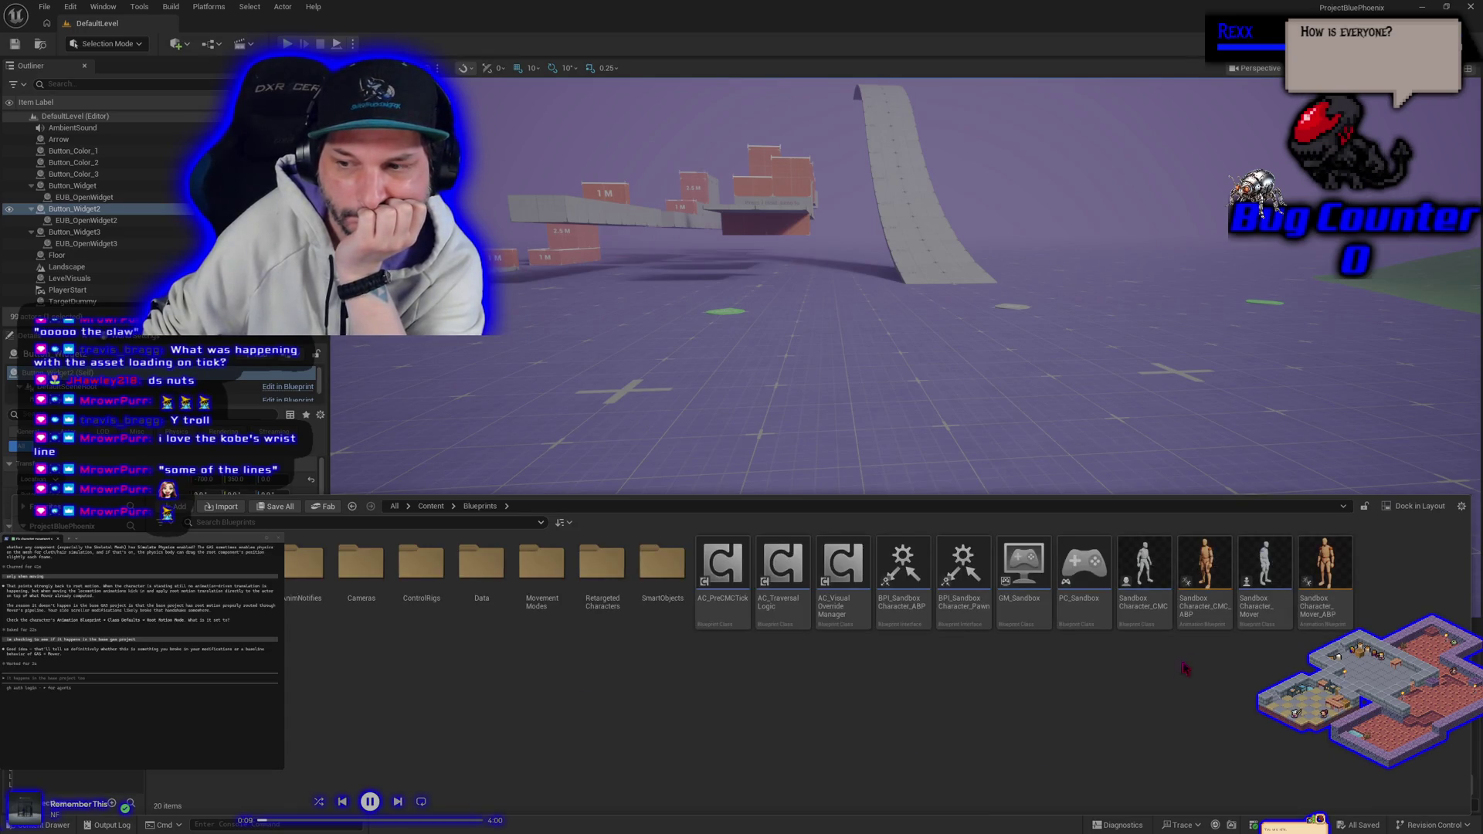
double_click(1265, 610)
type("replica")
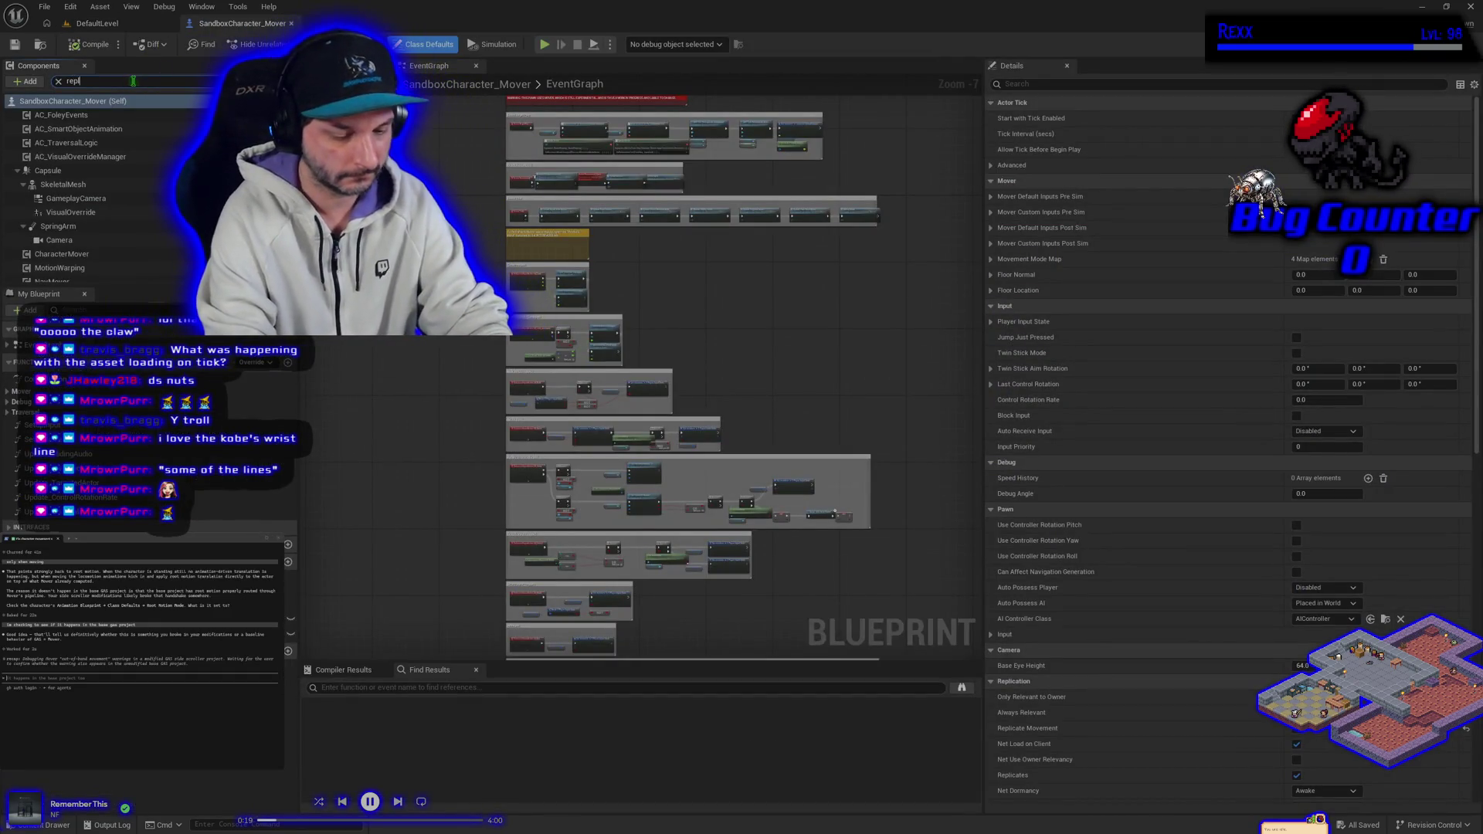
Type and clear a component search filter, then return to the DefaultLevel tab.
type("te")
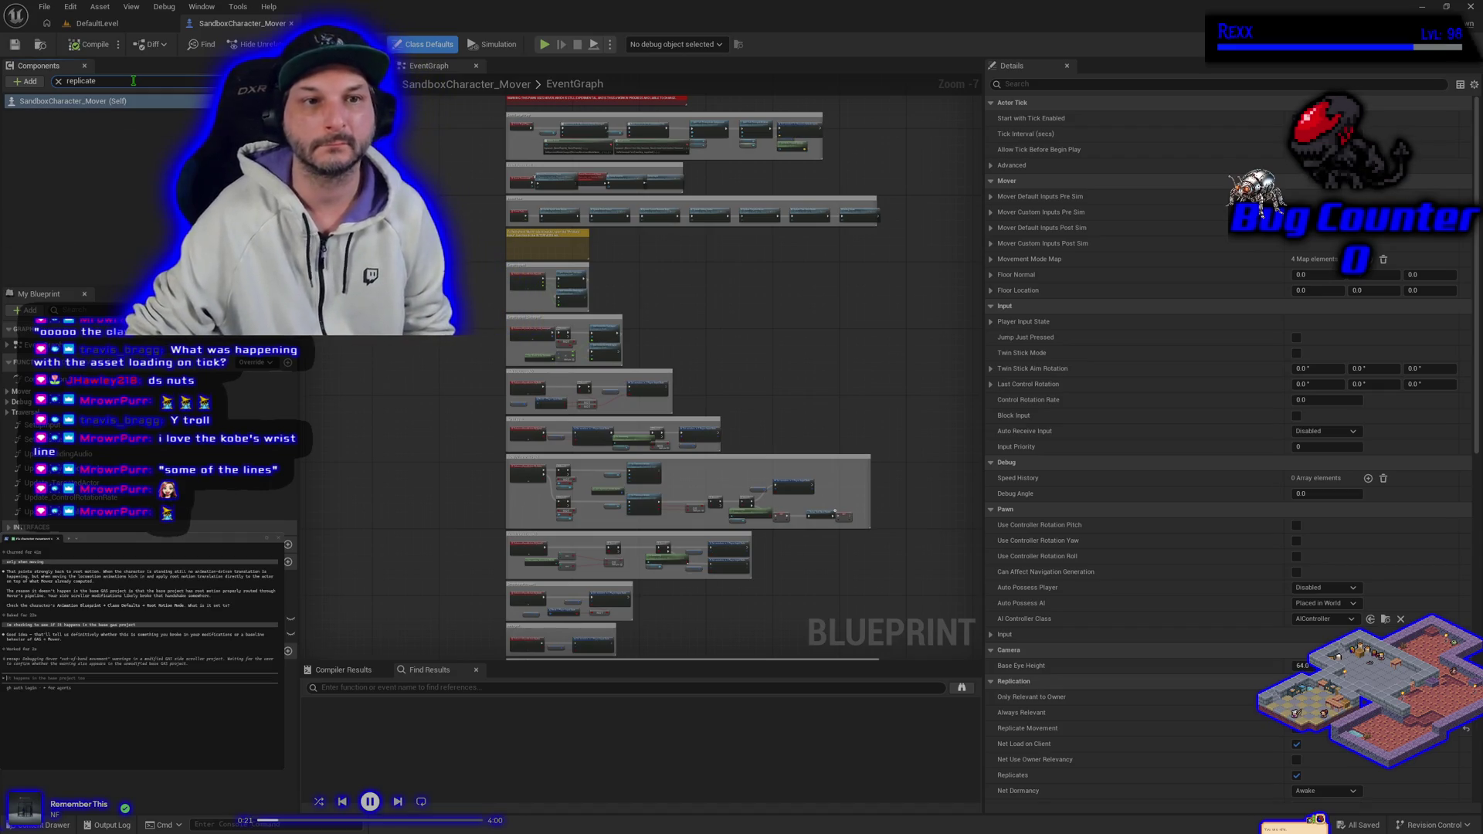
key("BackSpace")
key("BackSpace")
type("replicate")
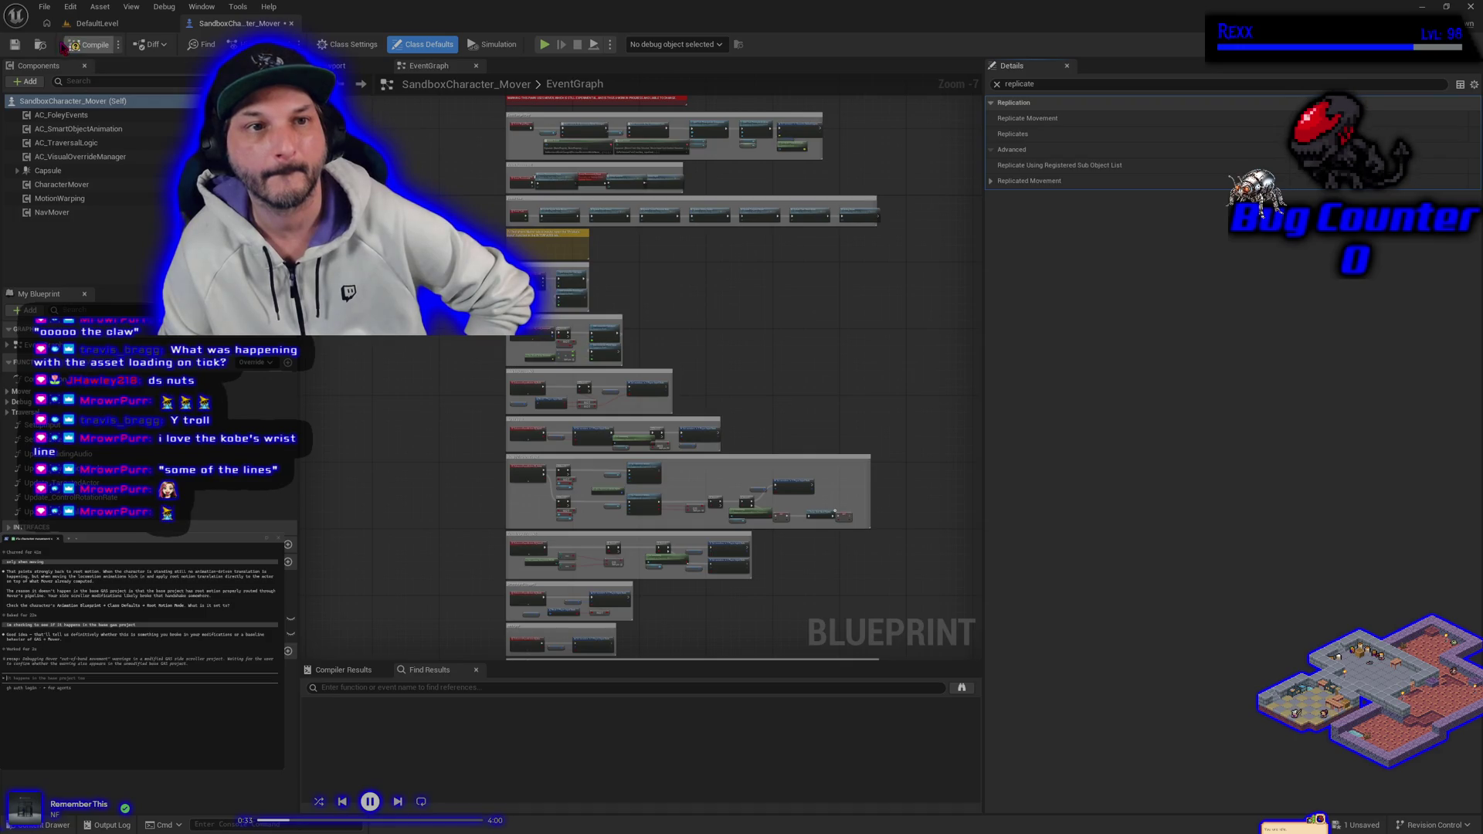
left_click(108, 23)
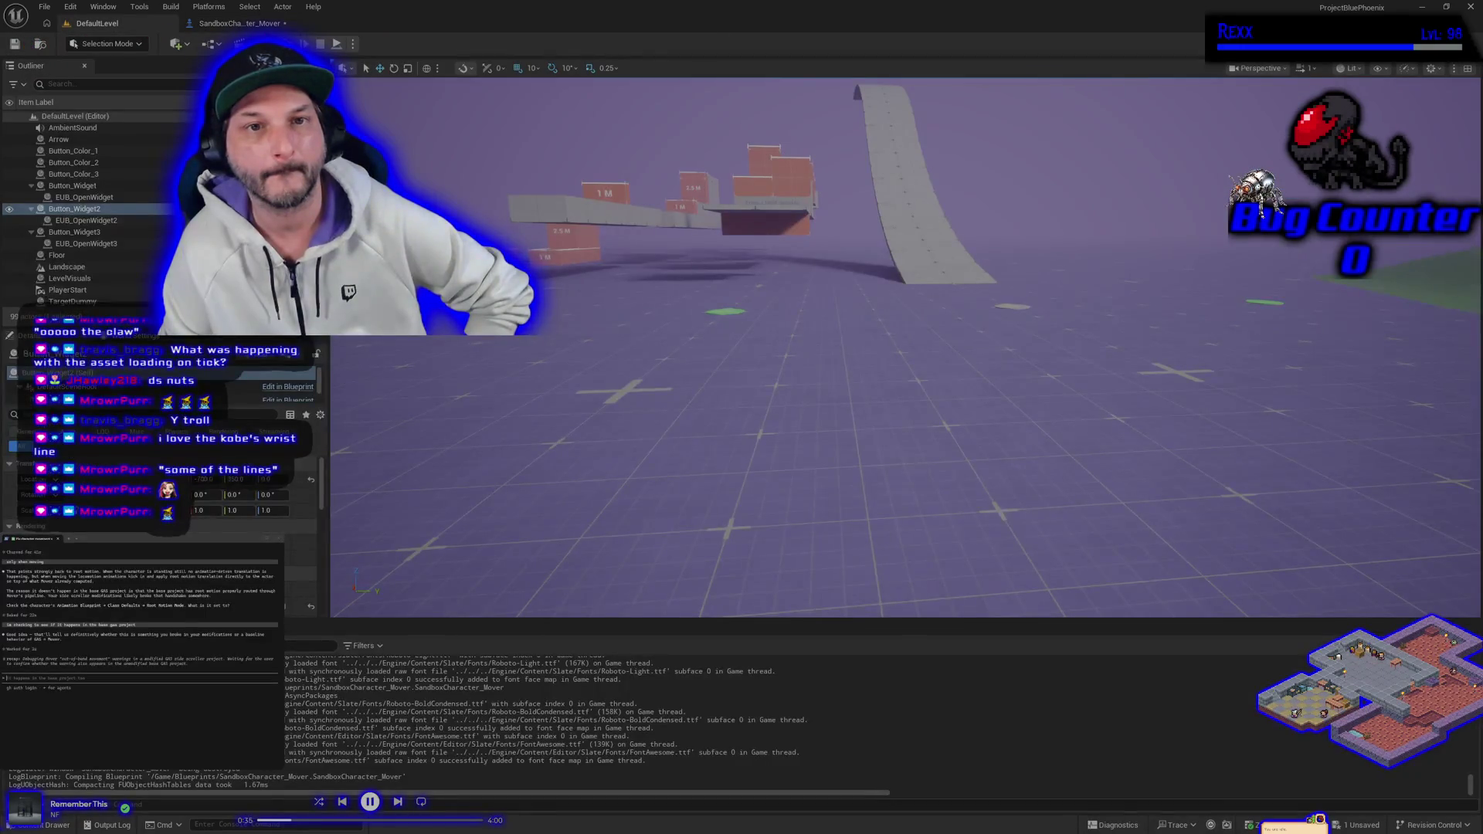
Play-test DefaultLevel again, running the mannequin onto the logo with a camera-style toggle, then stop.
key("alt+p")
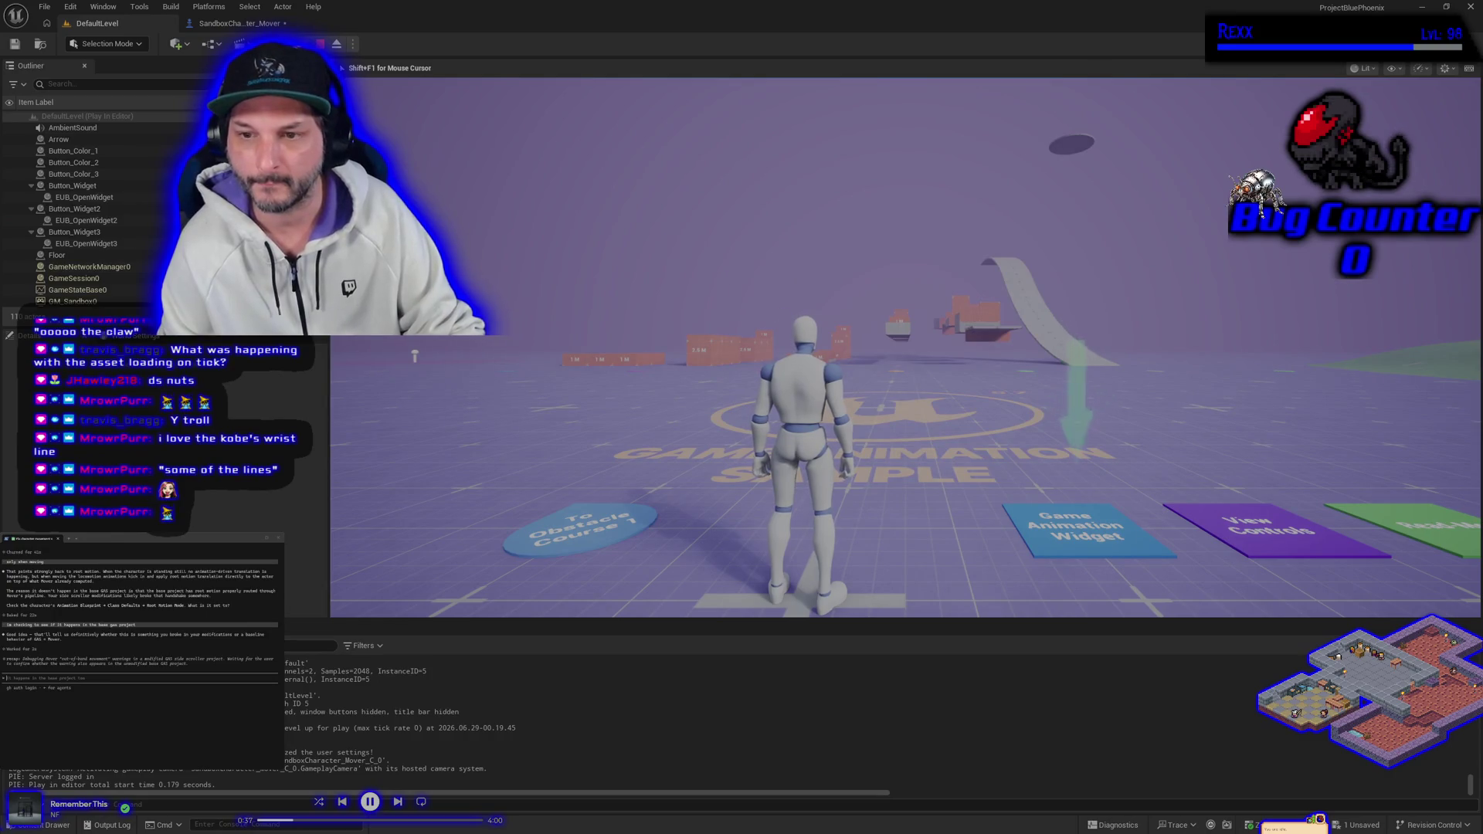
key("w")
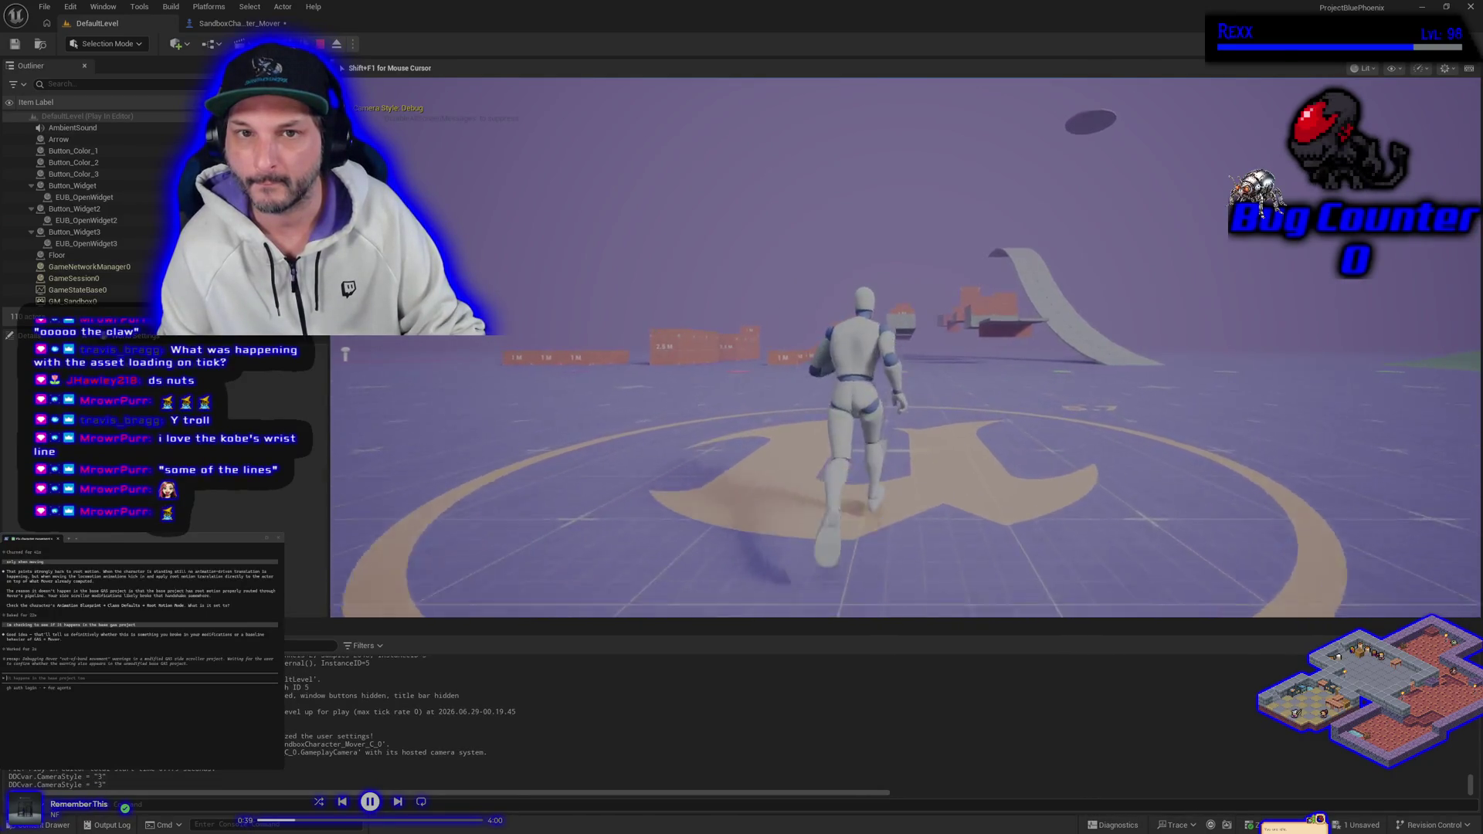
key("c")
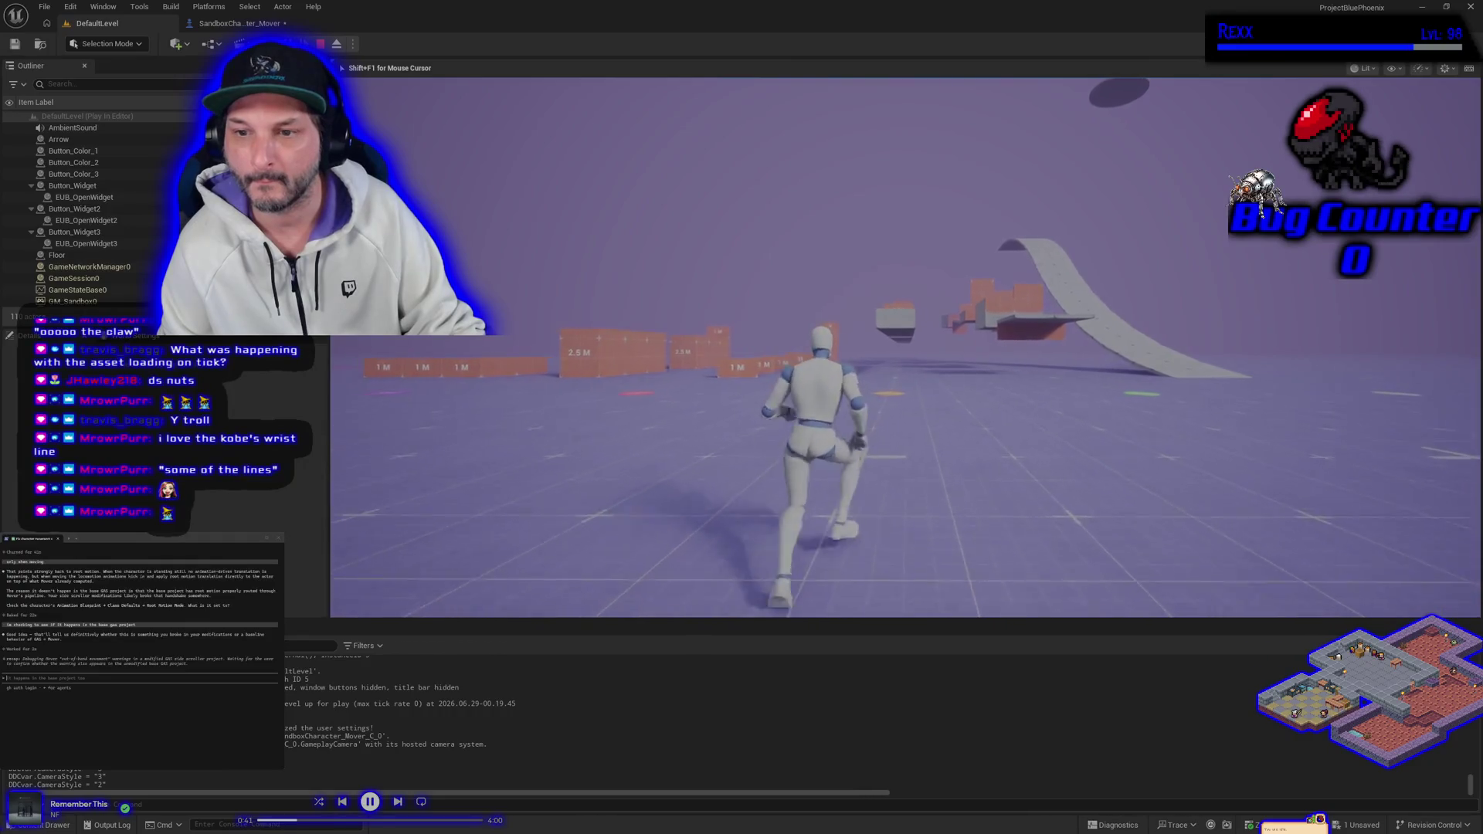
key("a")
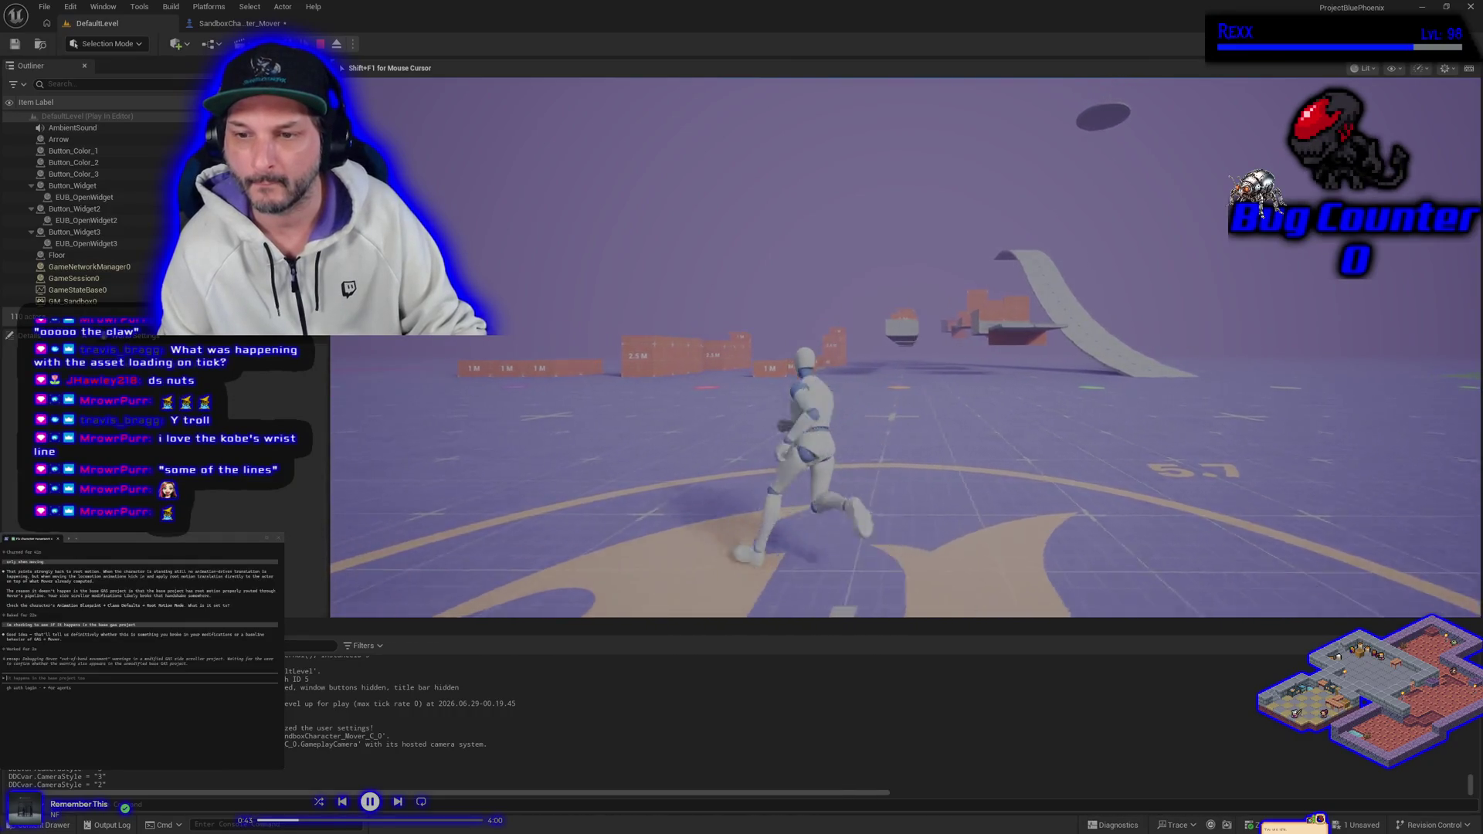
key("d")
key("d")
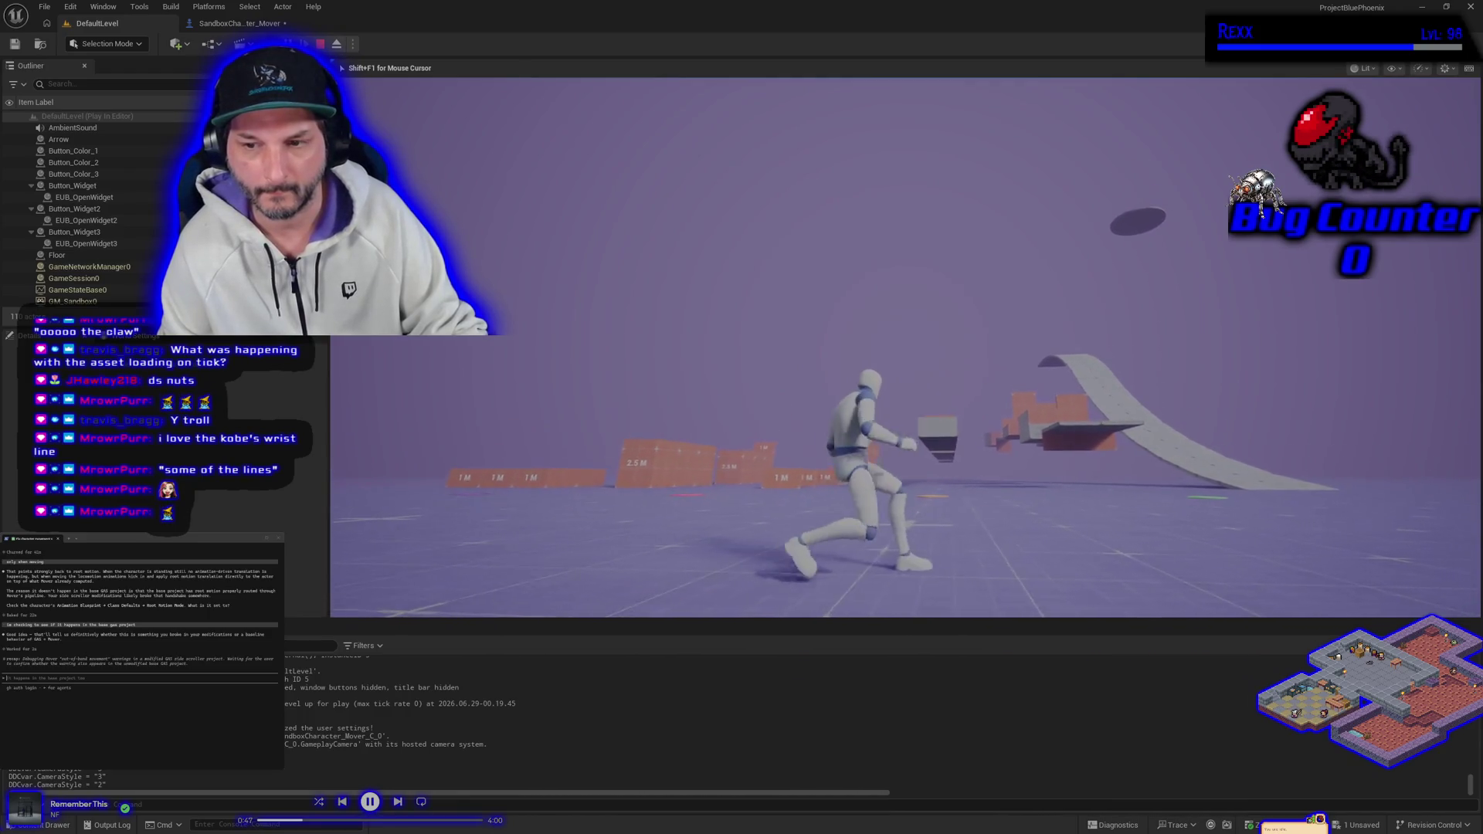
key("d")
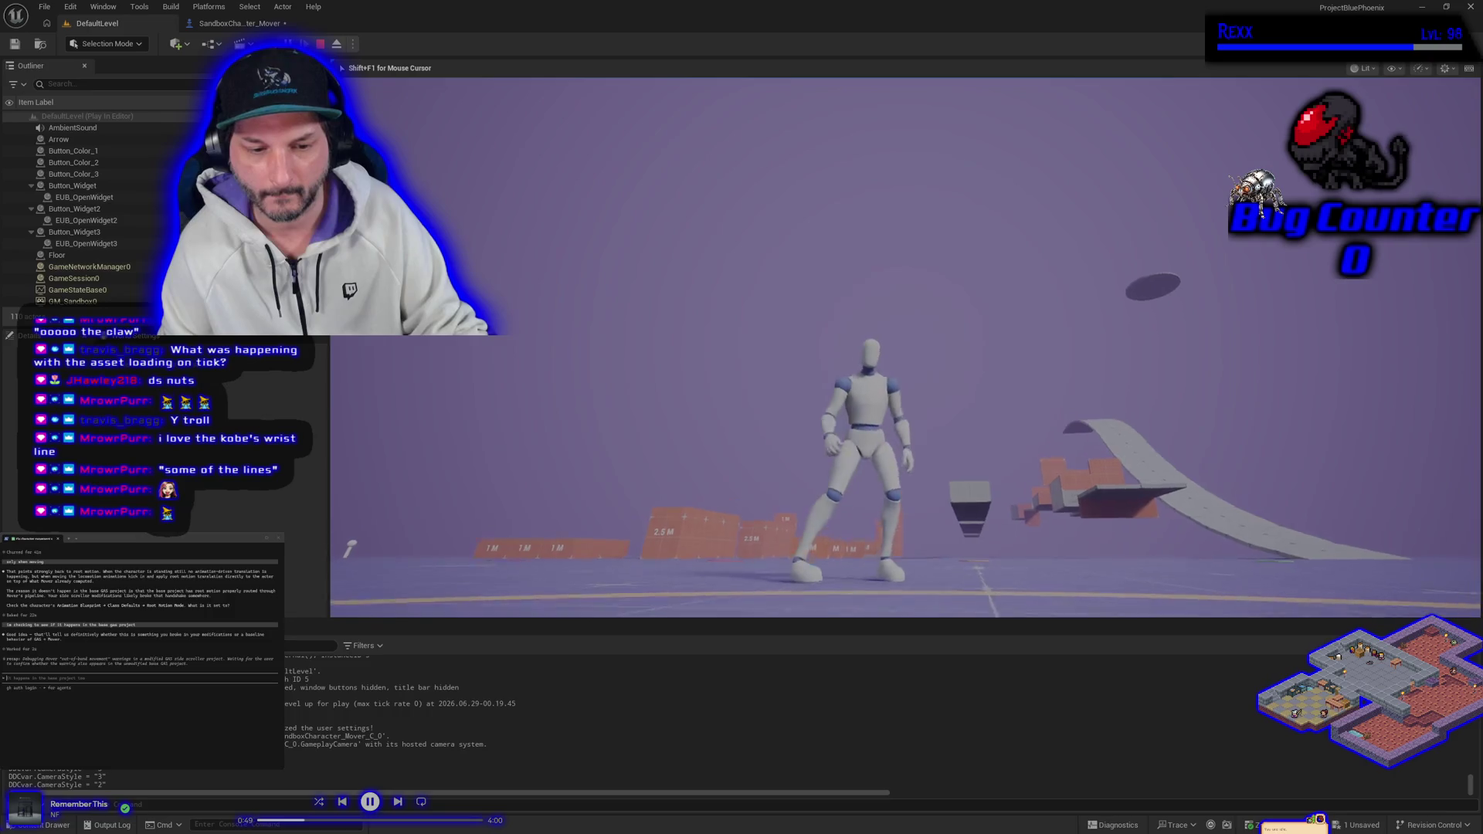
key("d")
key("Escape")
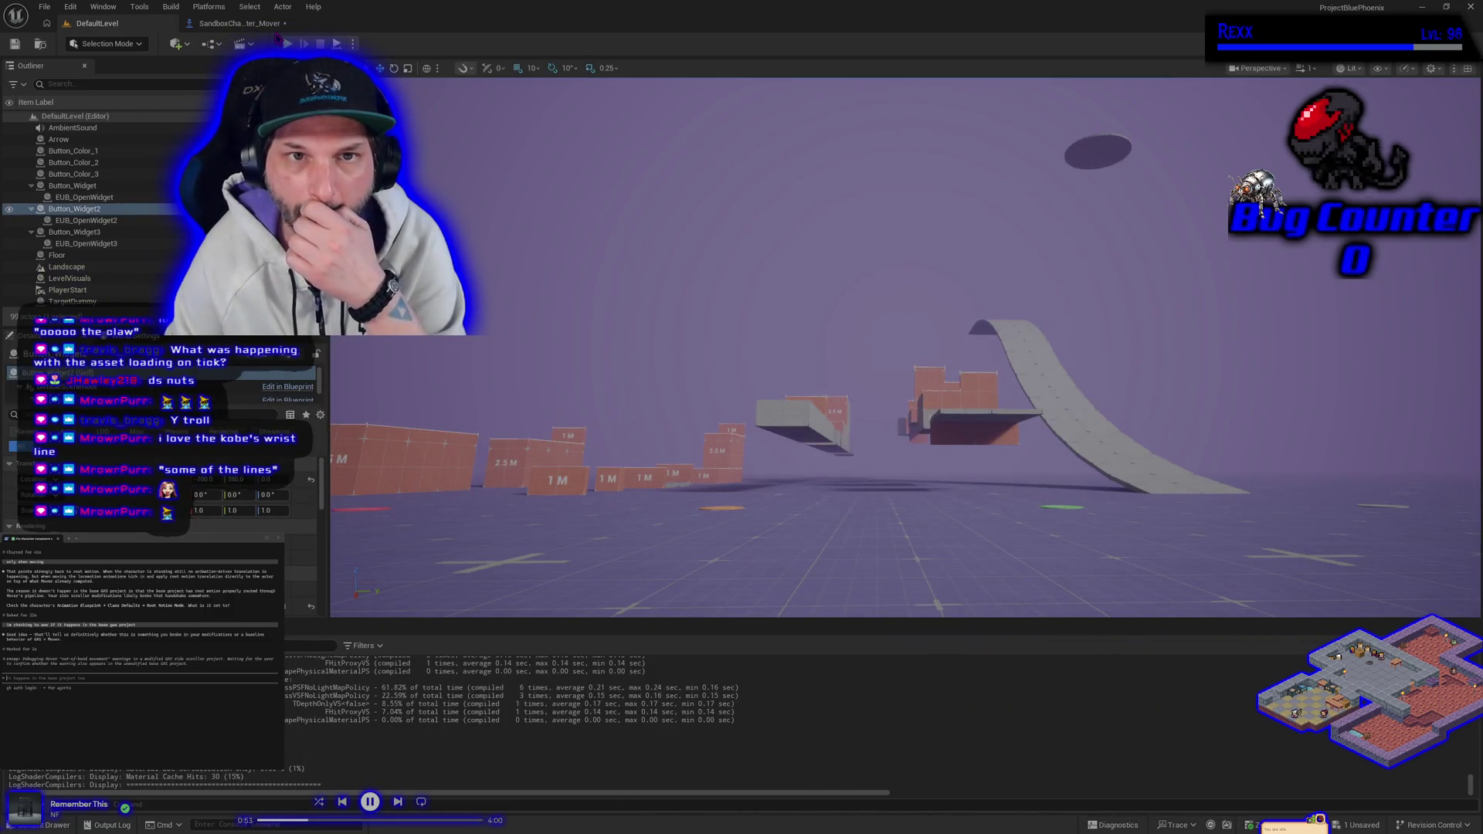
Toggle Replicate Movement in the SandboxCharacter_Mover blueprint and save it.
left_click(232, 24)
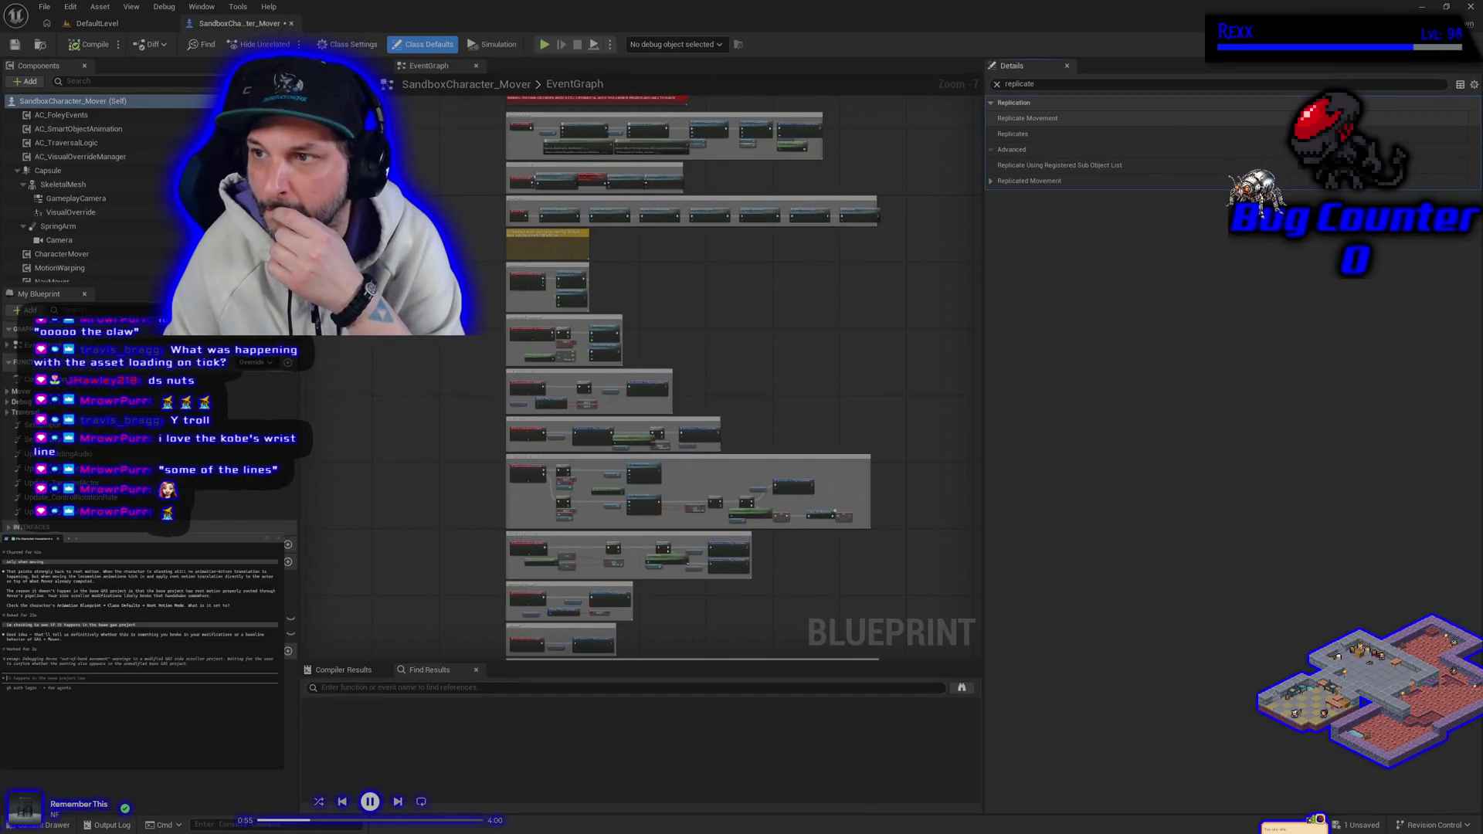
left_click(1236, 118)
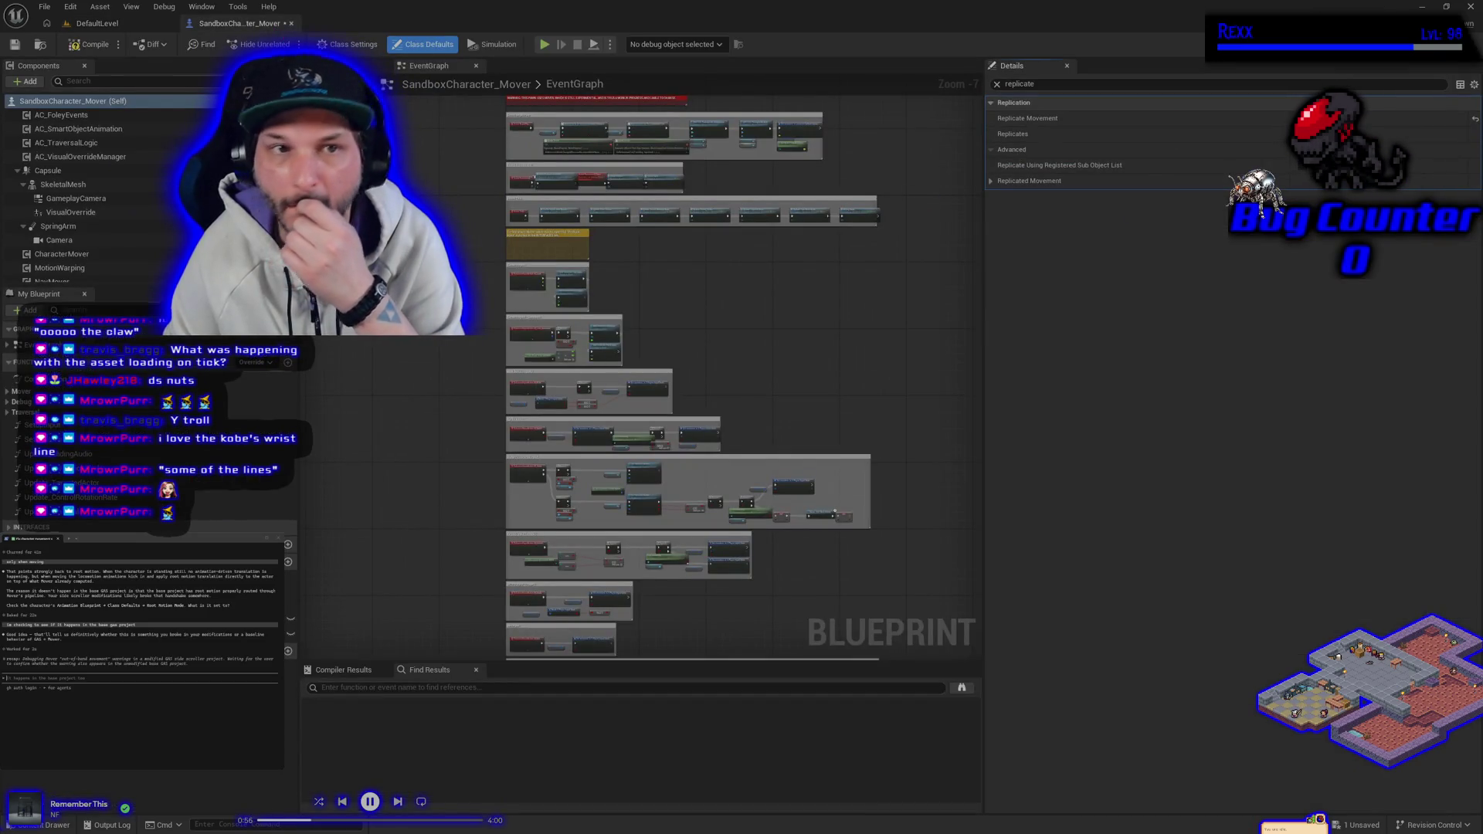
left_click(14, 44)
Break the Triggered wires of IA_Look and IA_Look_Gamepad, then start a simulation.
scroll(669, 371, "up", 2)
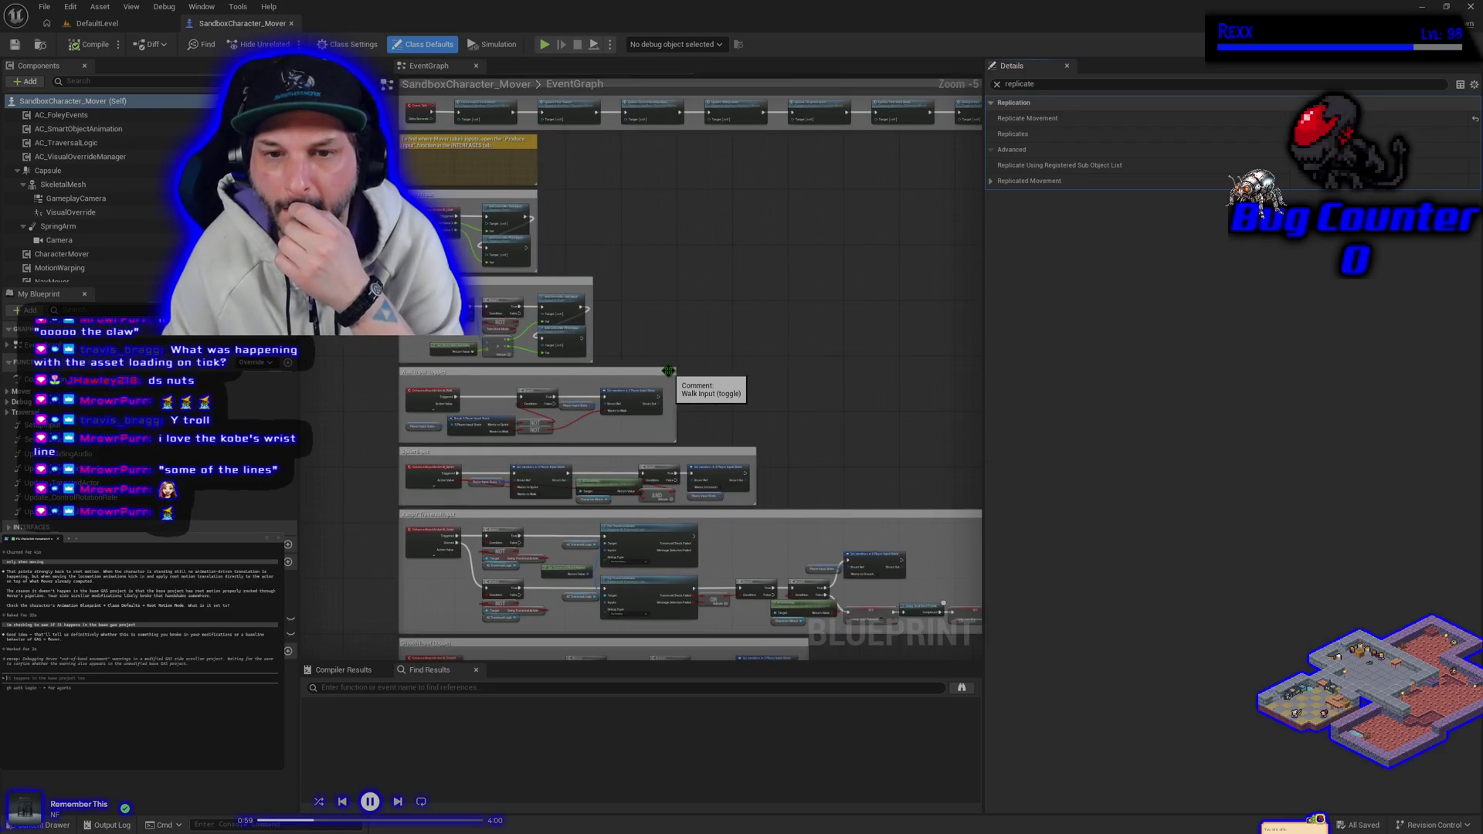
scroll(669, 372, "up", 2)
left_click_drag(646, 308, 801, 382)
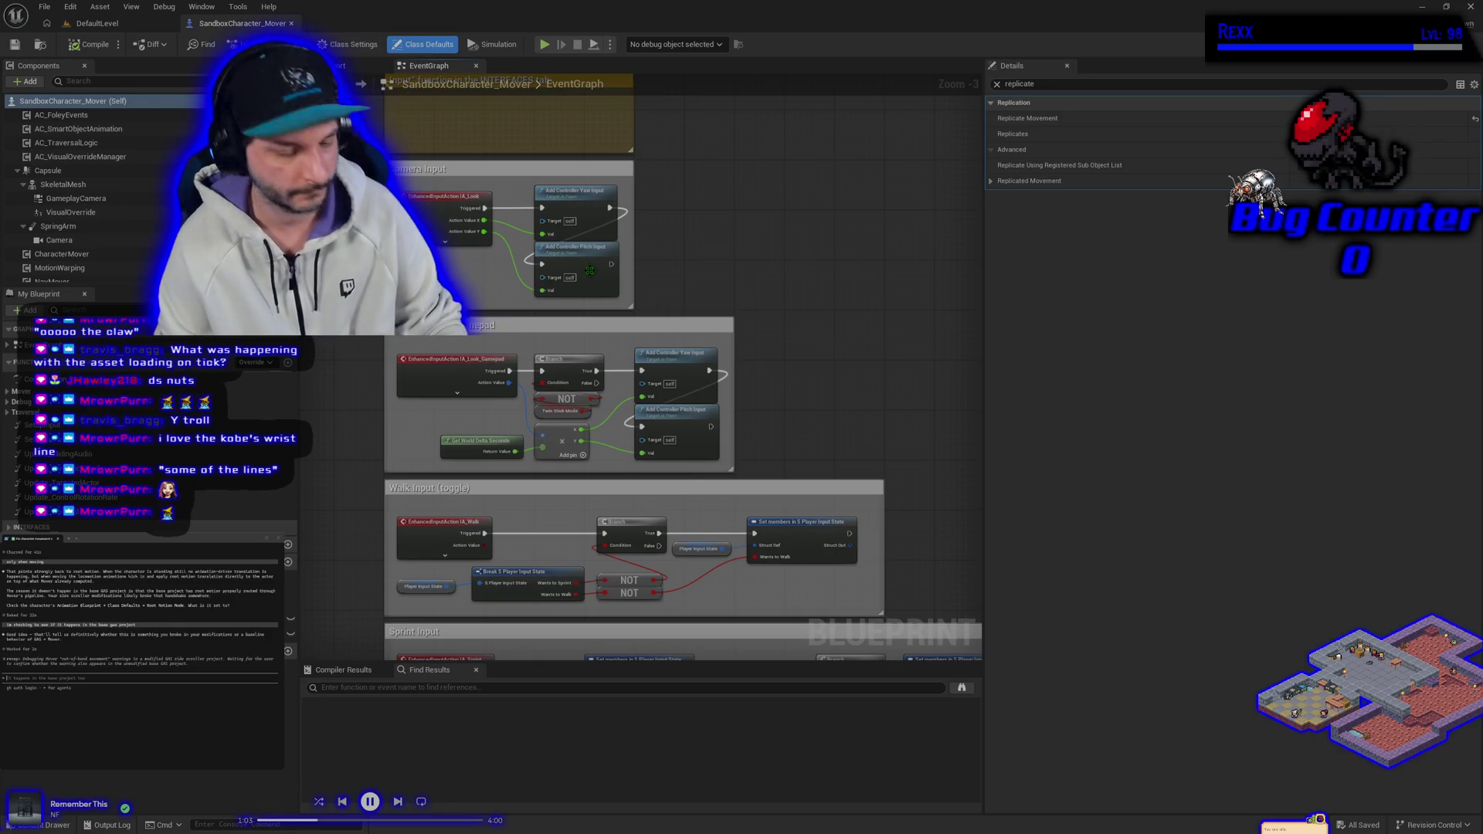
left_click(484, 207, "alt")
left_click(515, 374, "alt")
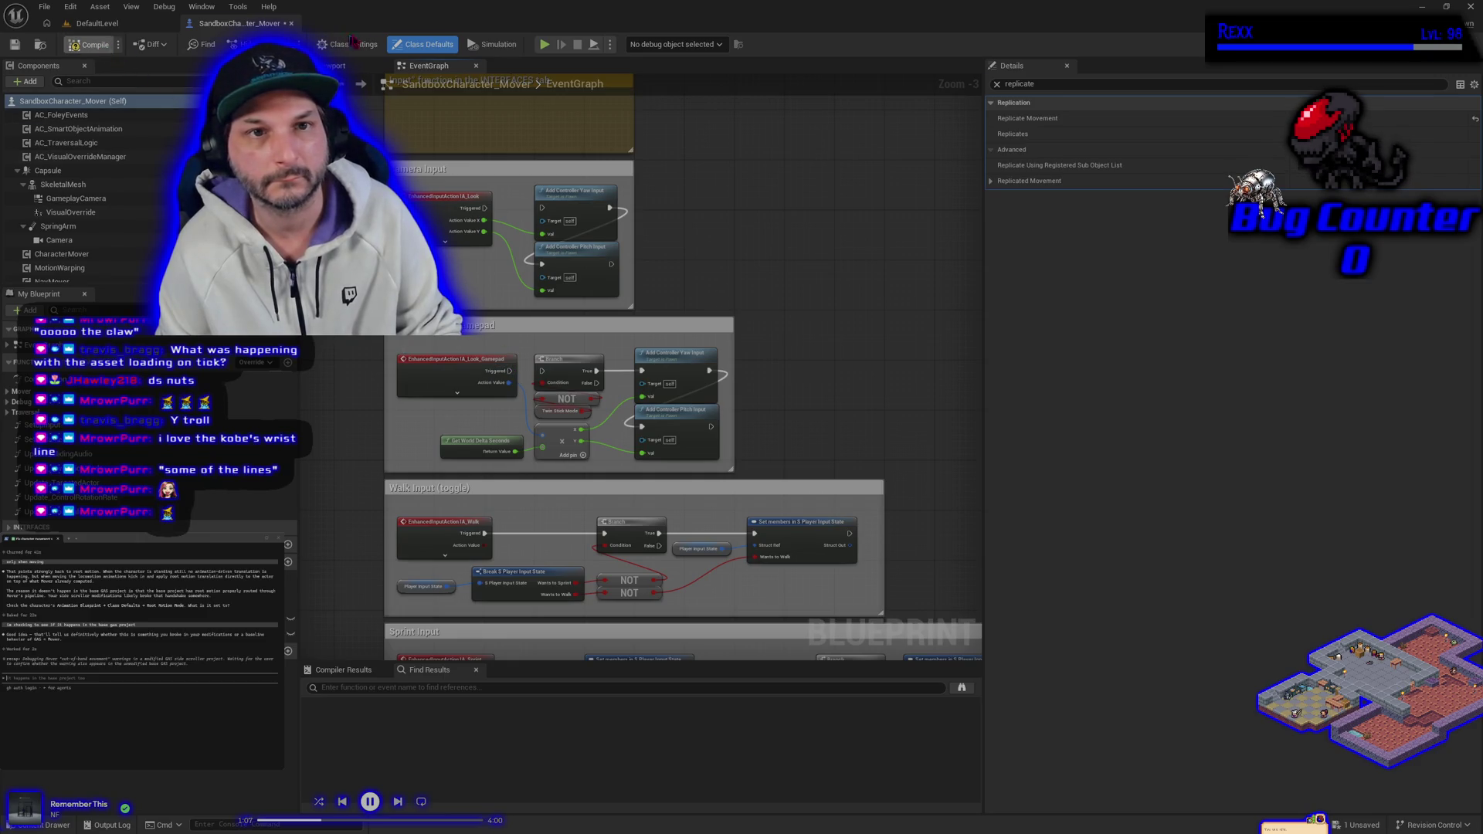
left_click(545, 45)
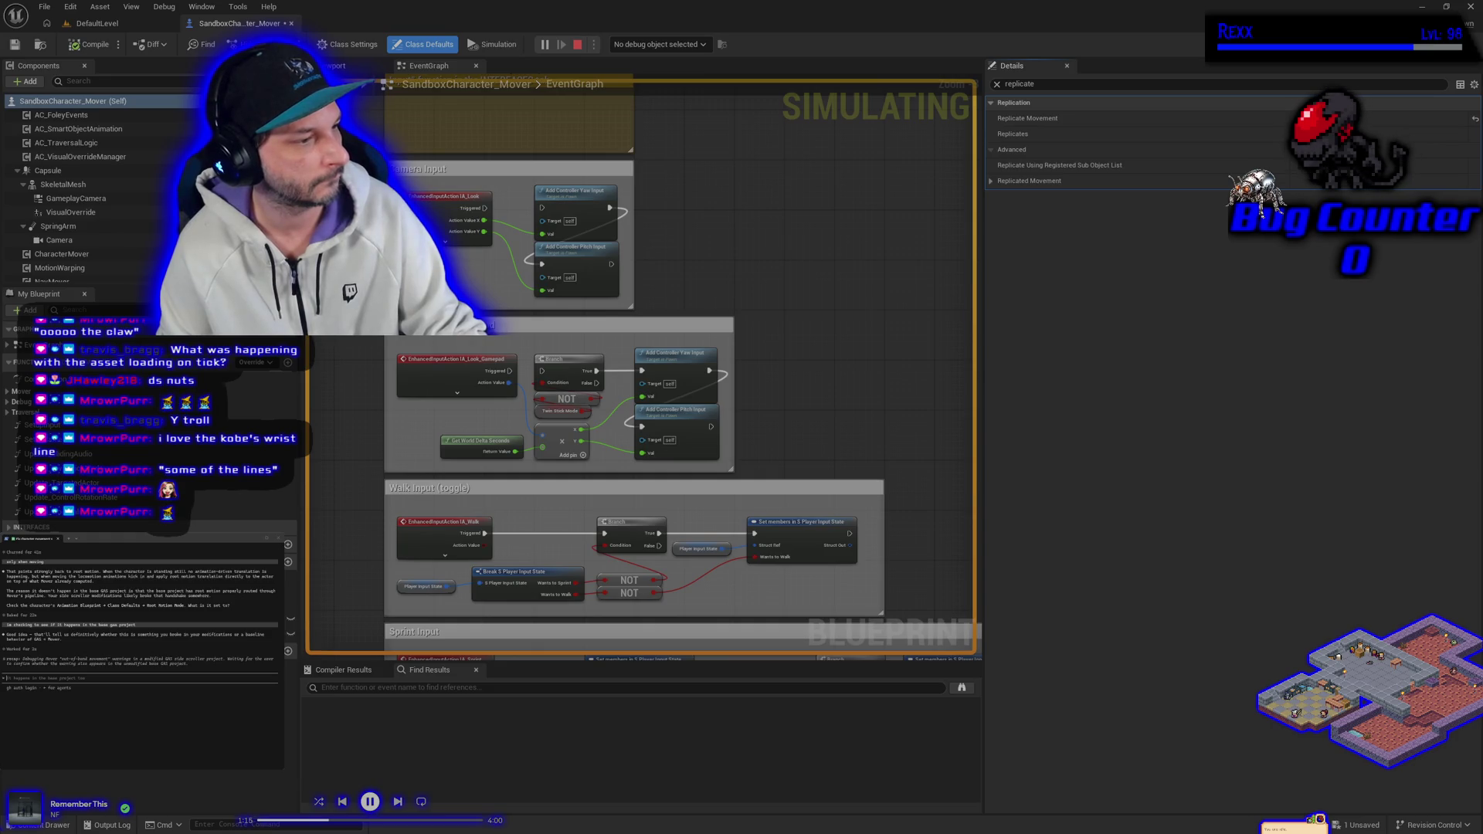
Stop the simulation and start playing DefaultLevel from its level tab.
key("Escape")
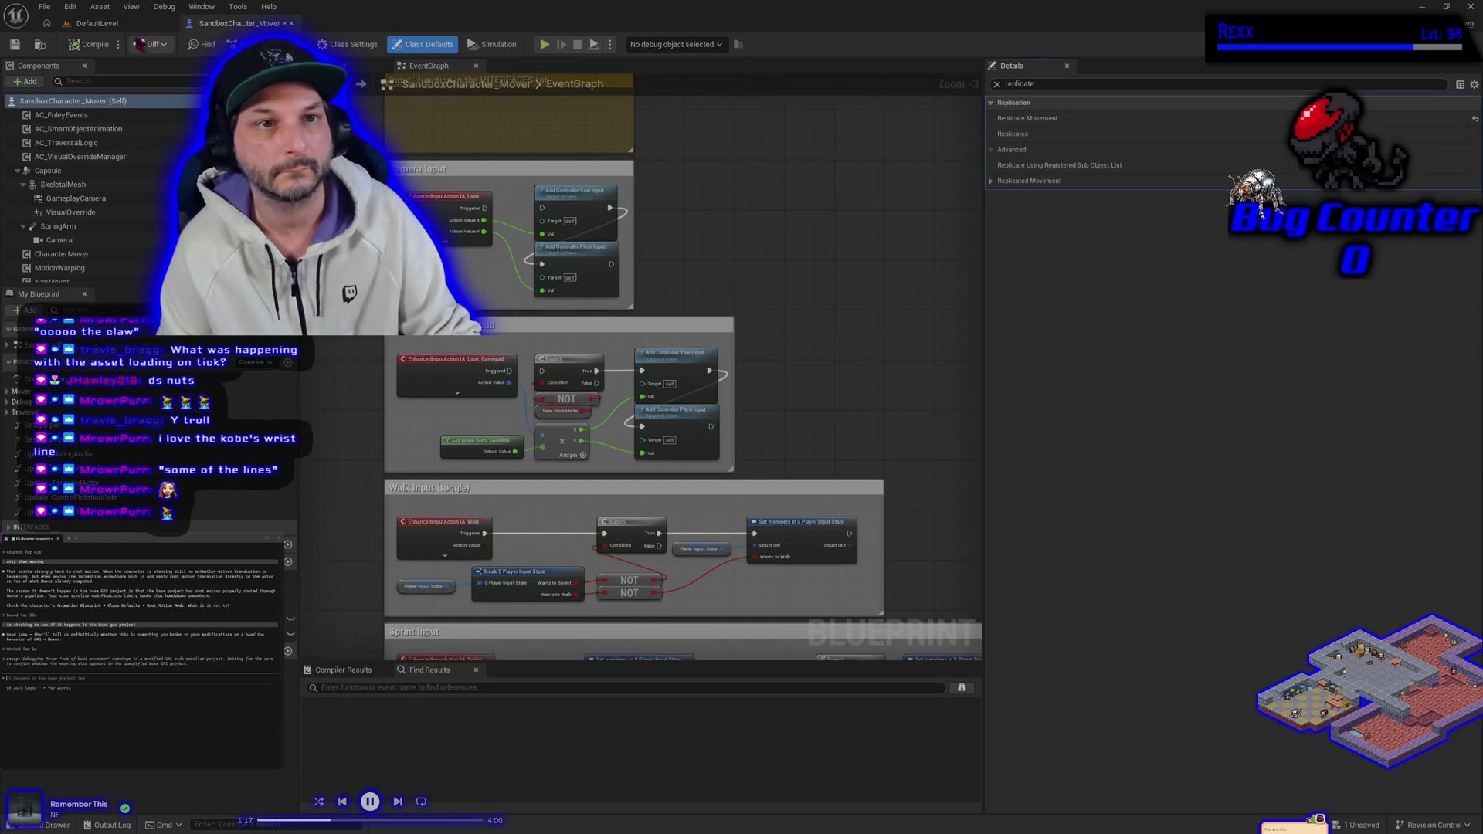
left_click(93, 23)
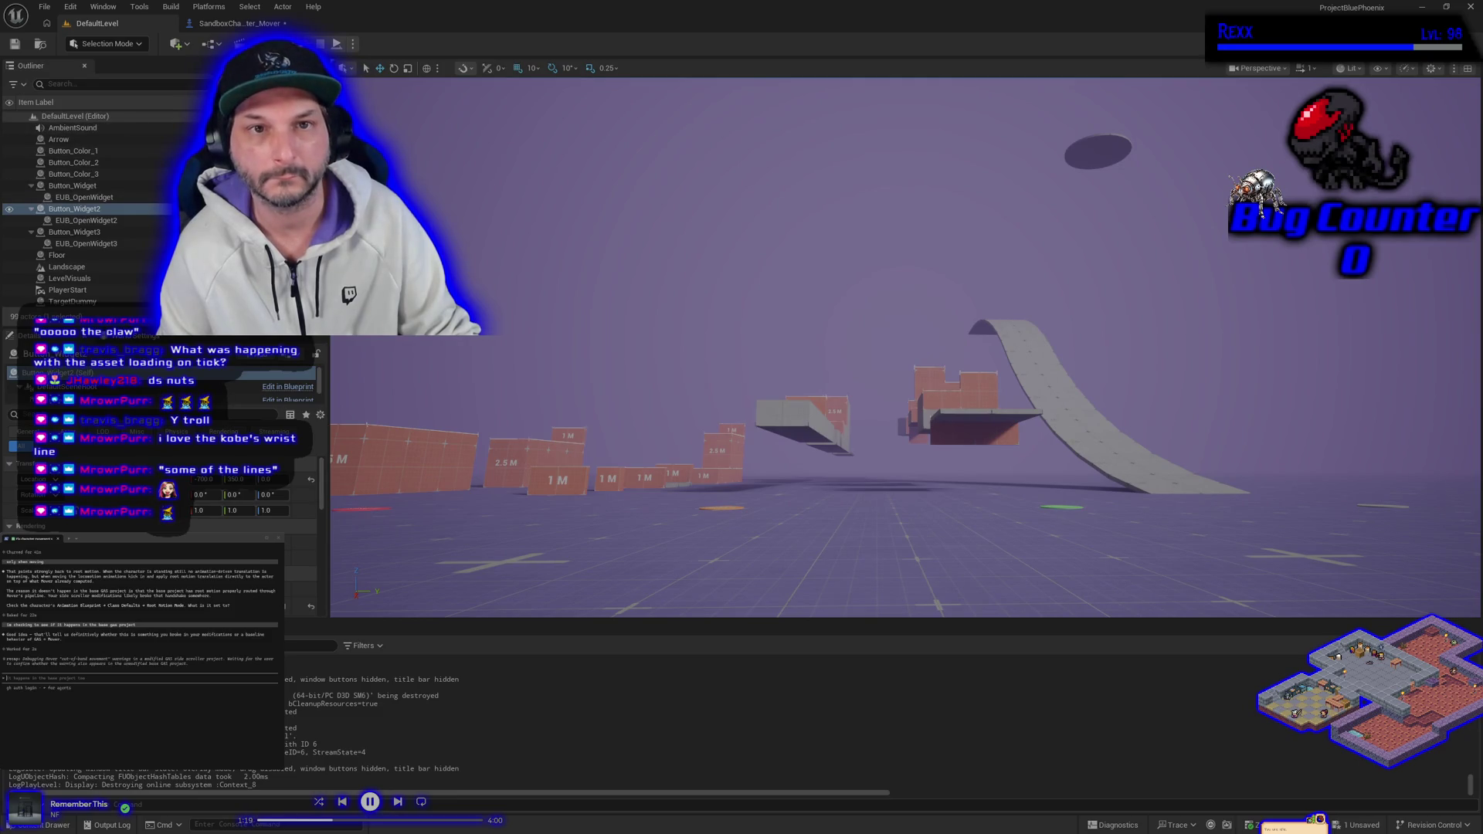
key("alt+p")
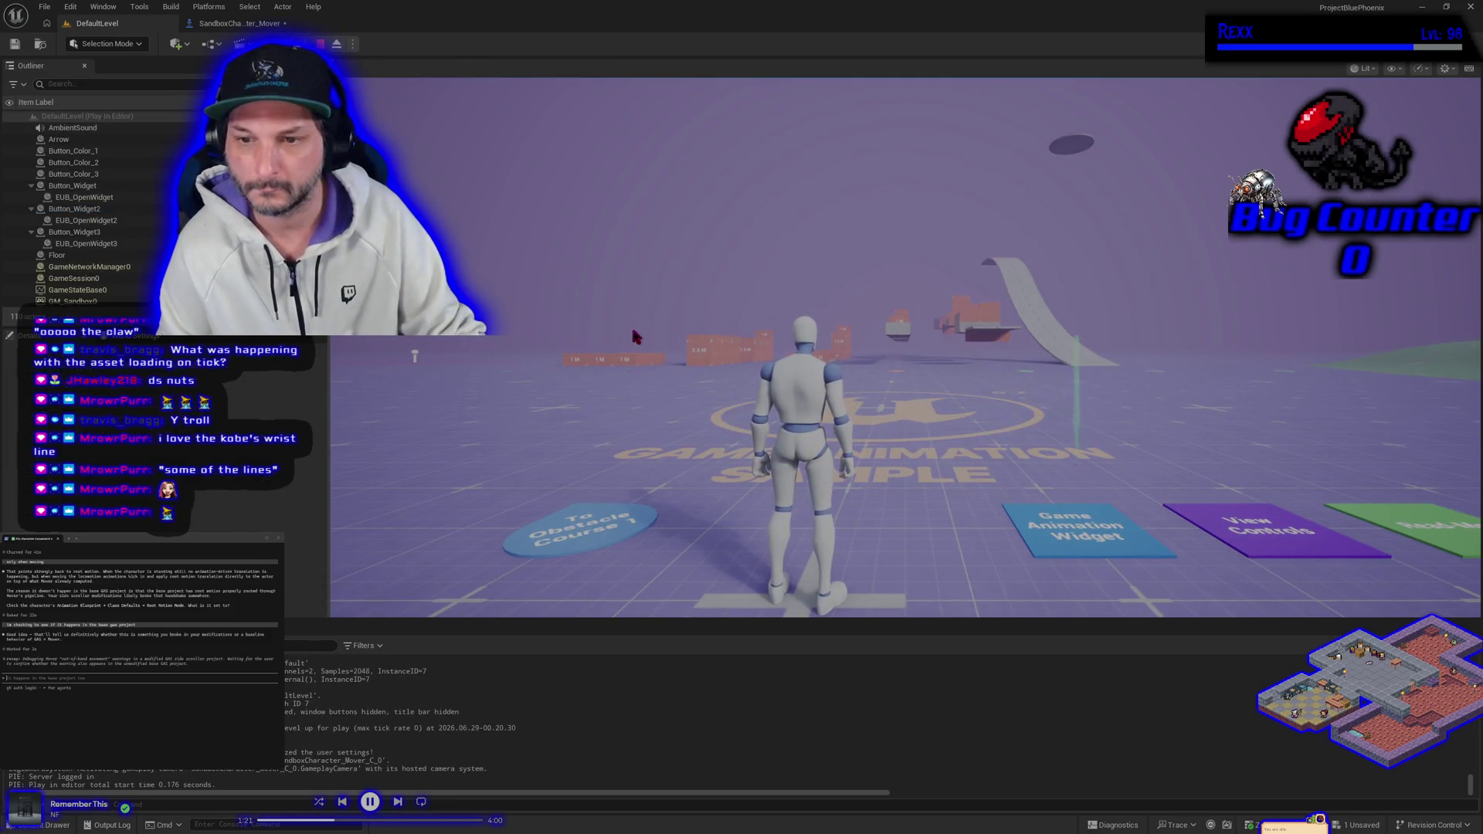
Run the mannequin forward, left and right across the plaza, then end the play session.
key("w")
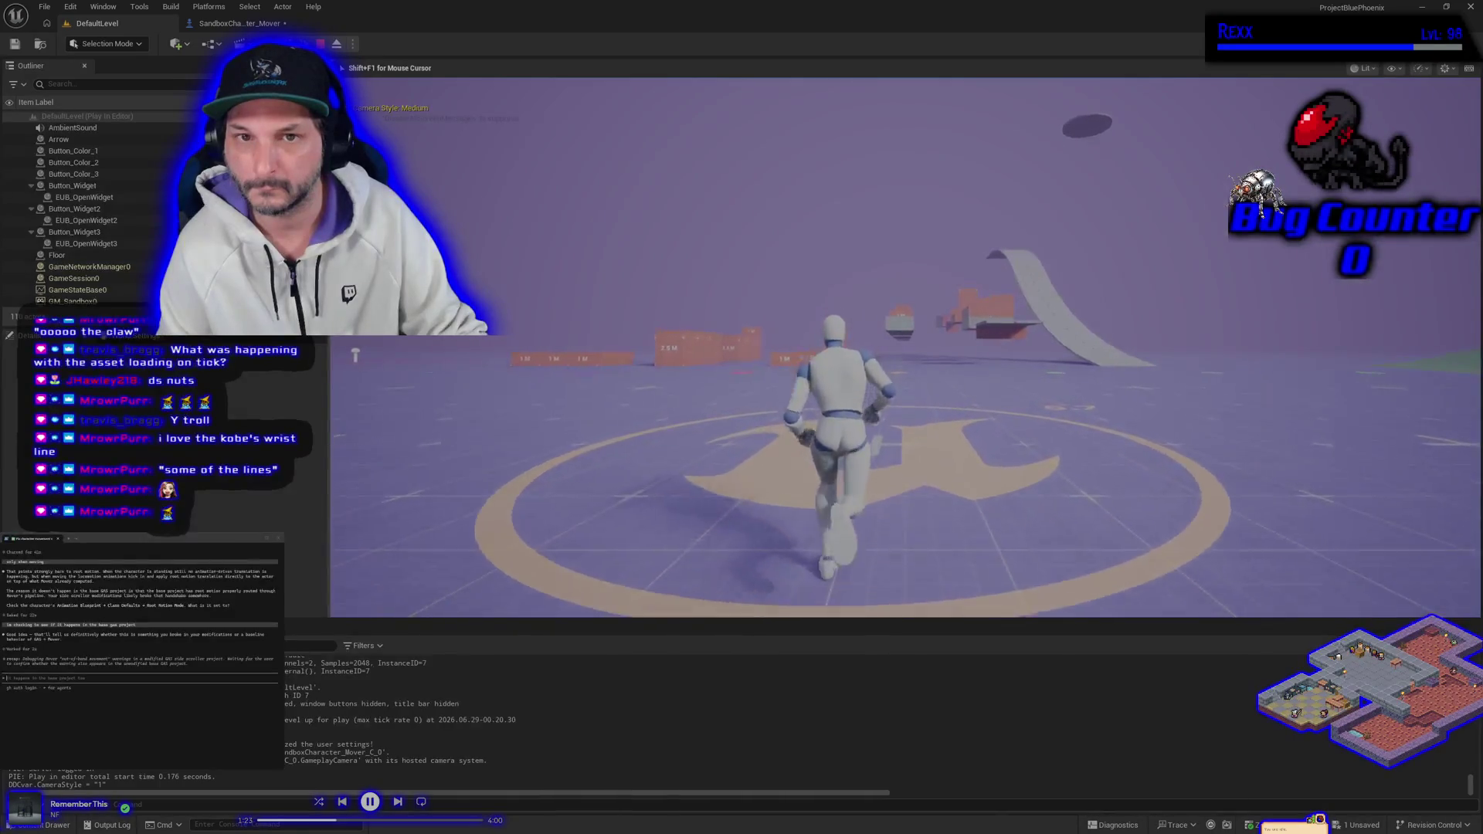
key("a")
key("d")
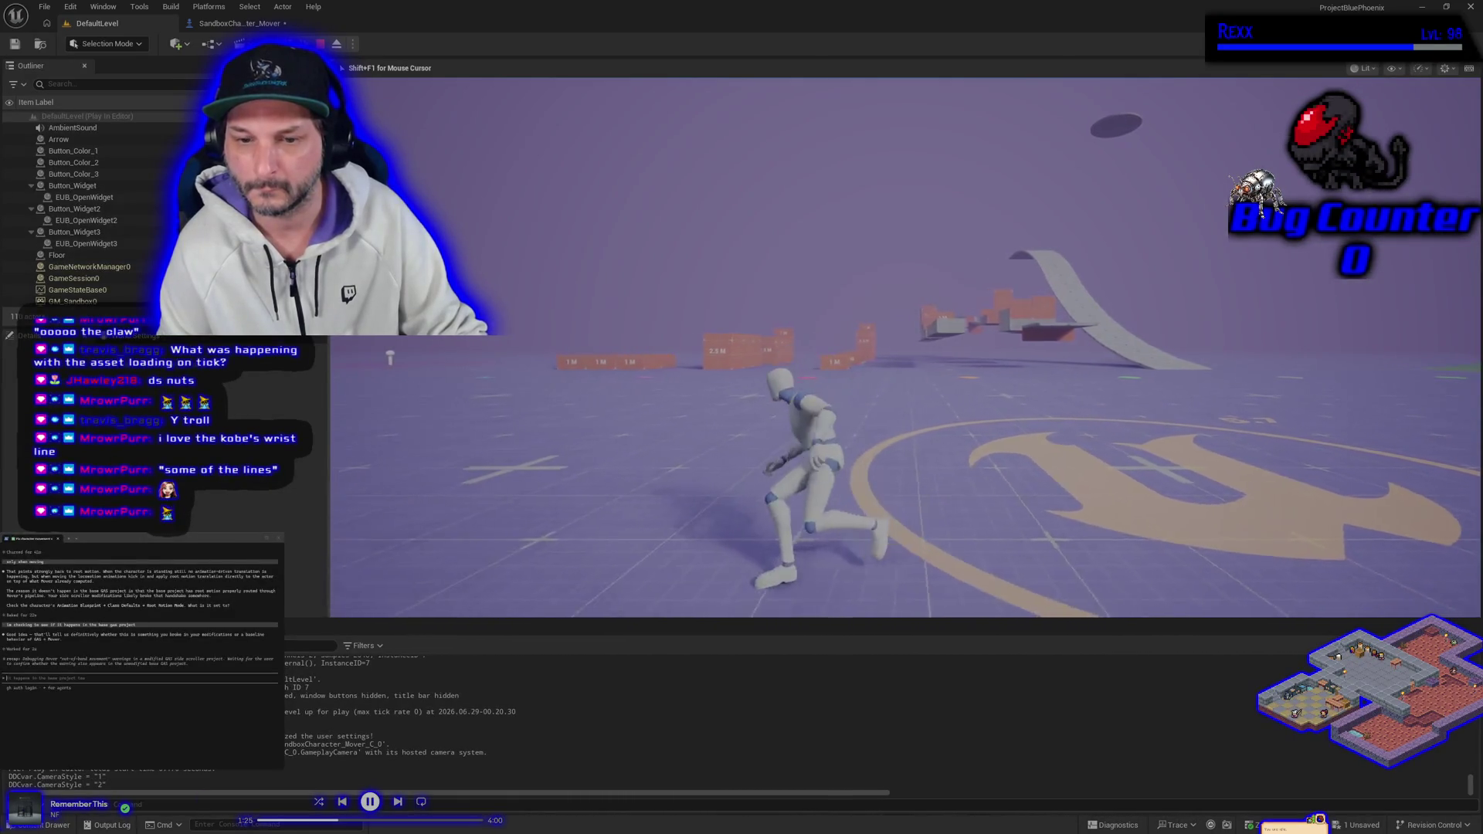
key("w")
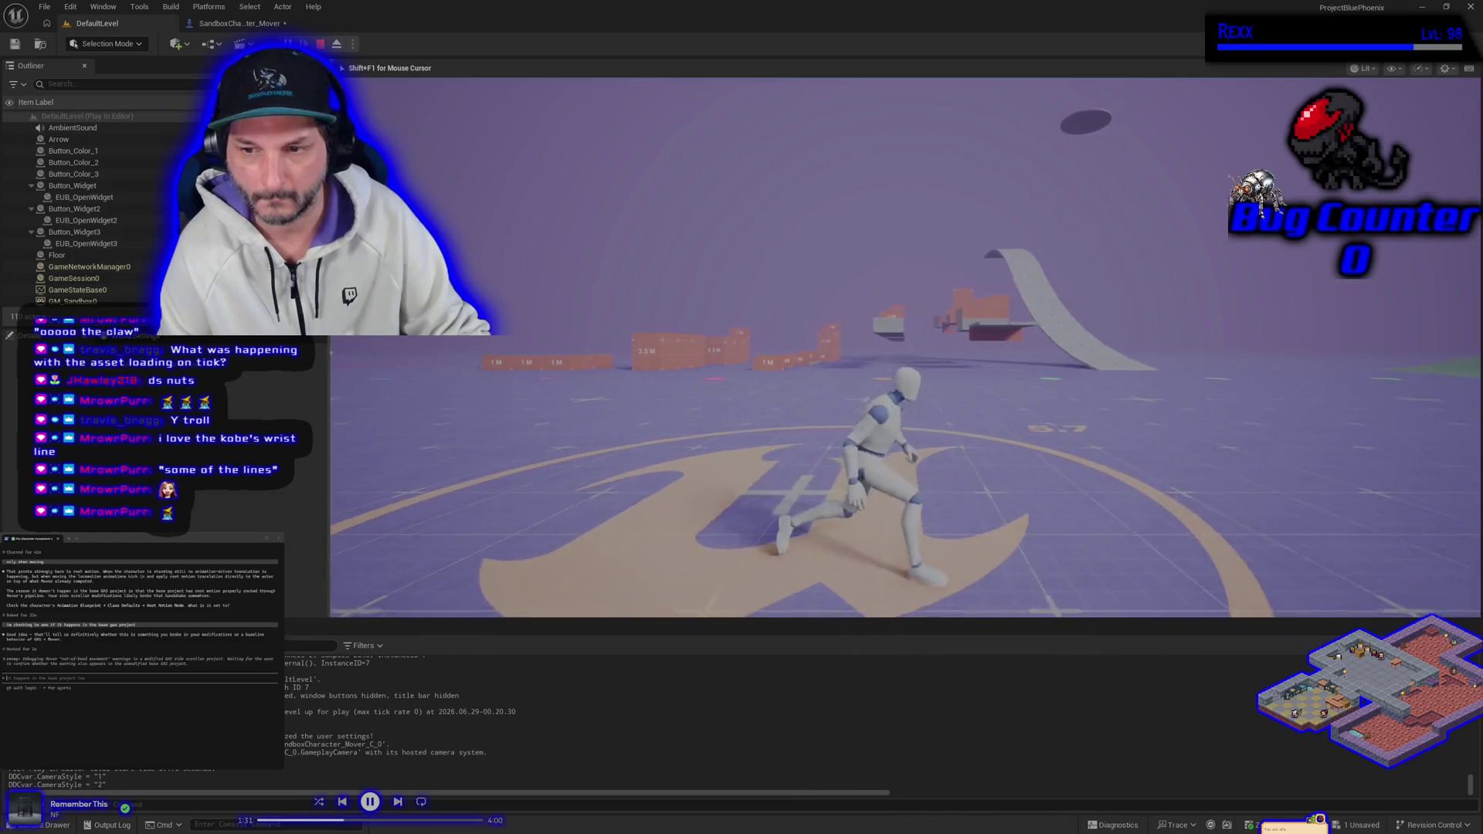
key("a")
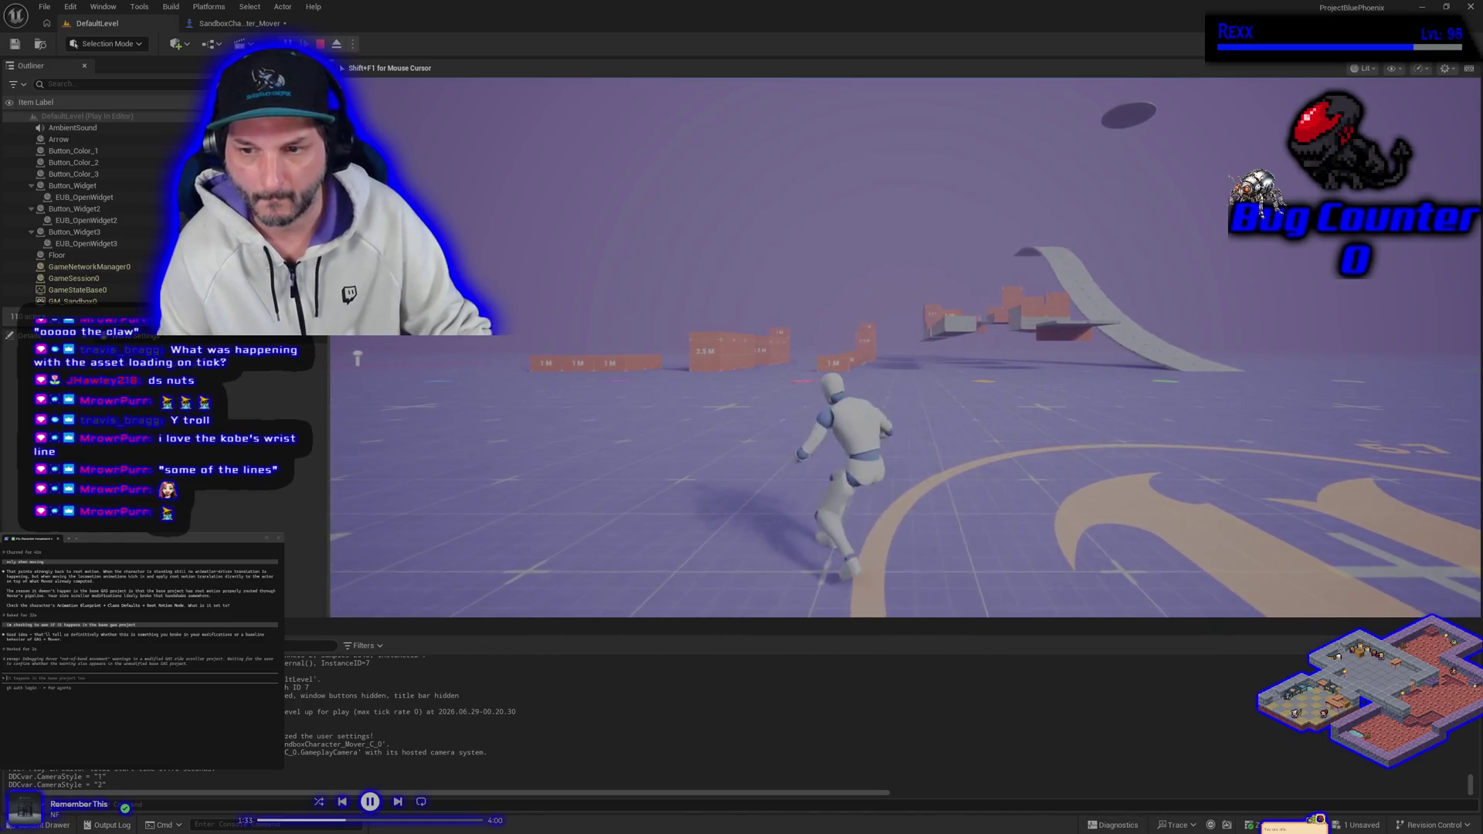
key("d")
key("w")
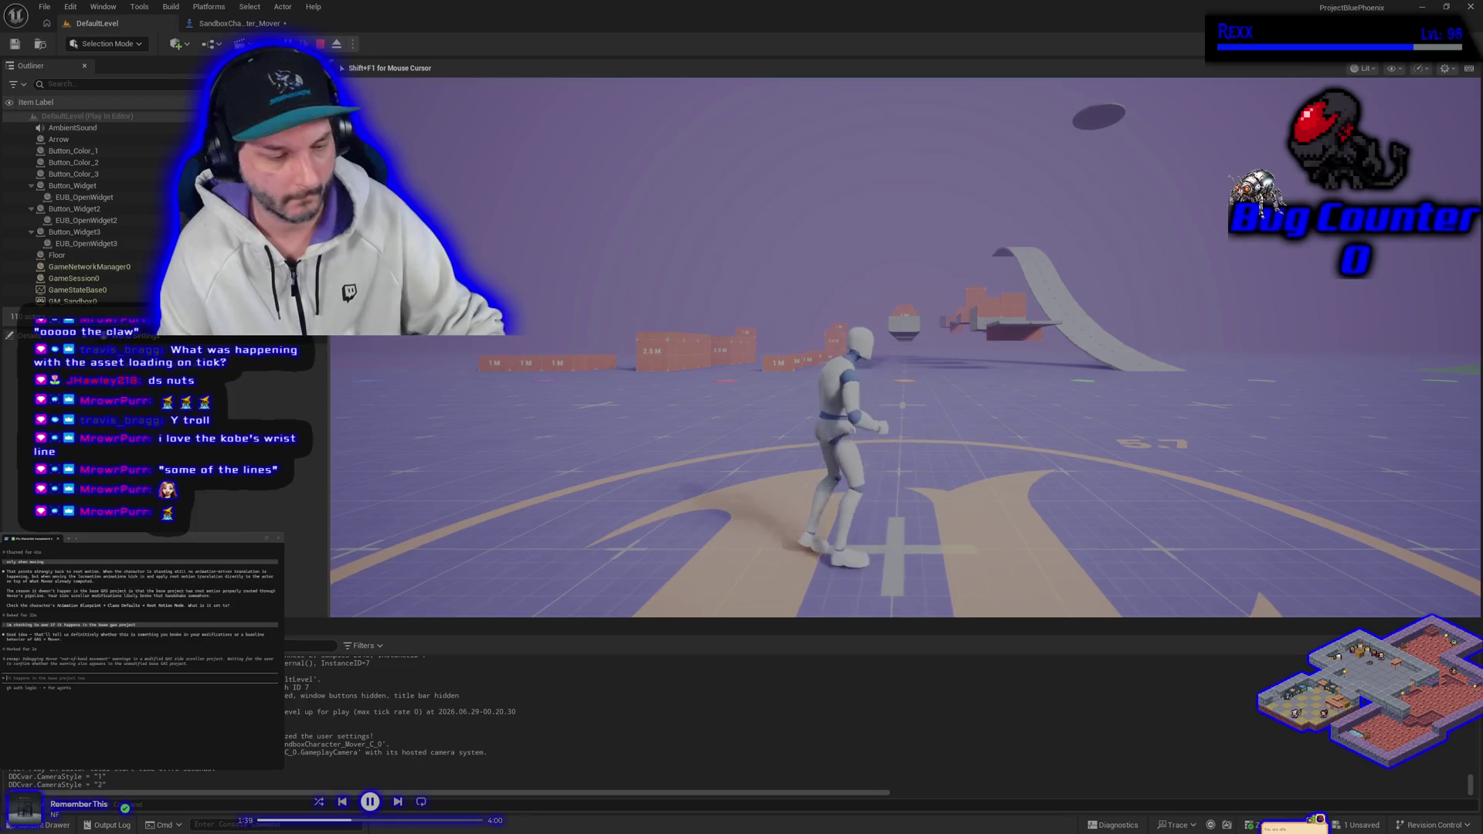
key("Escape")
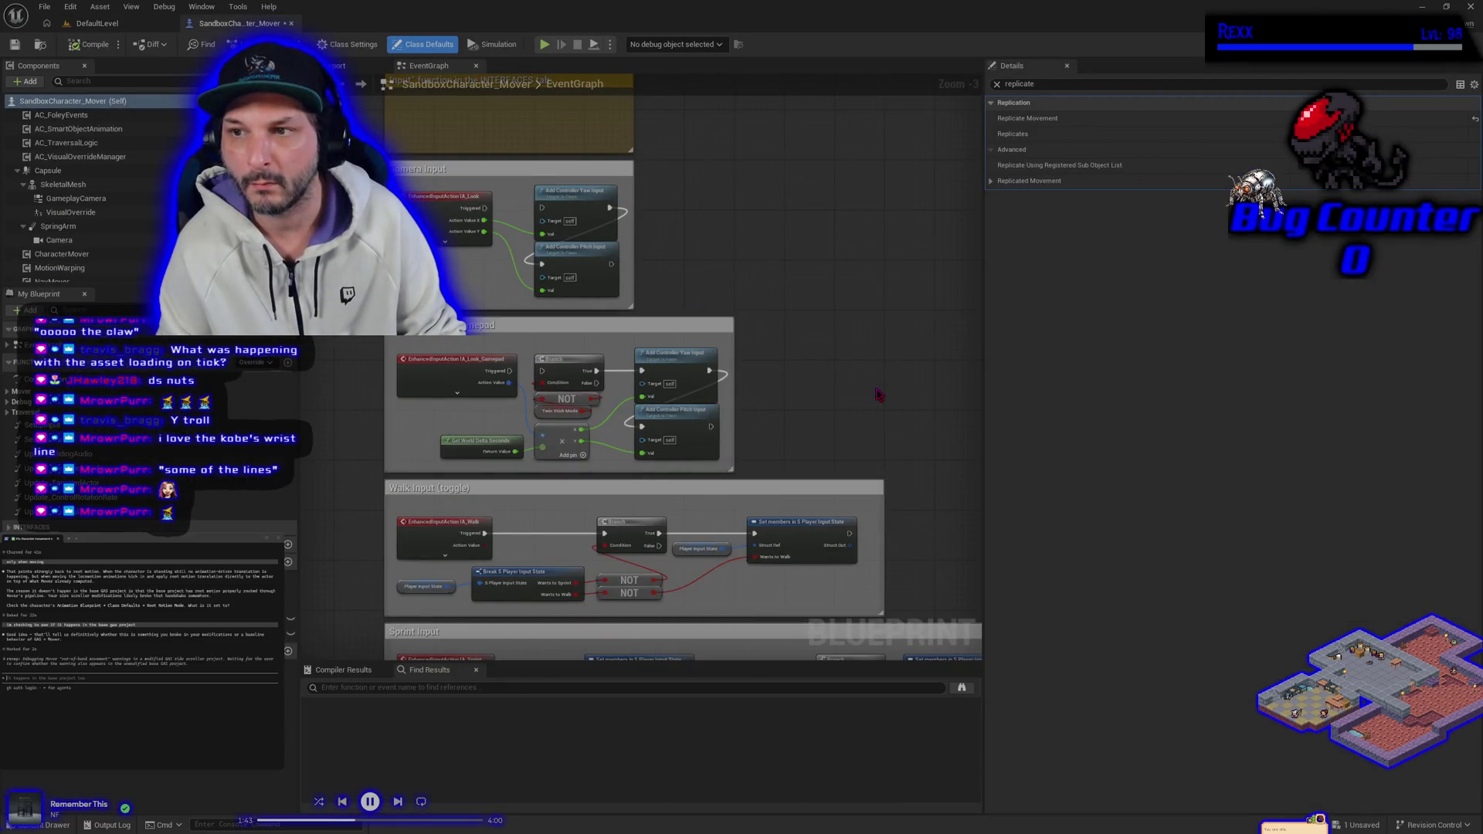
Reconnect the Triggered pins of IA_Look_Gamepad and IA_Look, then expand the Mover function category.
scroll(879, 394, "down", 4)
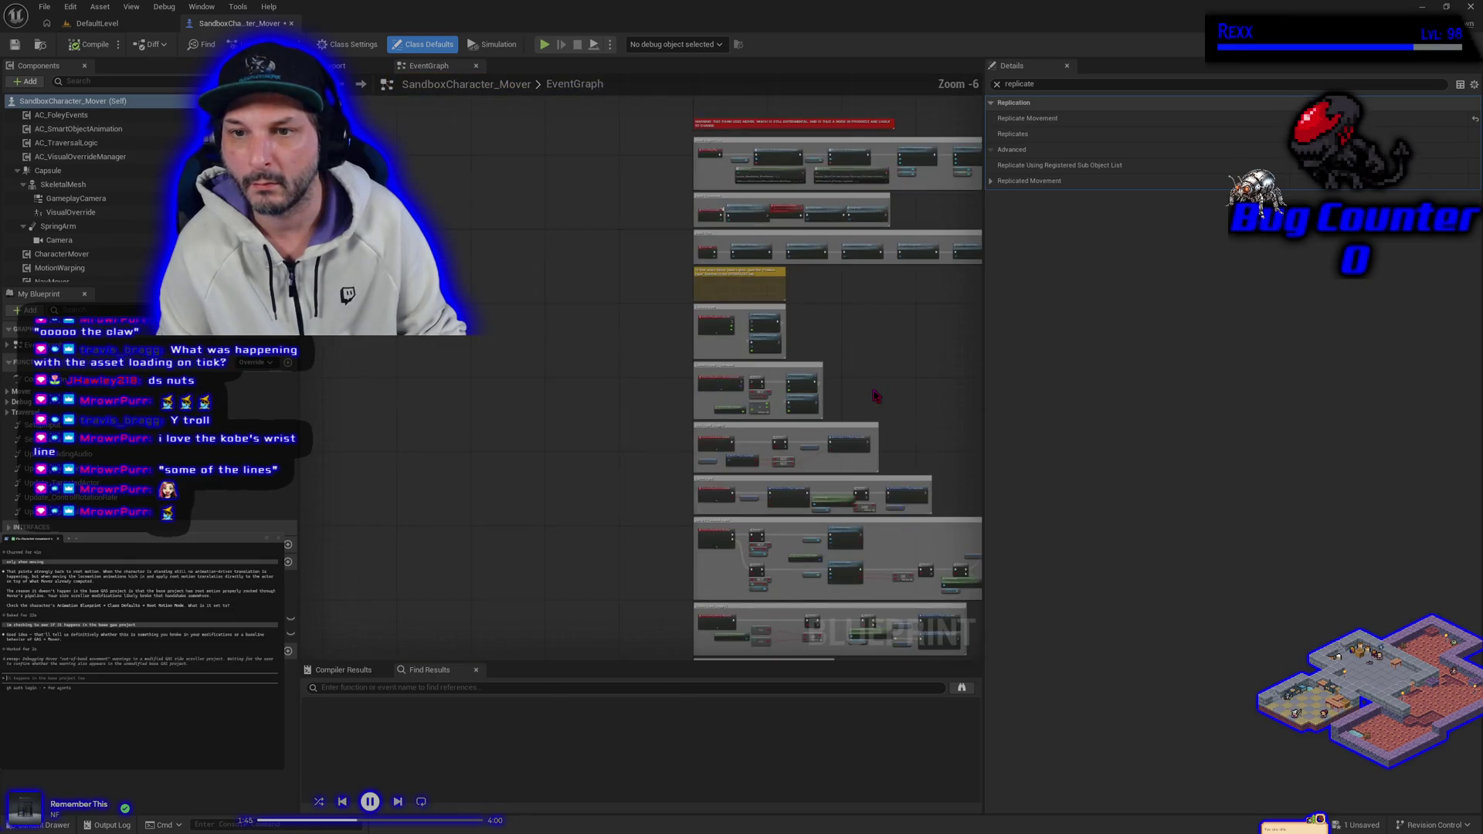
scroll(875, 396, "up", 4)
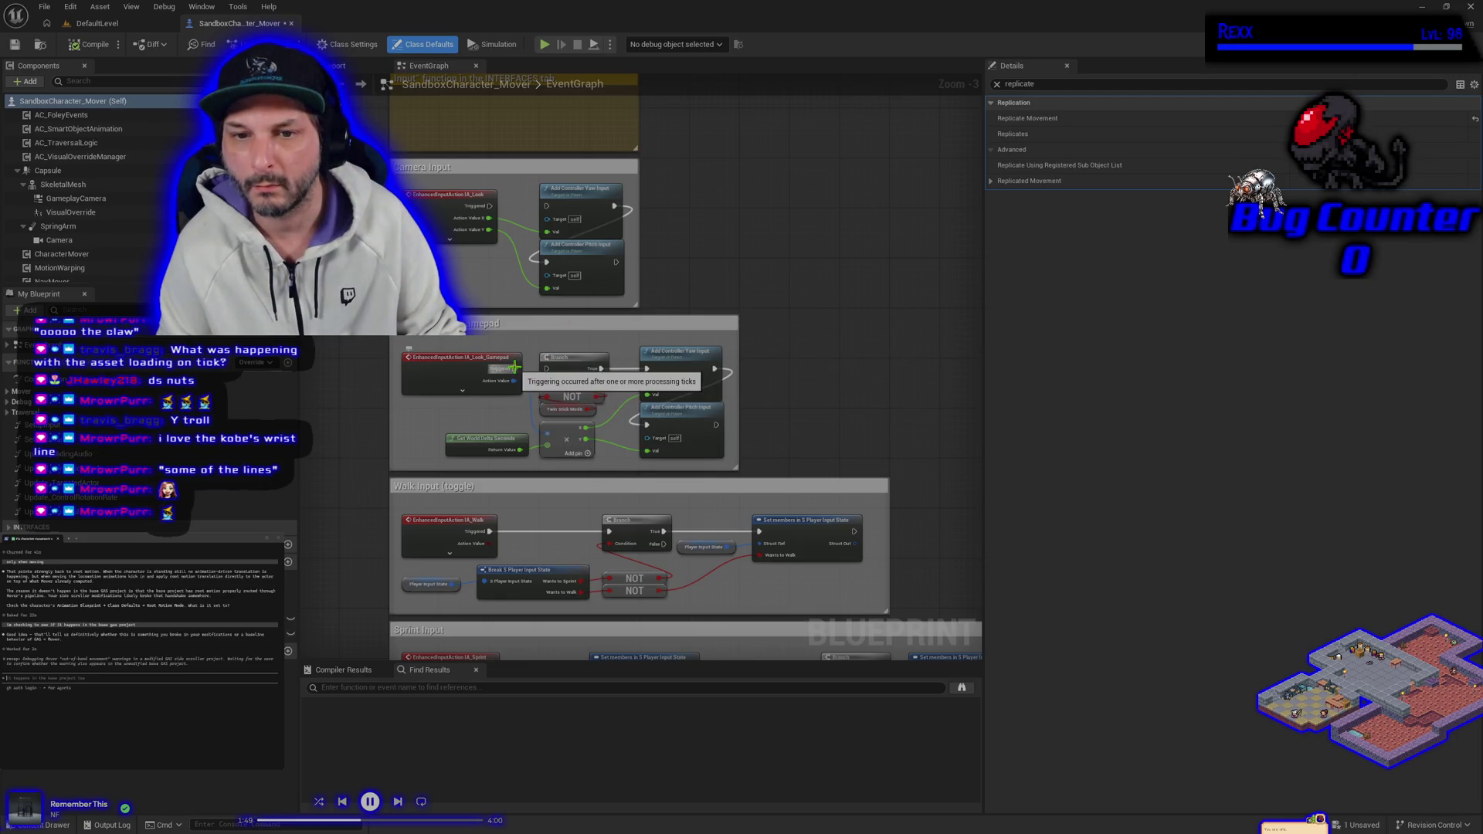
left_click_drag(517, 361, 546, 369)
left_click_drag(490, 205, 547, 206)
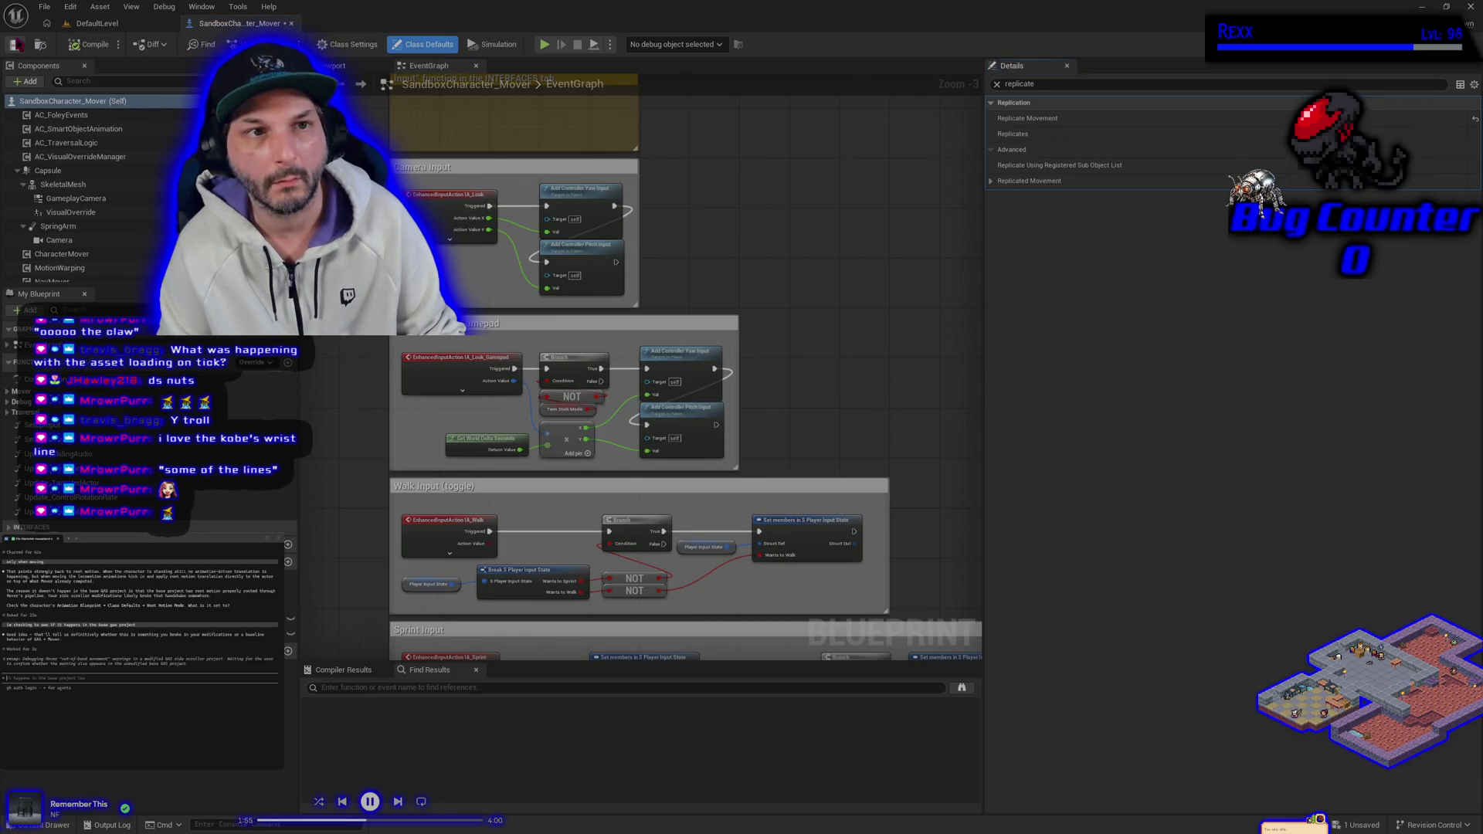
scroll(889, 309, "down", 3)
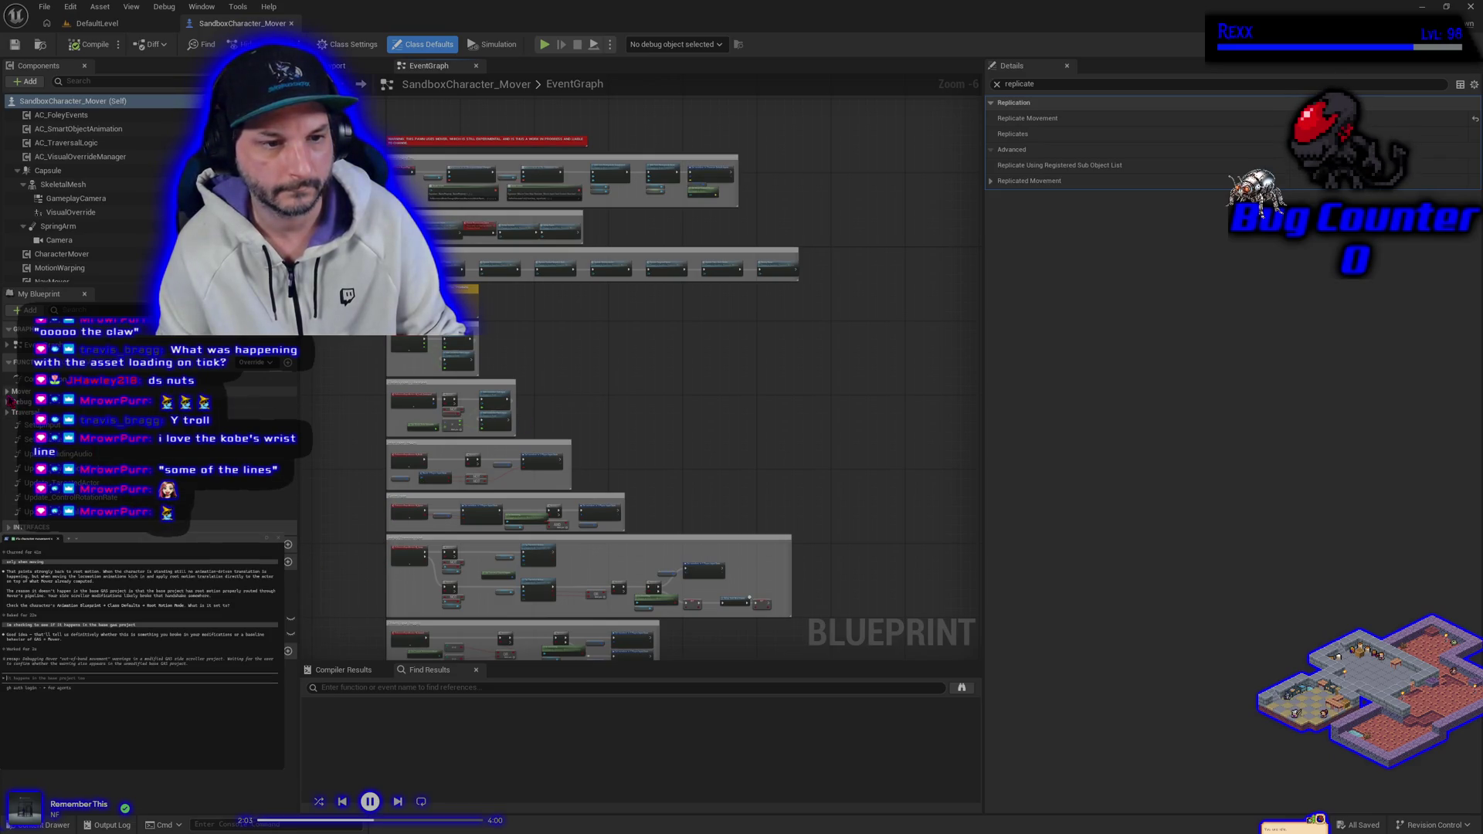
left_click(8, 391)
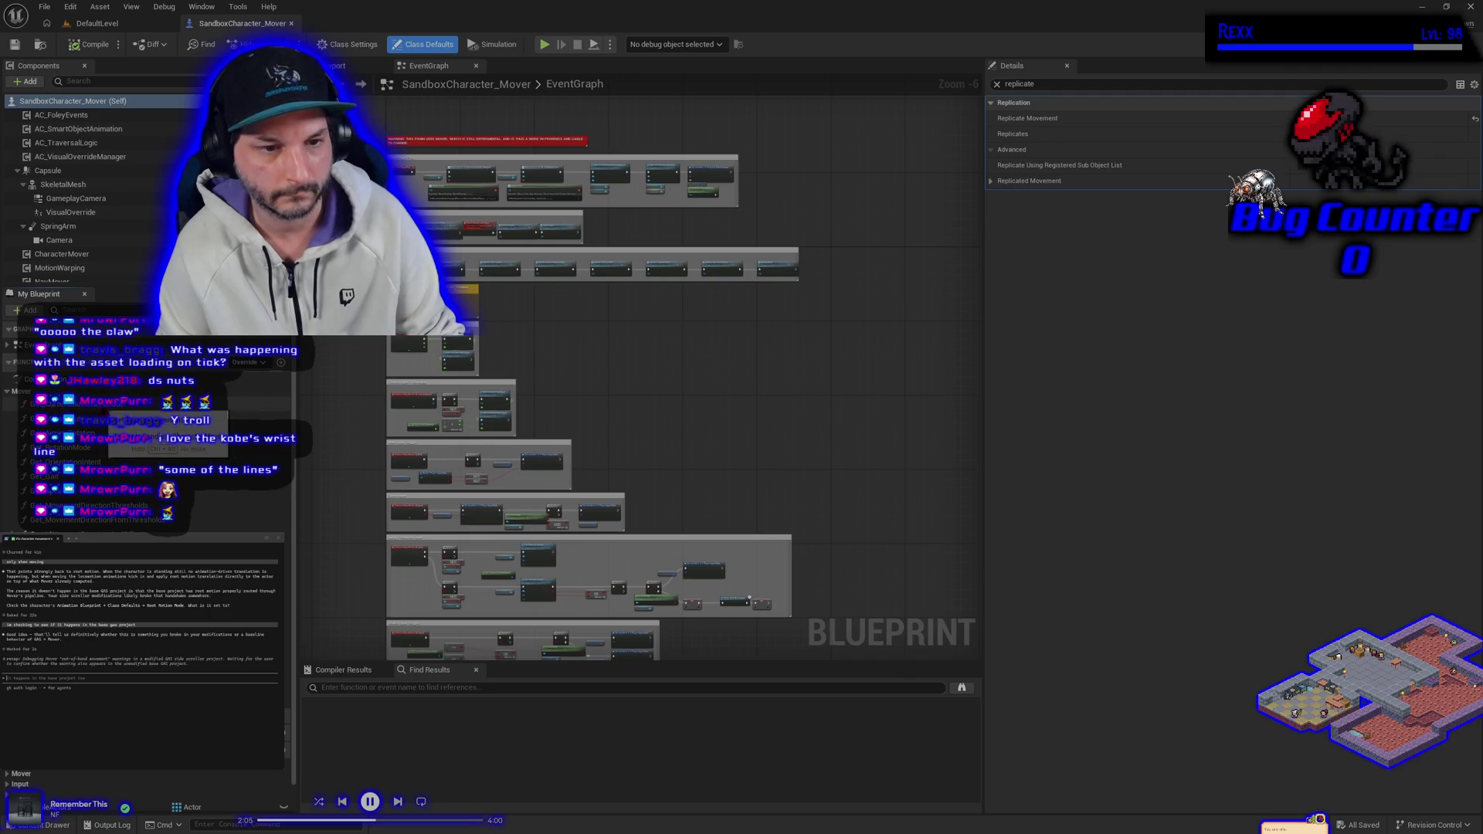
Inspect the Get_MoveInput, Get_OrientationIntent and Get_MovementDirectionFromThresholds function graphs.
double_click(108, 420)
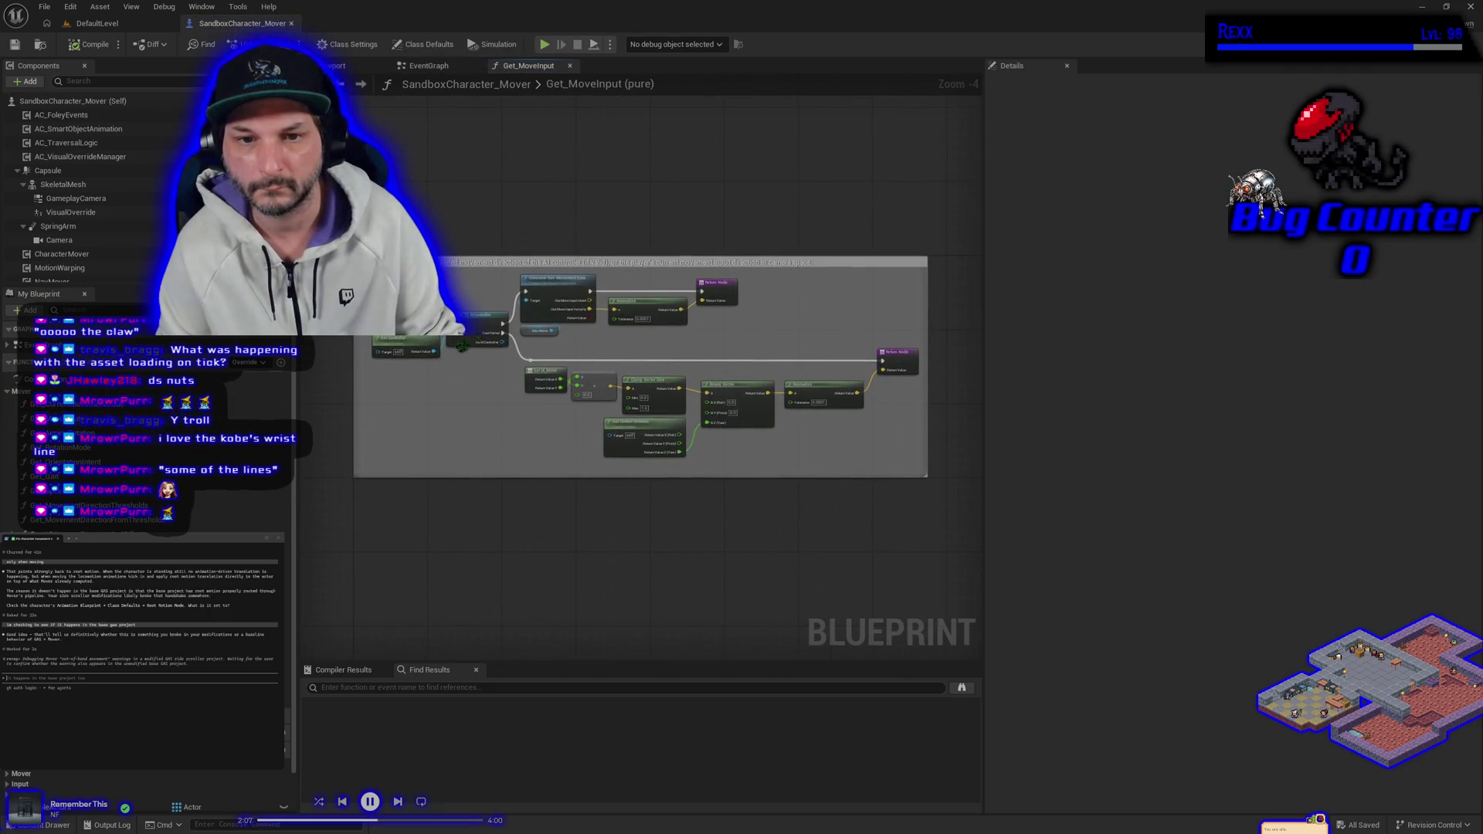
left_click(570, 66)
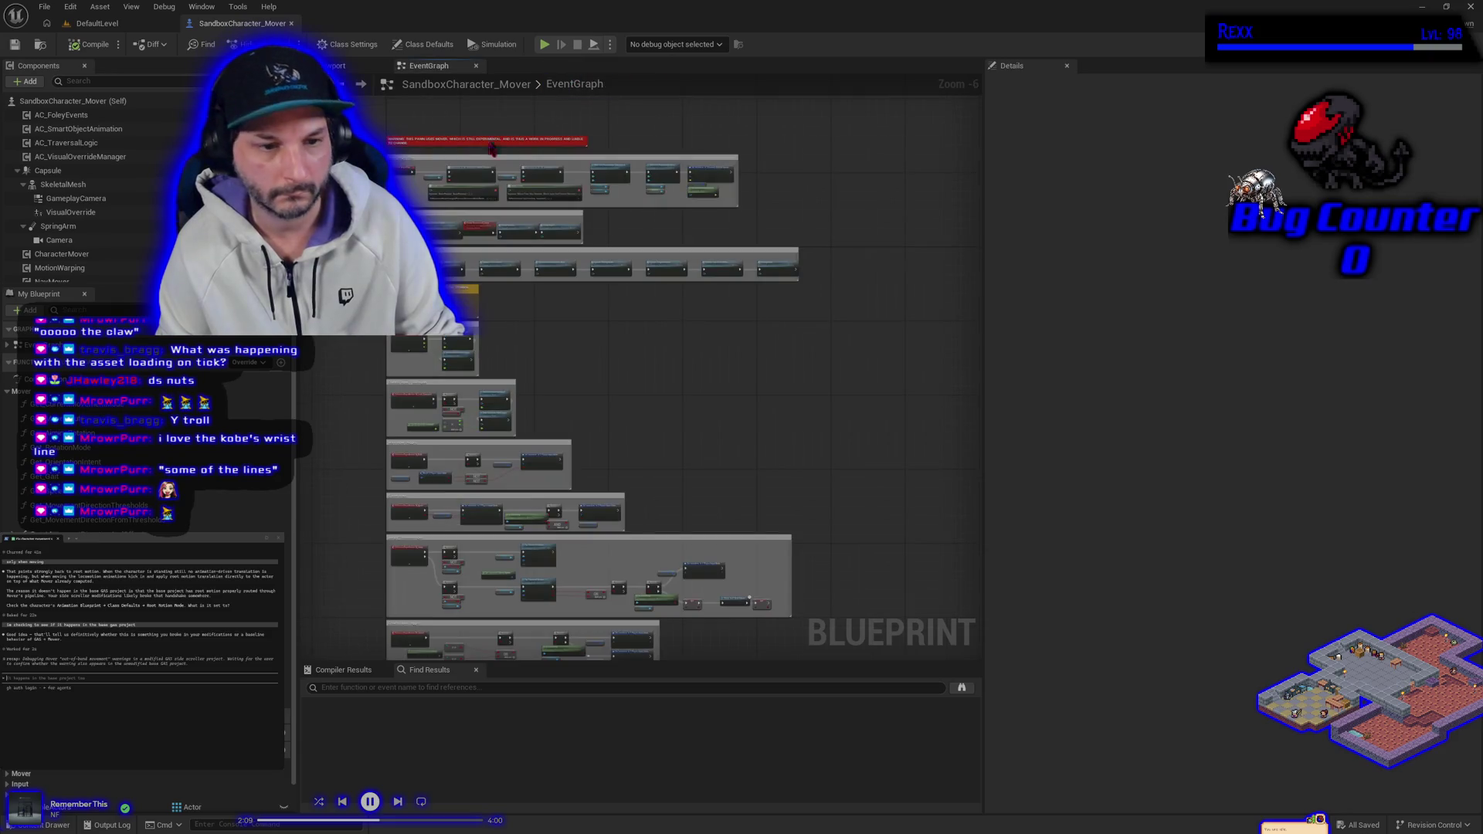
double_click(65, 462)
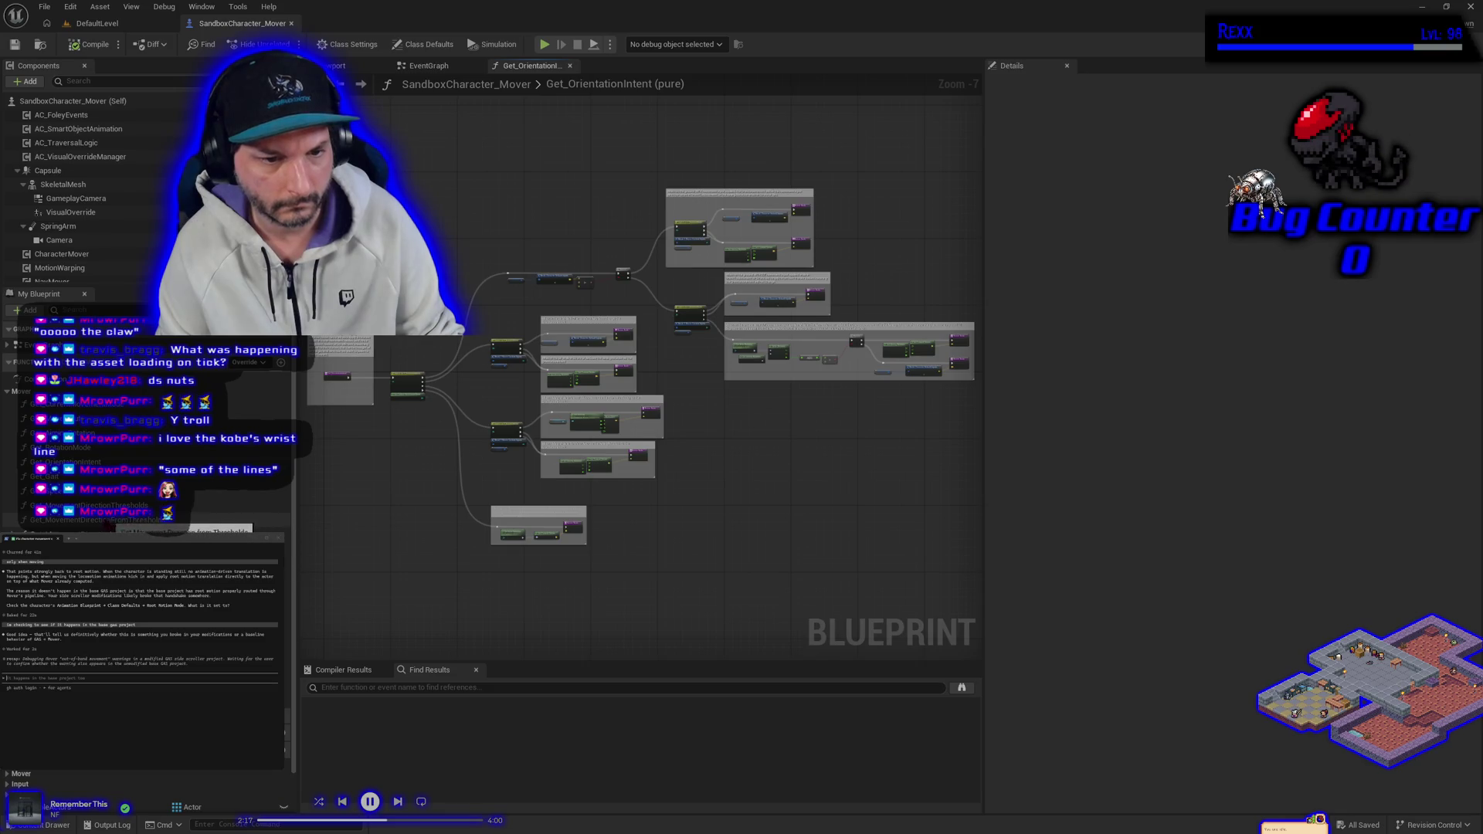
double_click(116, 520)
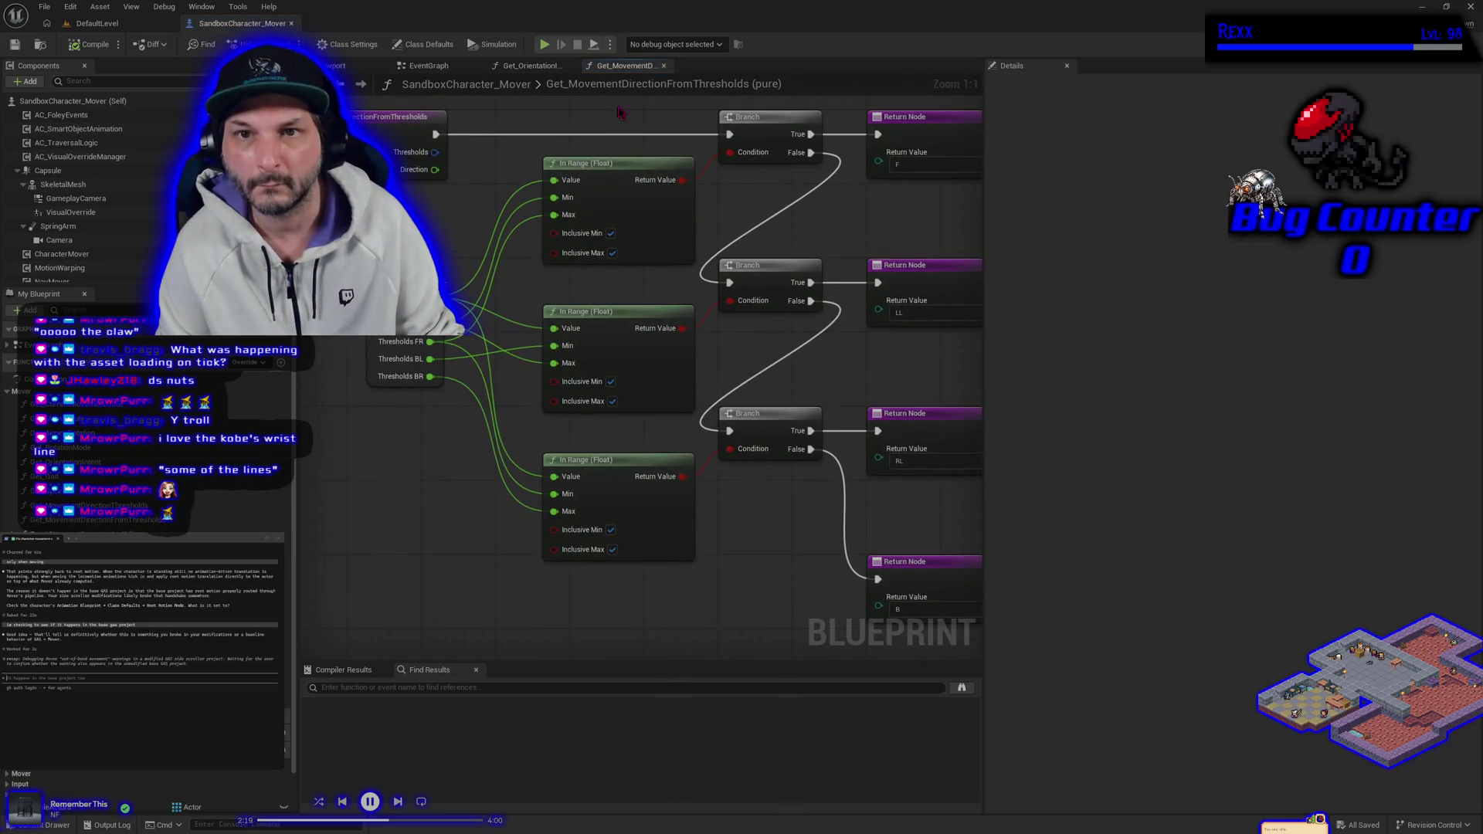
left_click(664, 66)
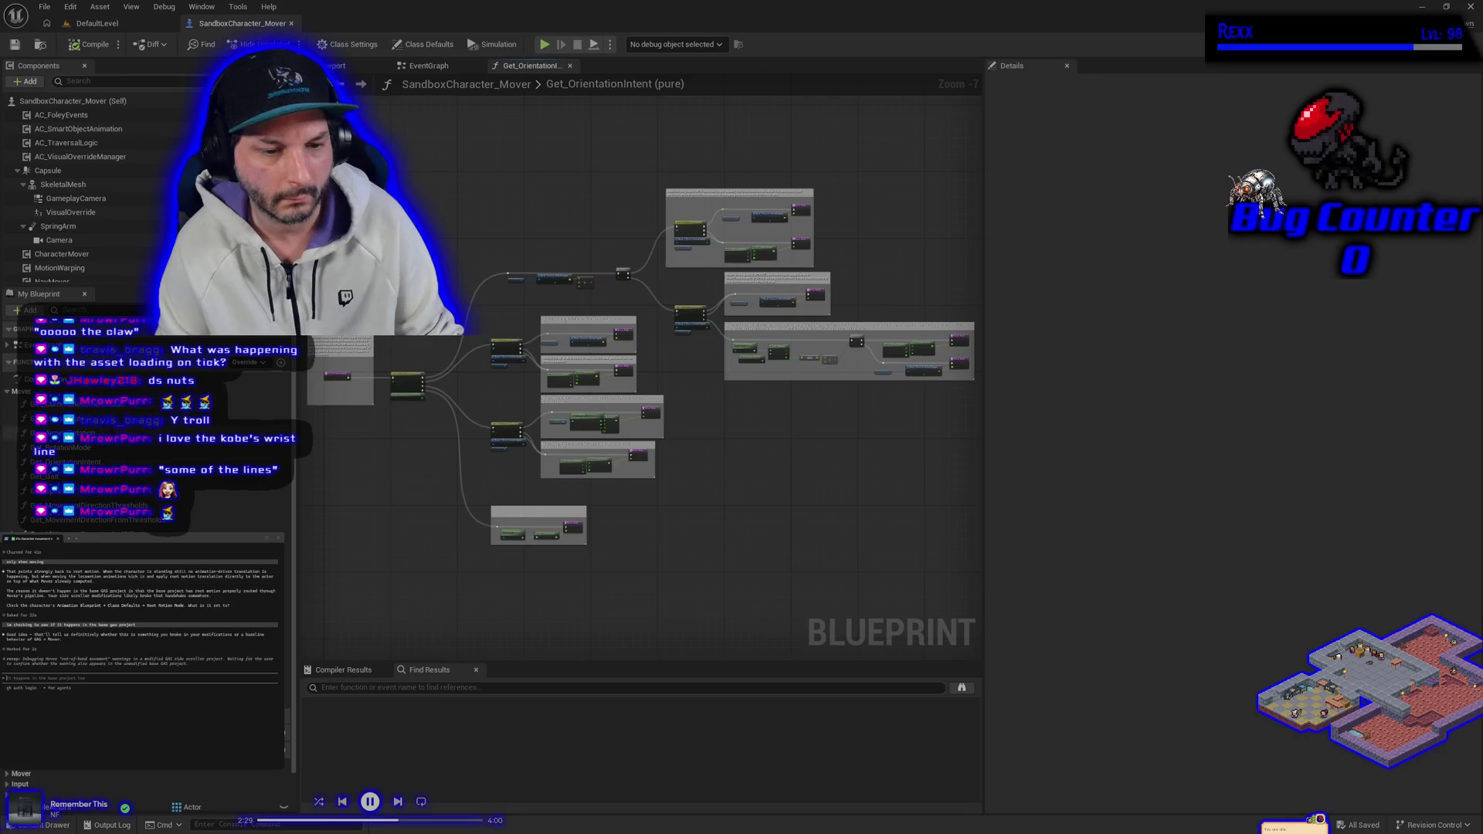
Review and close Get_MovementDirectionAndOffset, then reopen the Get_MoveInput function graph.
double_click(209, 530)
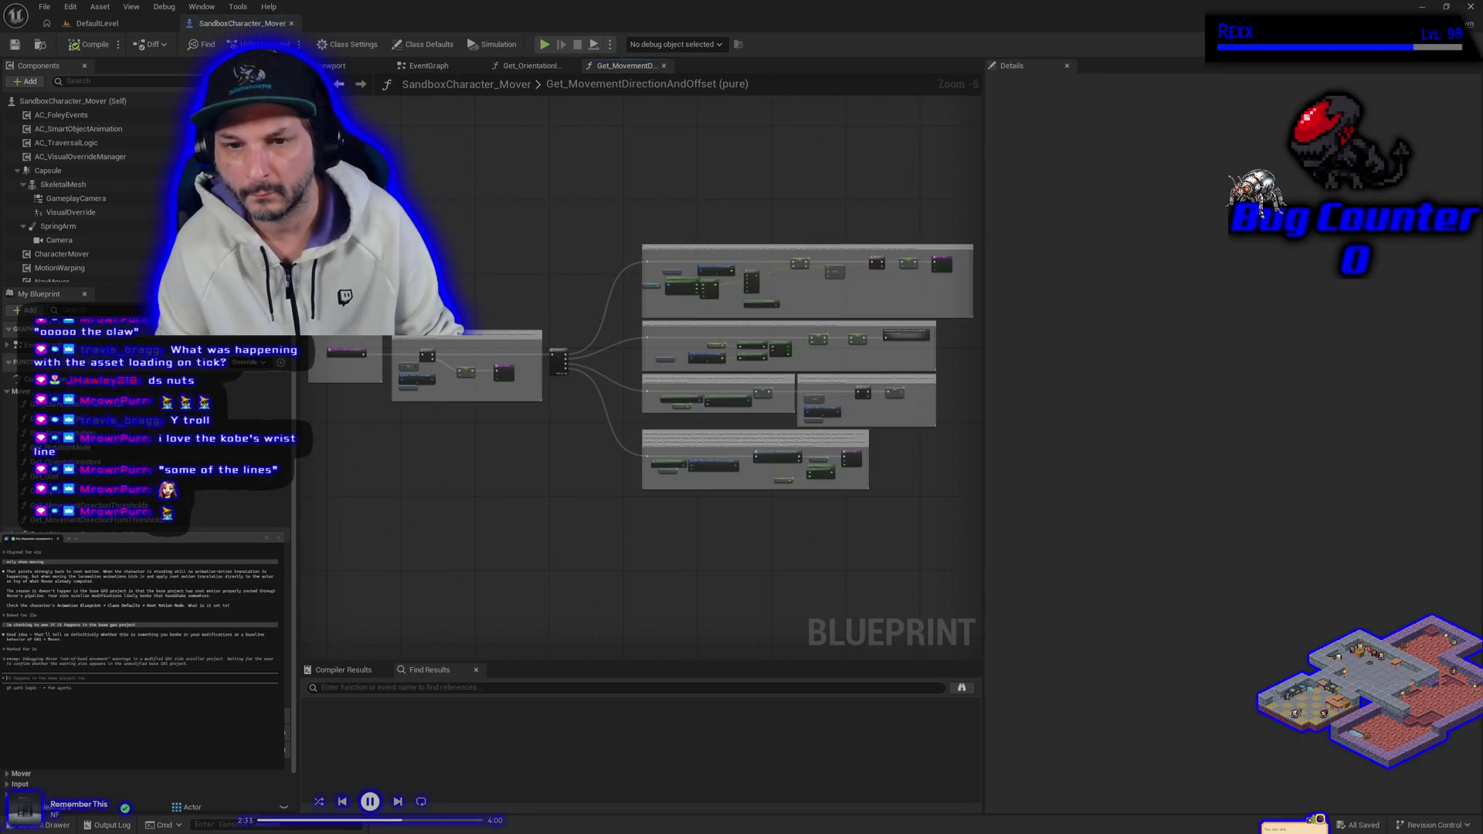
scroll(723, 525, "up", 4)
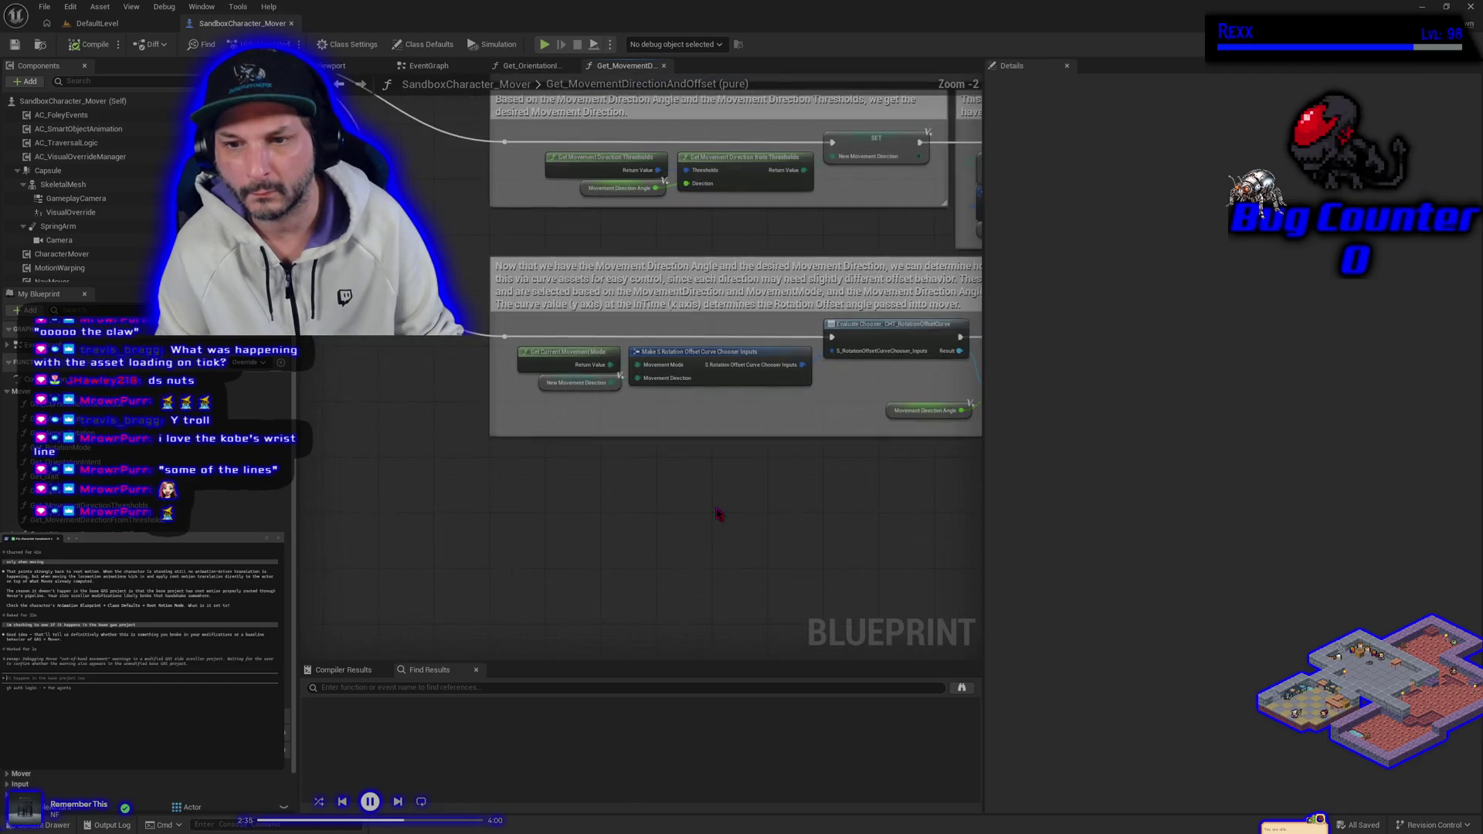
scroll(613, 569, "down", 3)
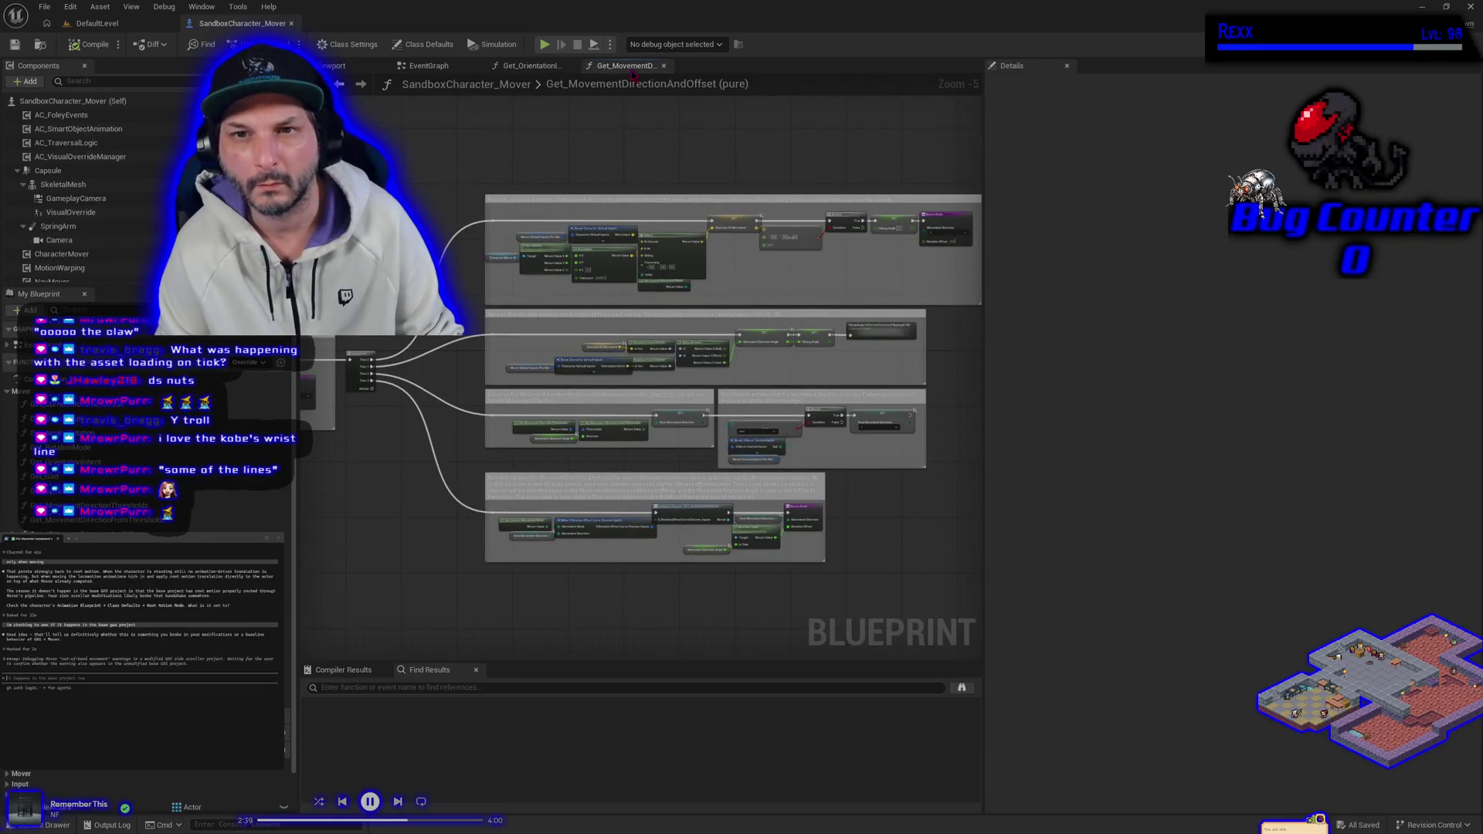
left_click(663, 66)
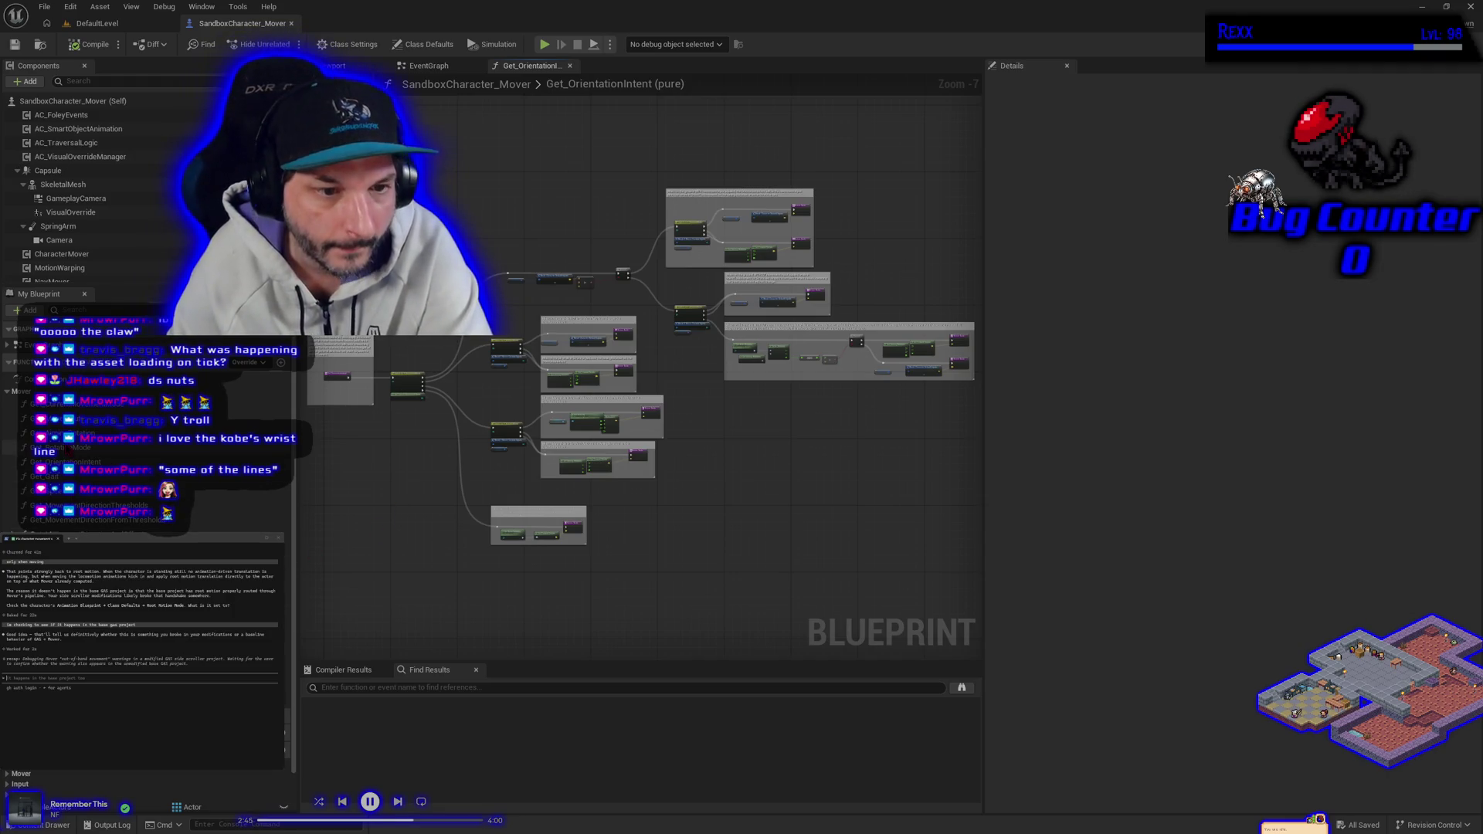
scroll(147, 541, "up", 5)
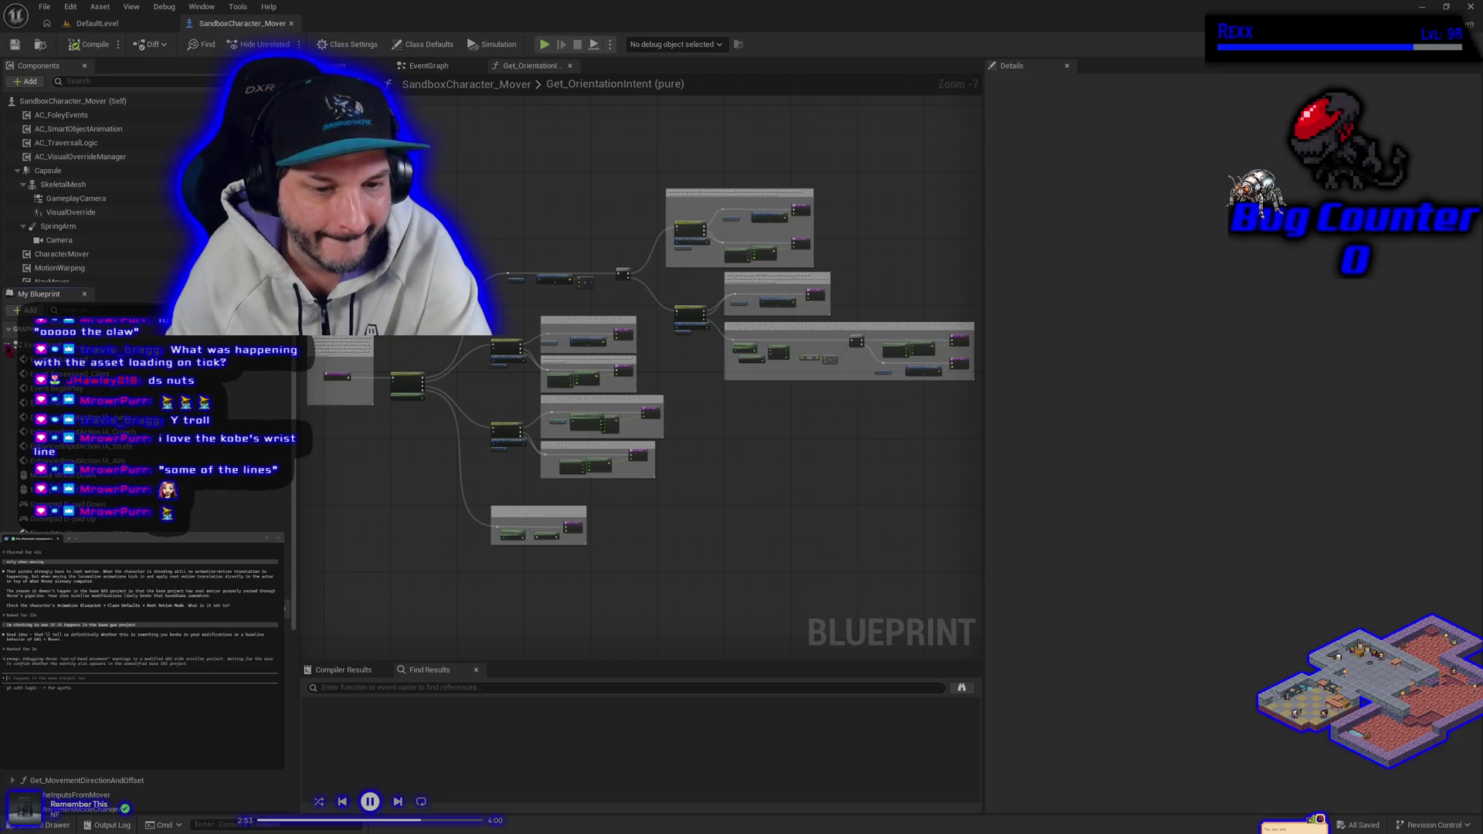
scroll(147, 541, "down", 5)
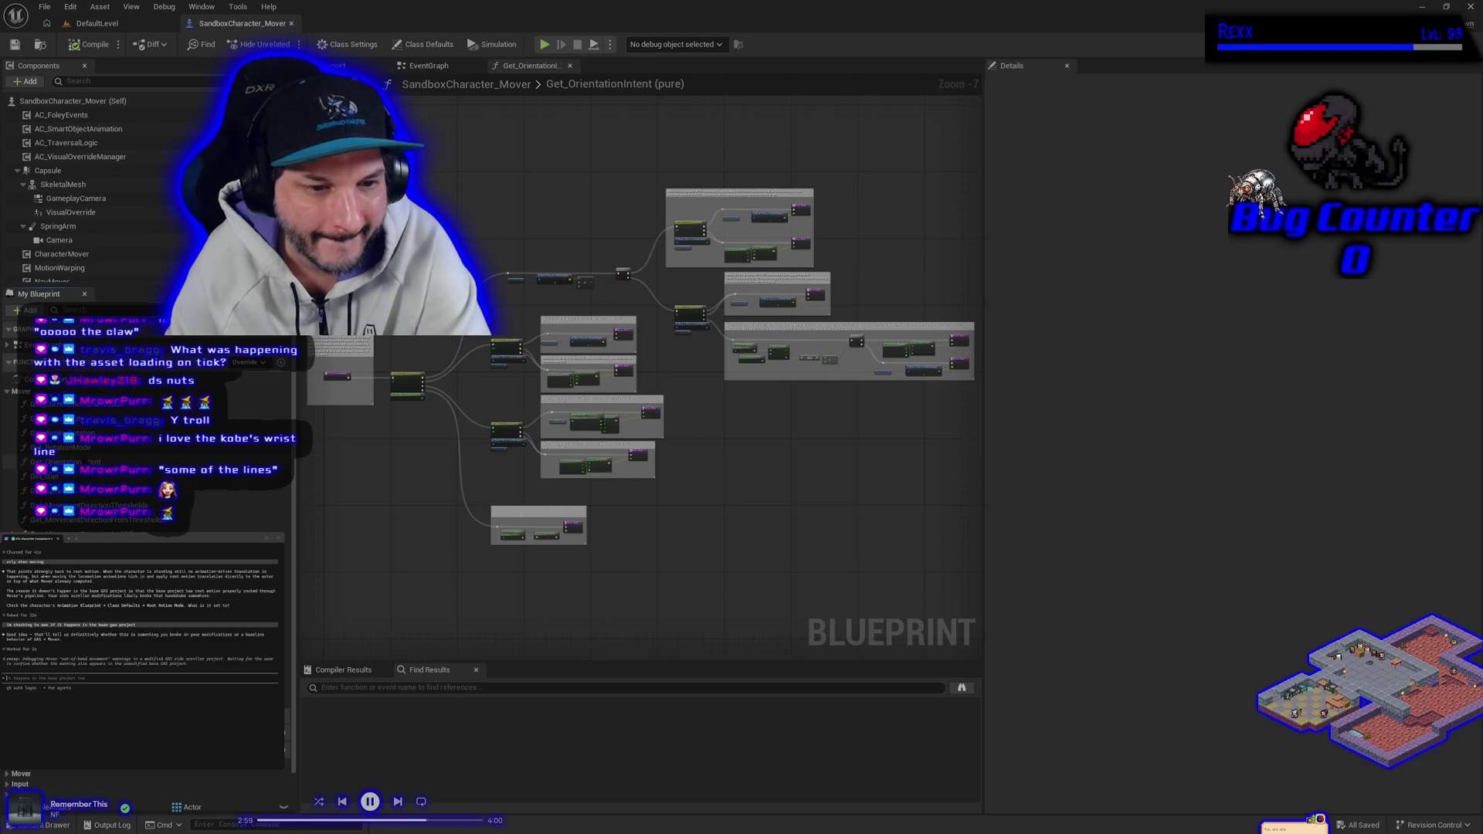
double_click(78, 434)
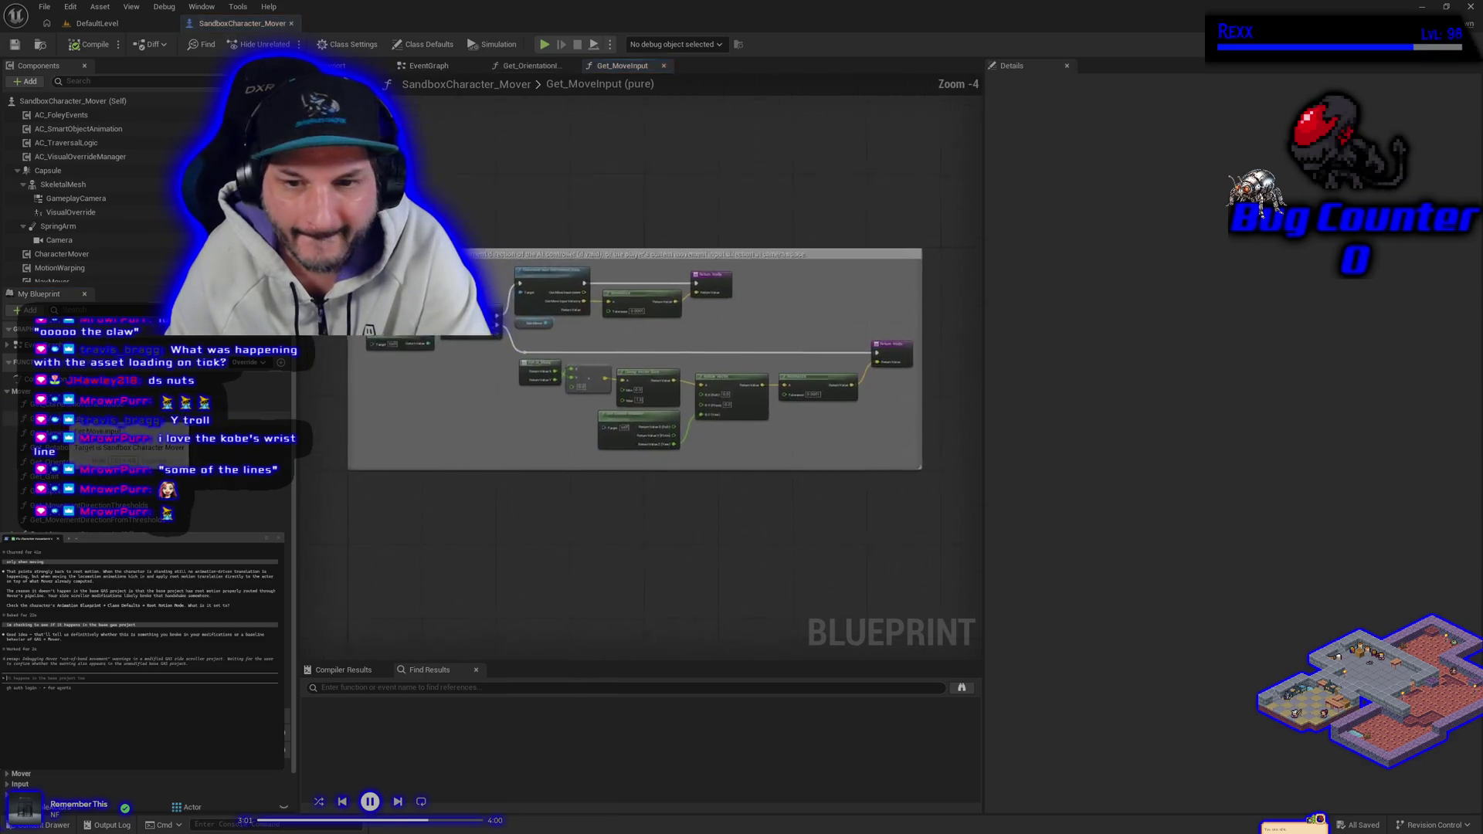
Duplicate the Get IA_Move and Make Vector nodes, placing the copies below the originals.
scroll(518, 447, "up", 3)
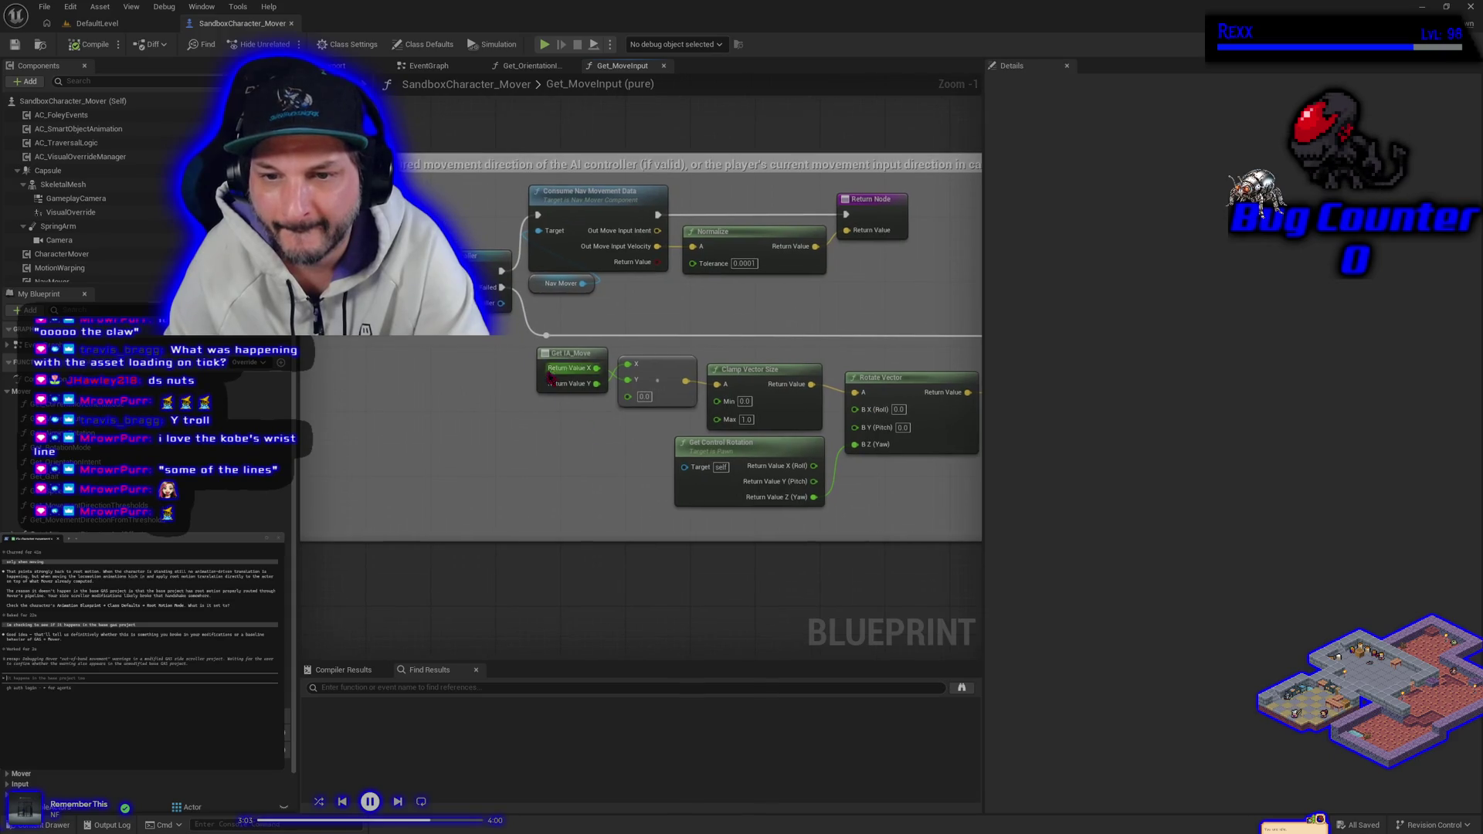
left_click_drag(646, 437, 534, 346)
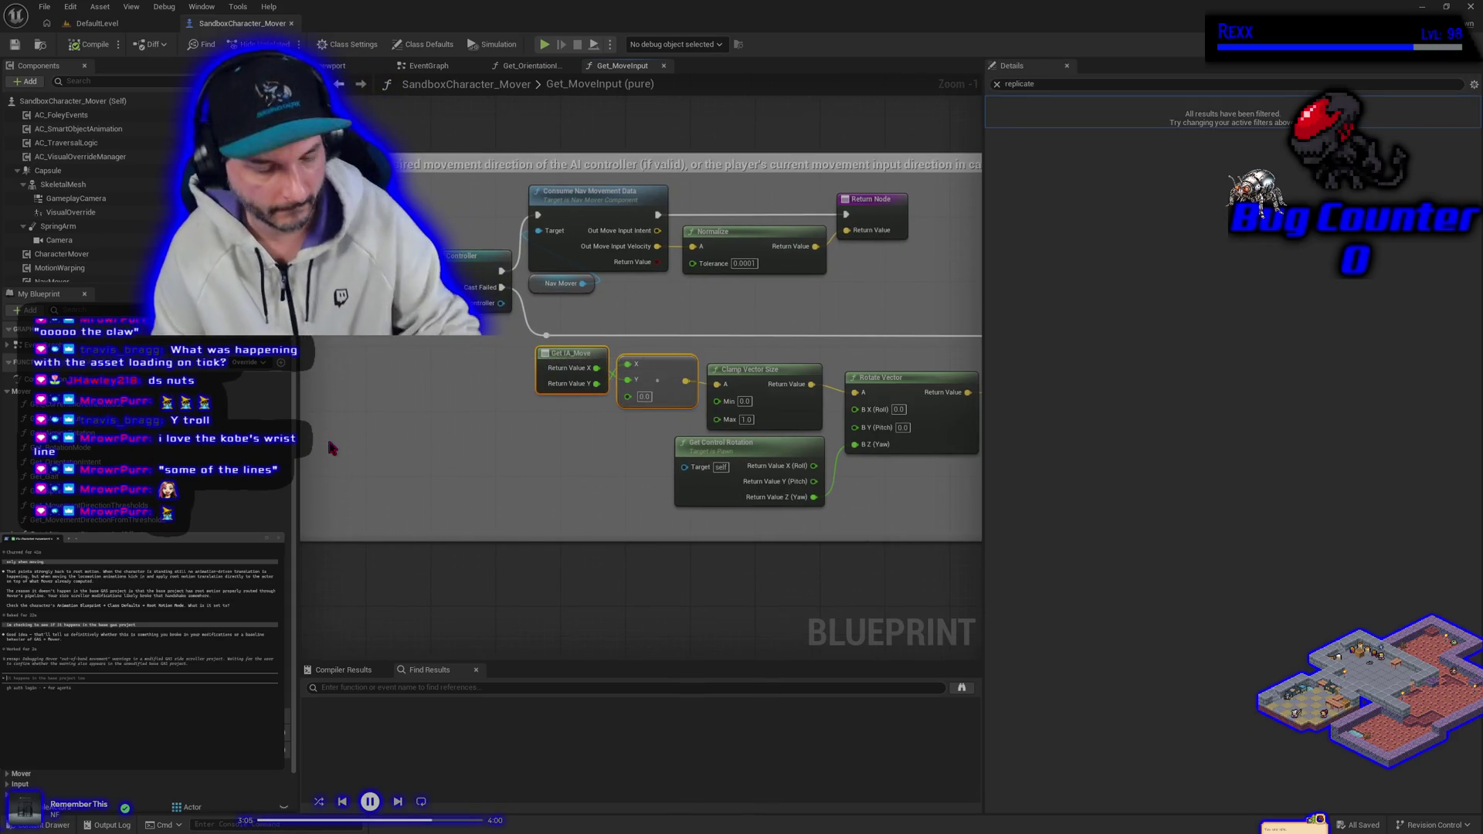
key("ctrl+c")
key("ctrl+v")
left_click_drag(411, 455, 562, 449)
left_click(461, 424)
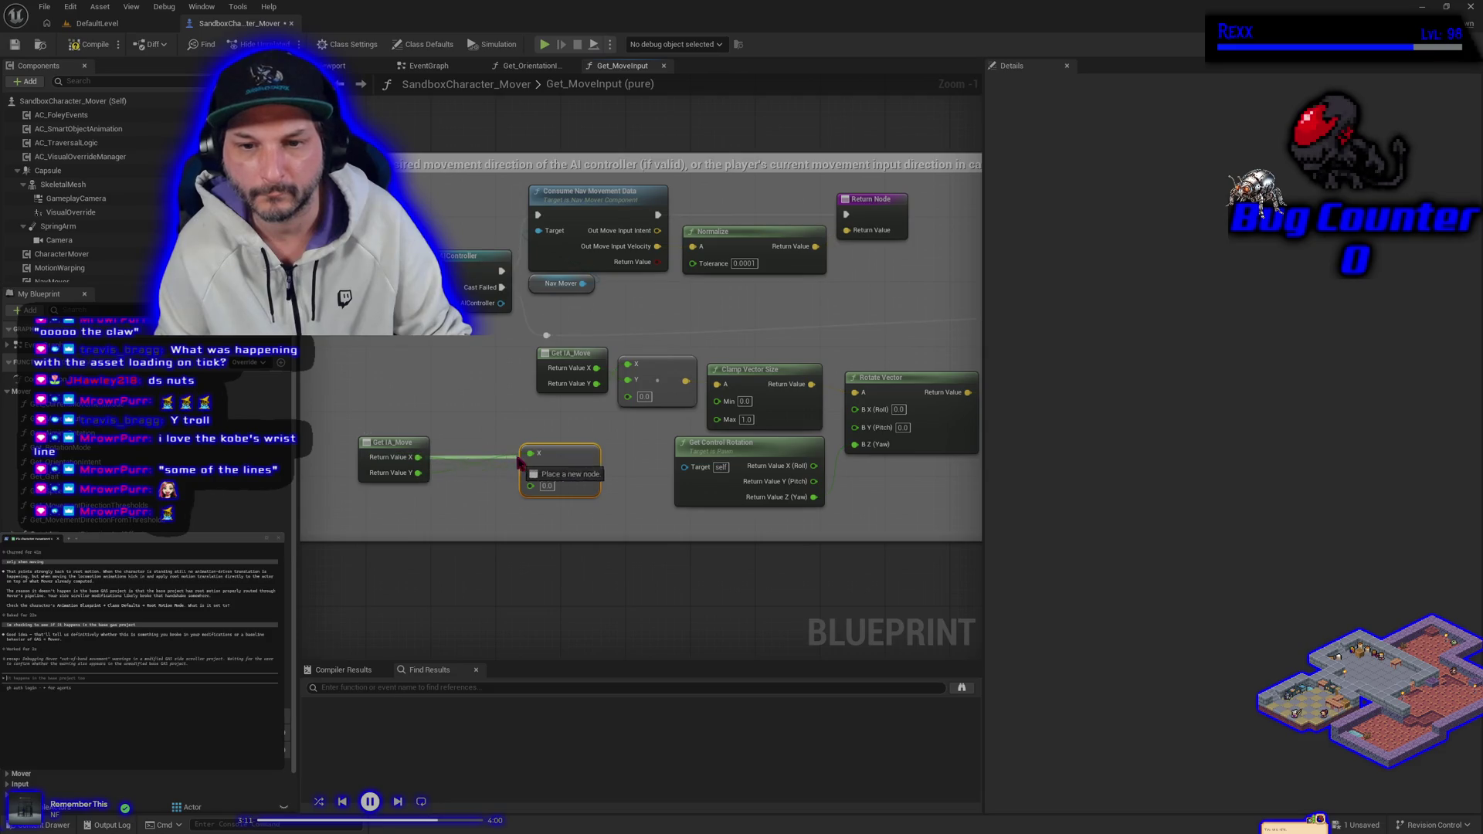
Multiply the copied IA_Move Y value by -1 and feed it into the vector's Y.
left_click_drag(418, 473, 443, 506)
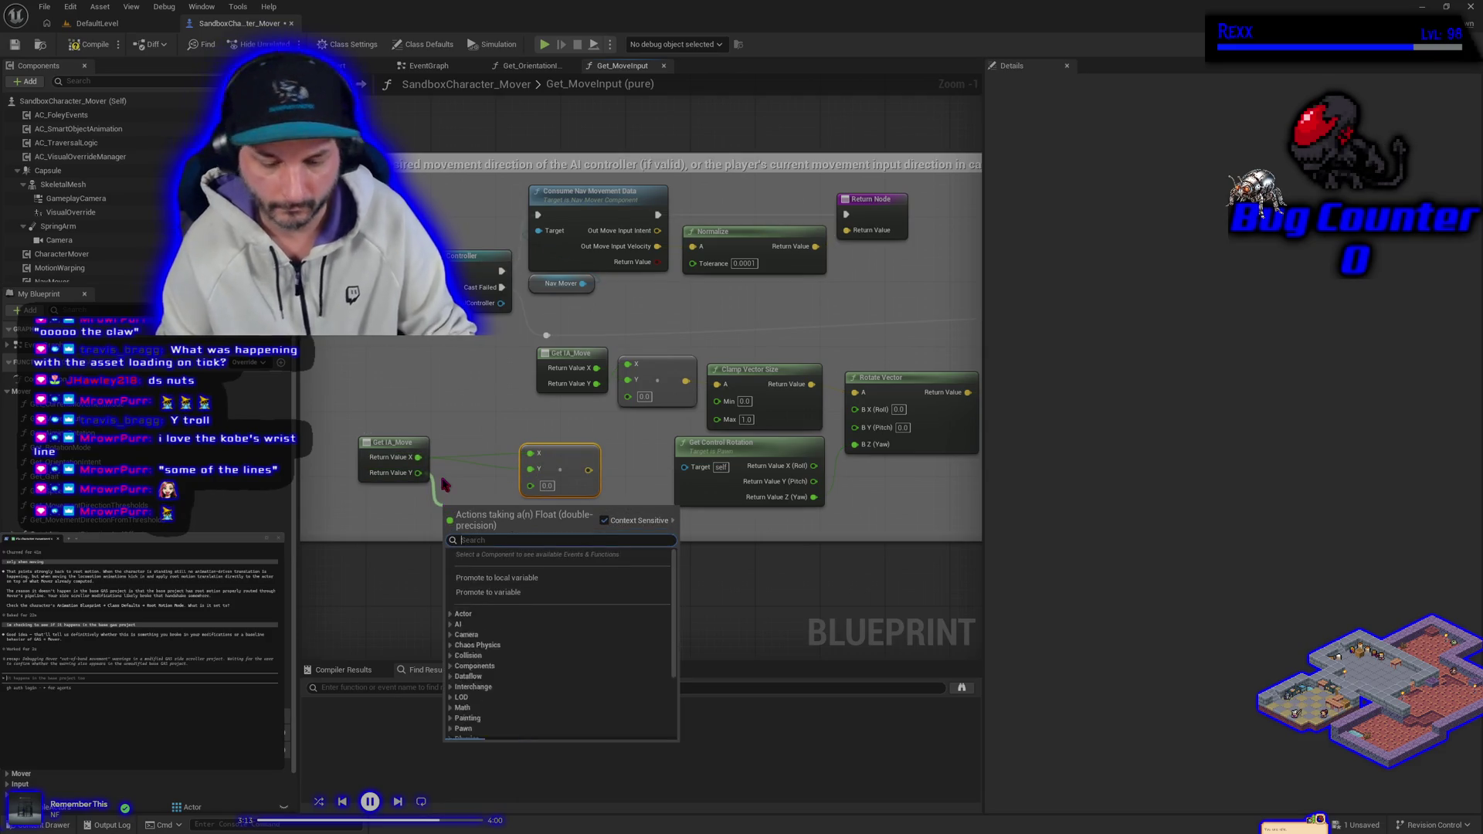
type("multiply")
key("Return")
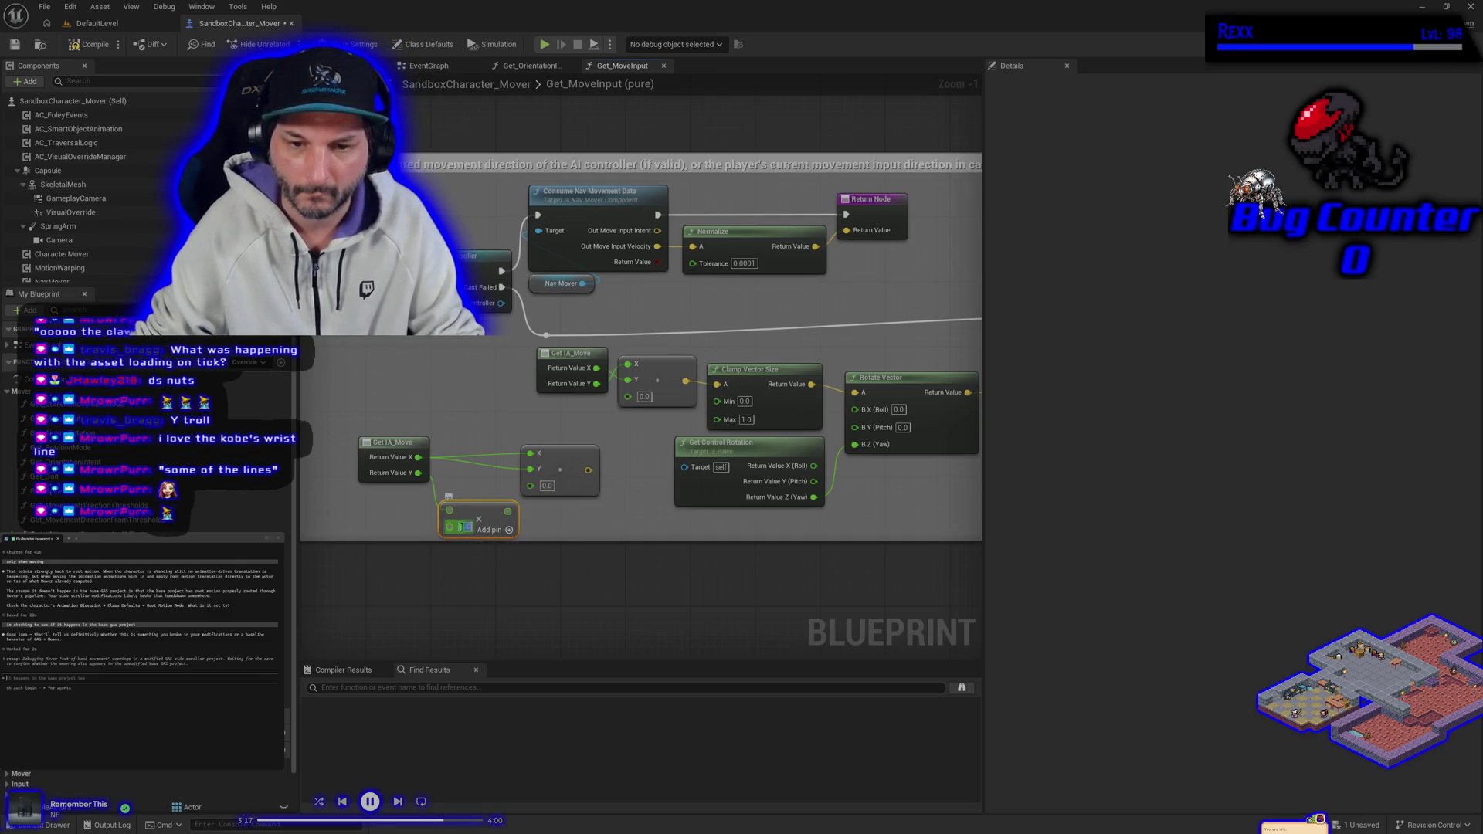
type("-1")
key("Return")
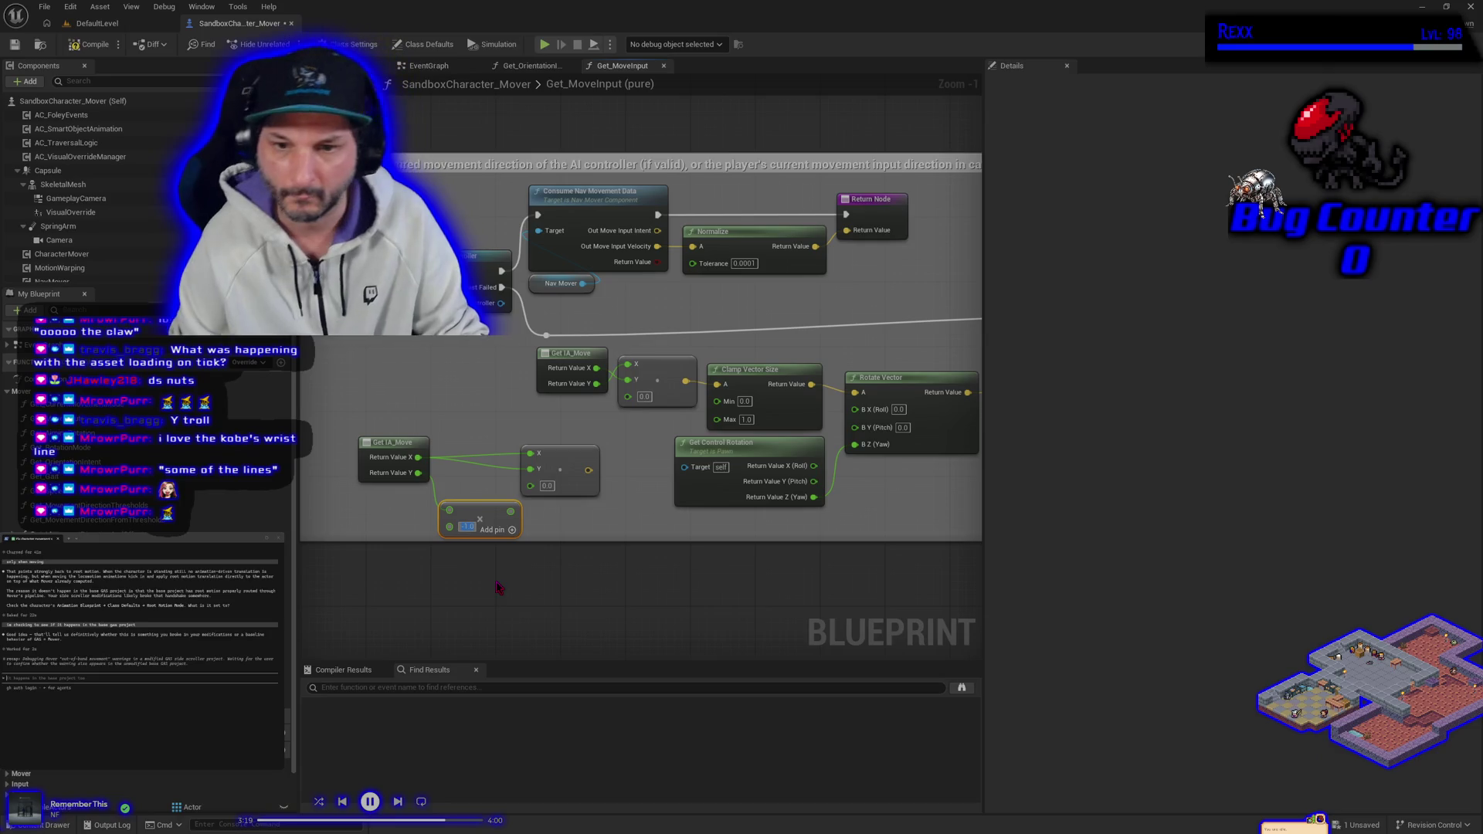
mouse_move(510, 511)
left_mouse_down()
mouse_move(588, 541)
mouse_move(530, 485)
mouse_move(672, 463)
mouse_move(761, 394)
mouse_move(718, 384)
left_mouse_up()
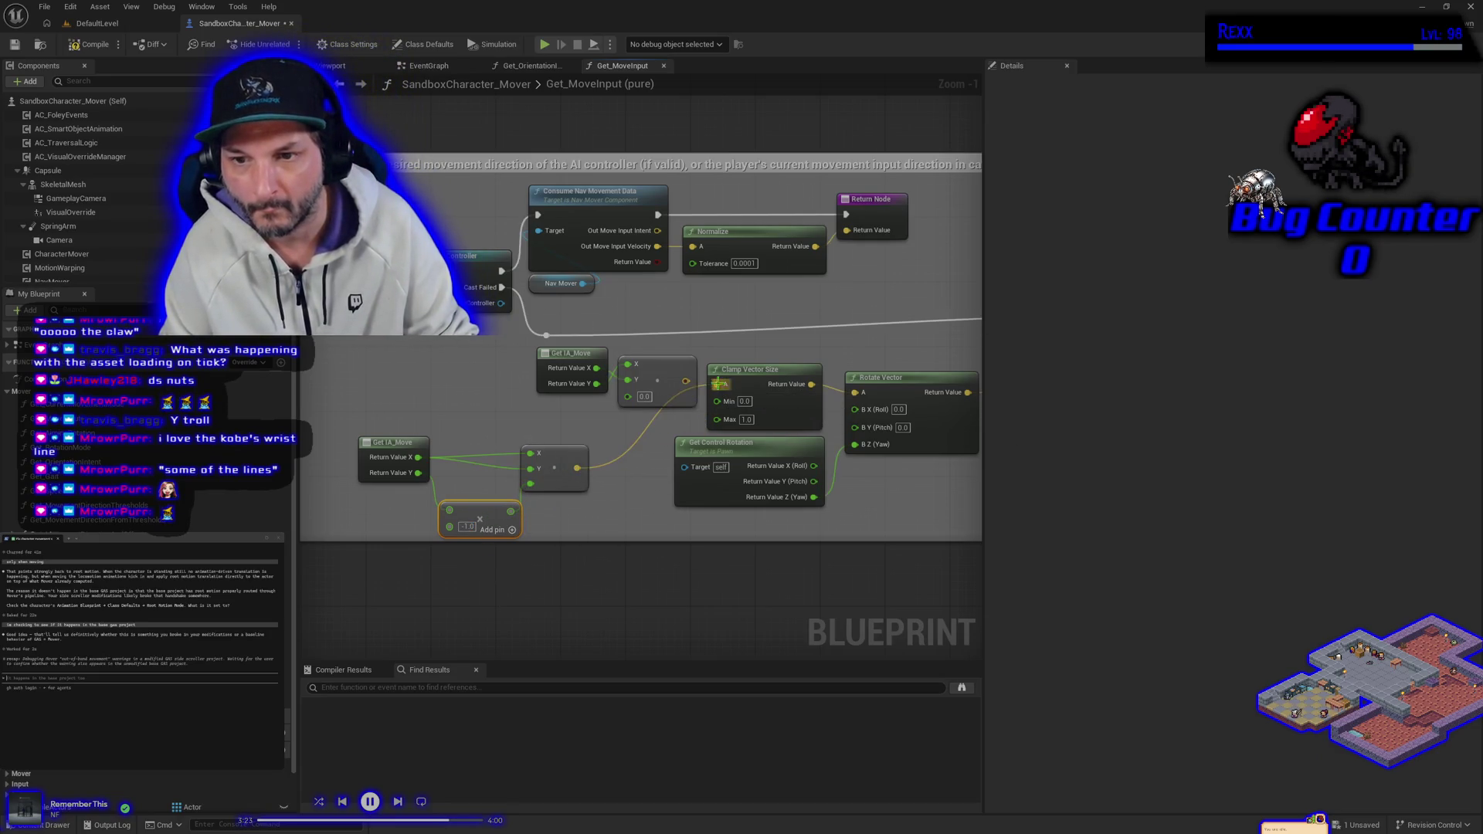
Compile the blueprint and start playing DefaultLevel.
left_click(91, 44)
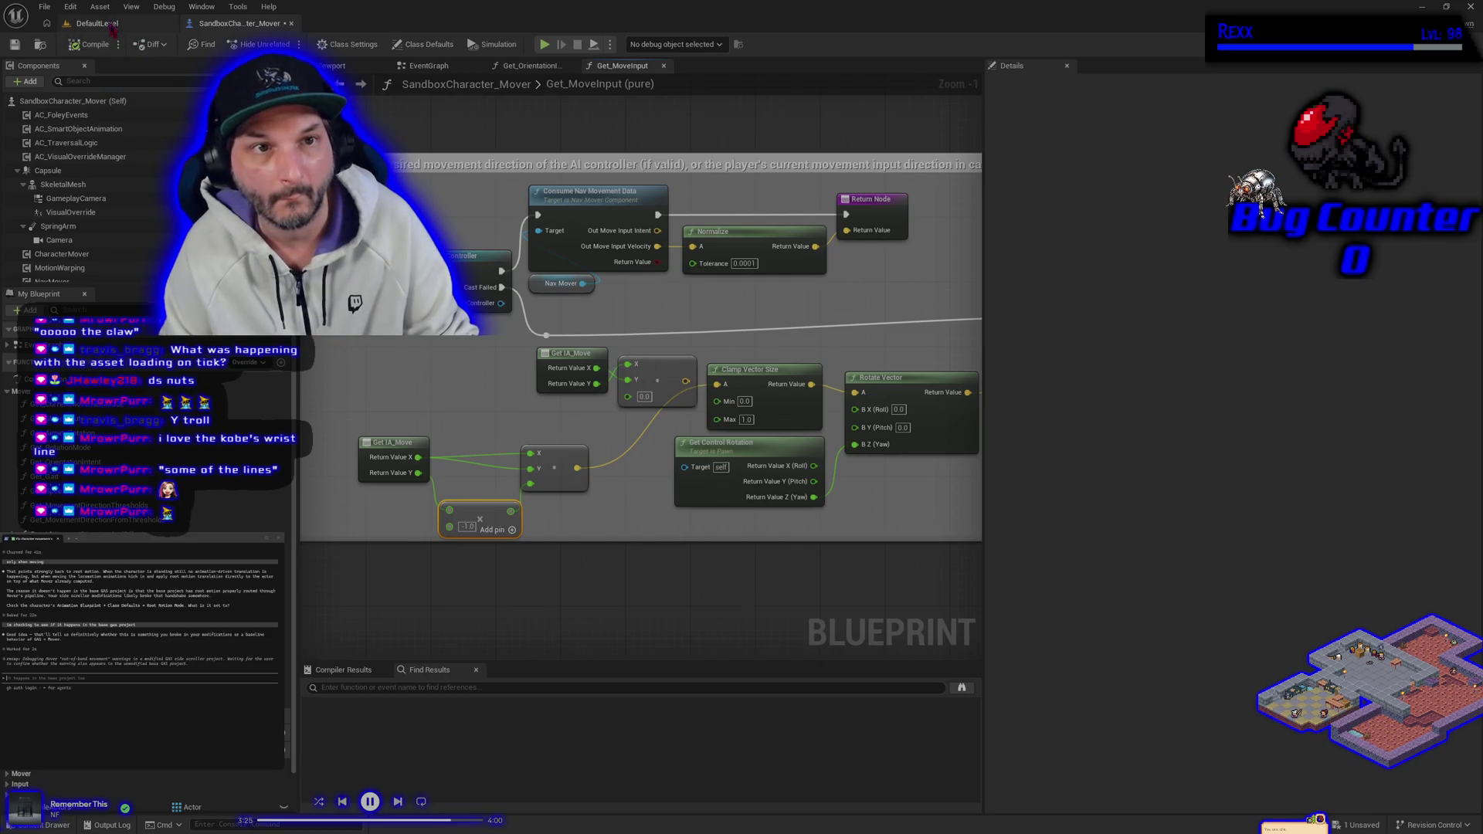
left_click(108, 23)
left_click(337, 44)
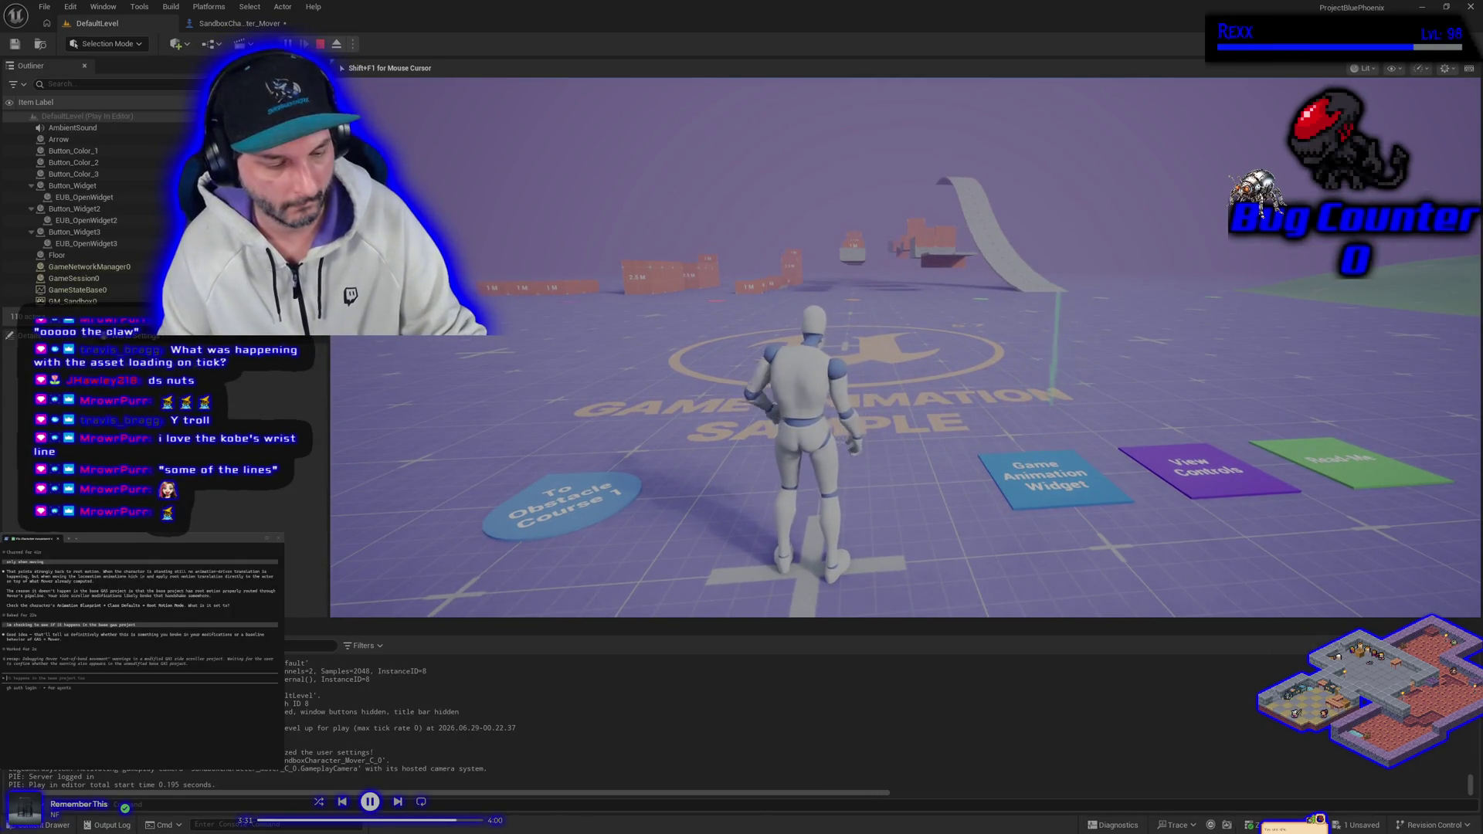
Run the character forward, left, back and right around DefaultLevel, then end the play session.
key("w")
key("a")
key("s")
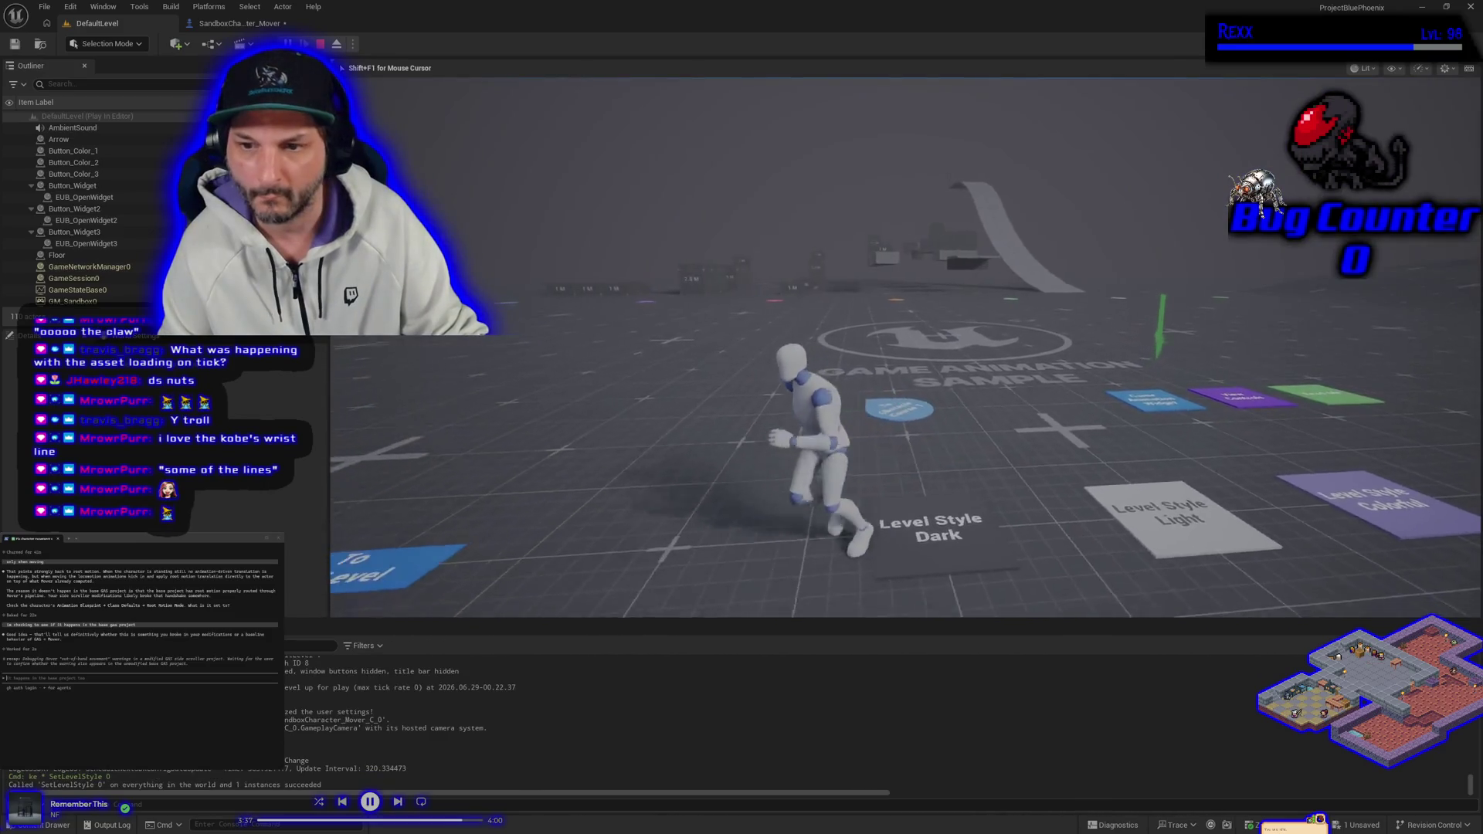
key("a")
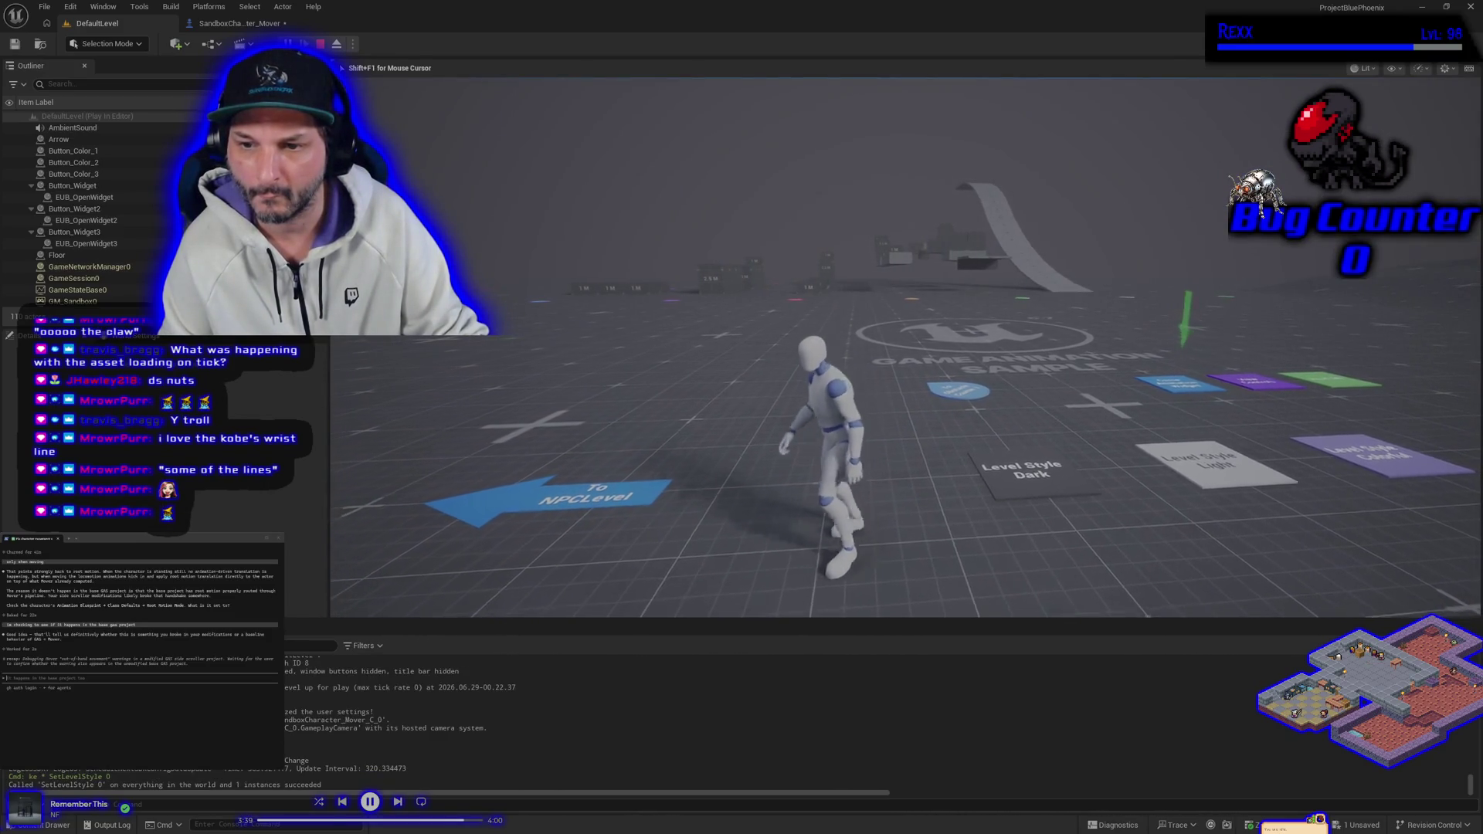
key("s")
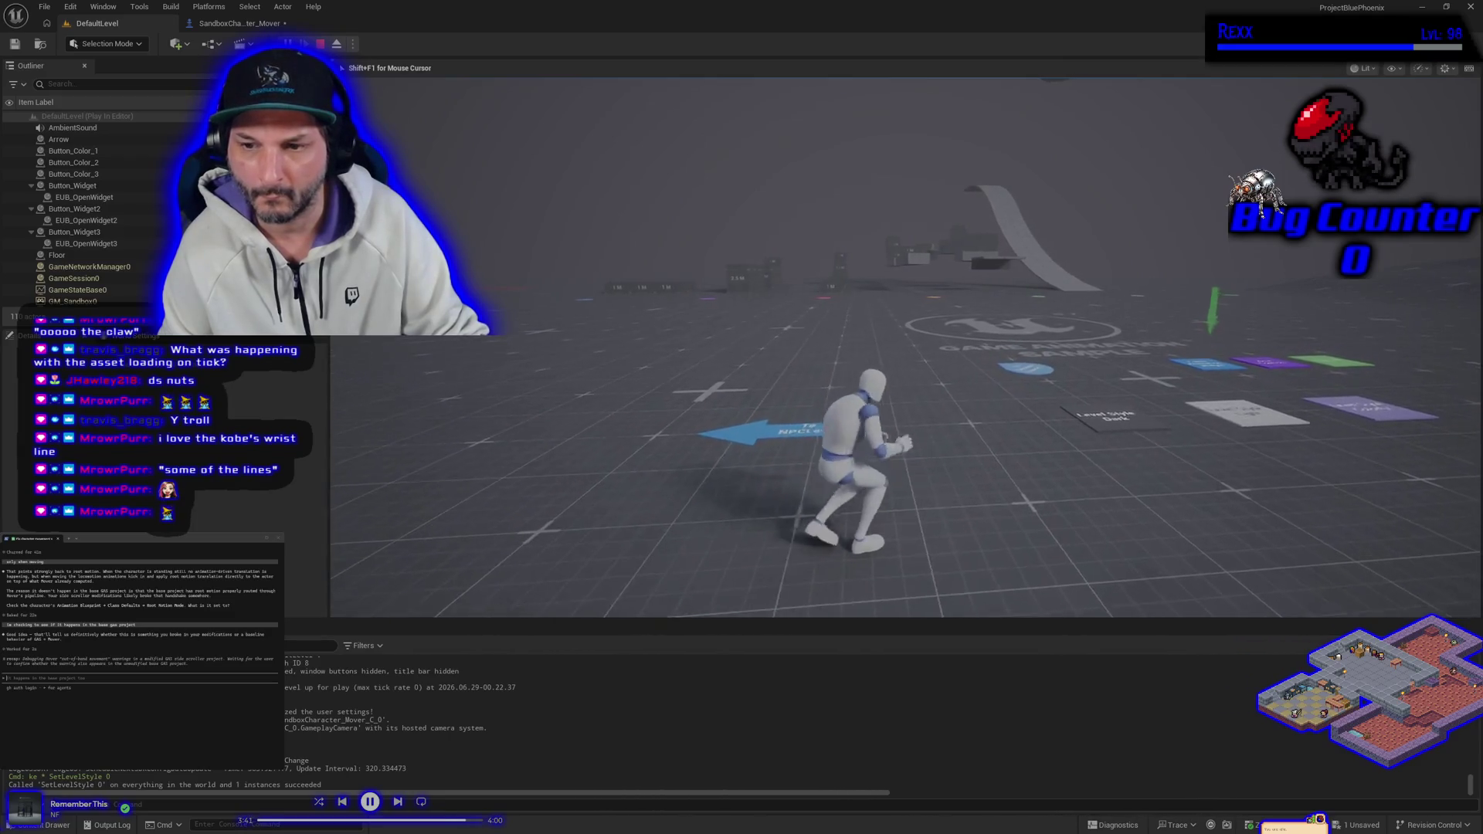
key("d")
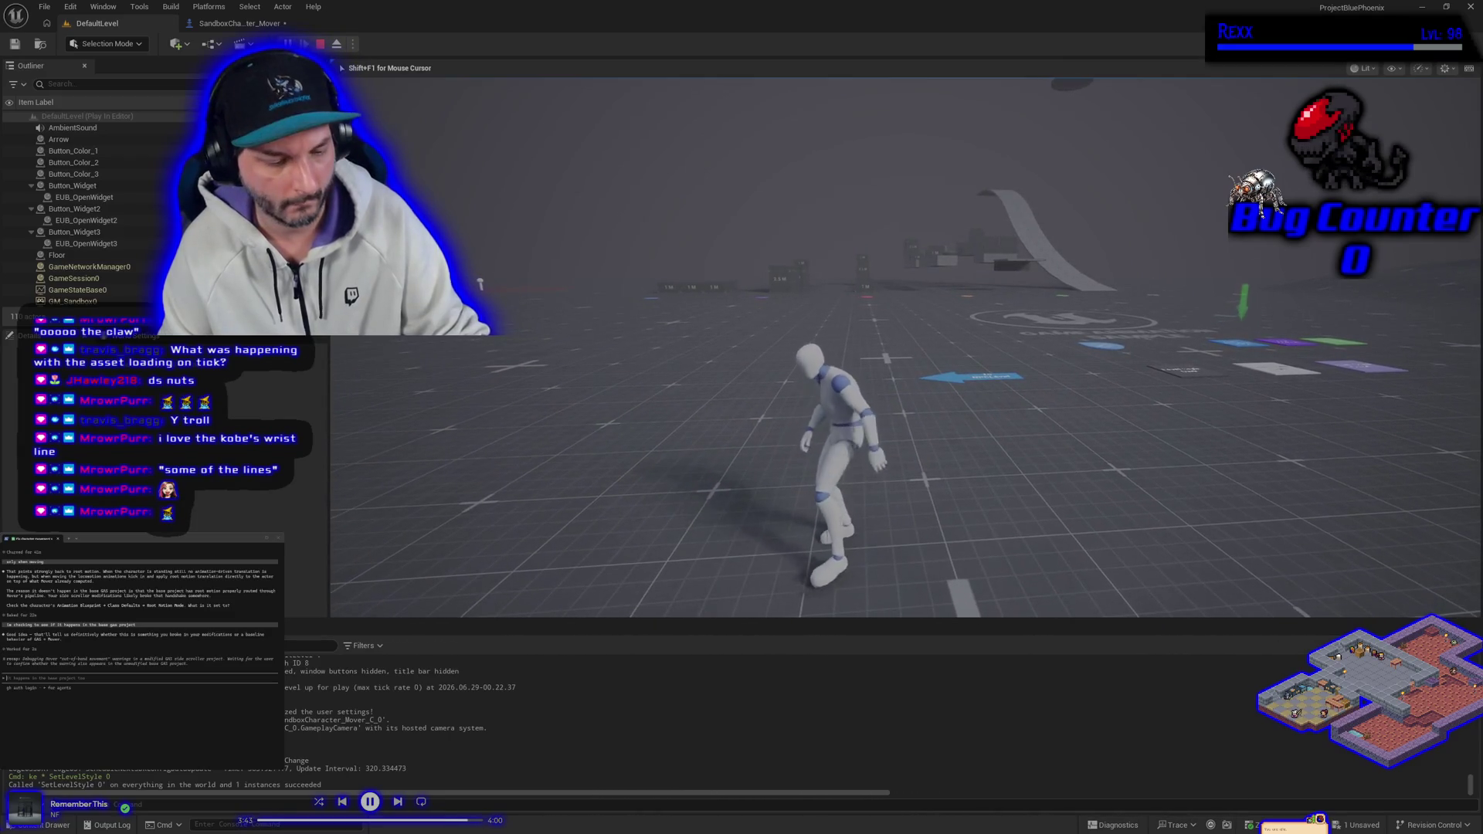
key("Escape")
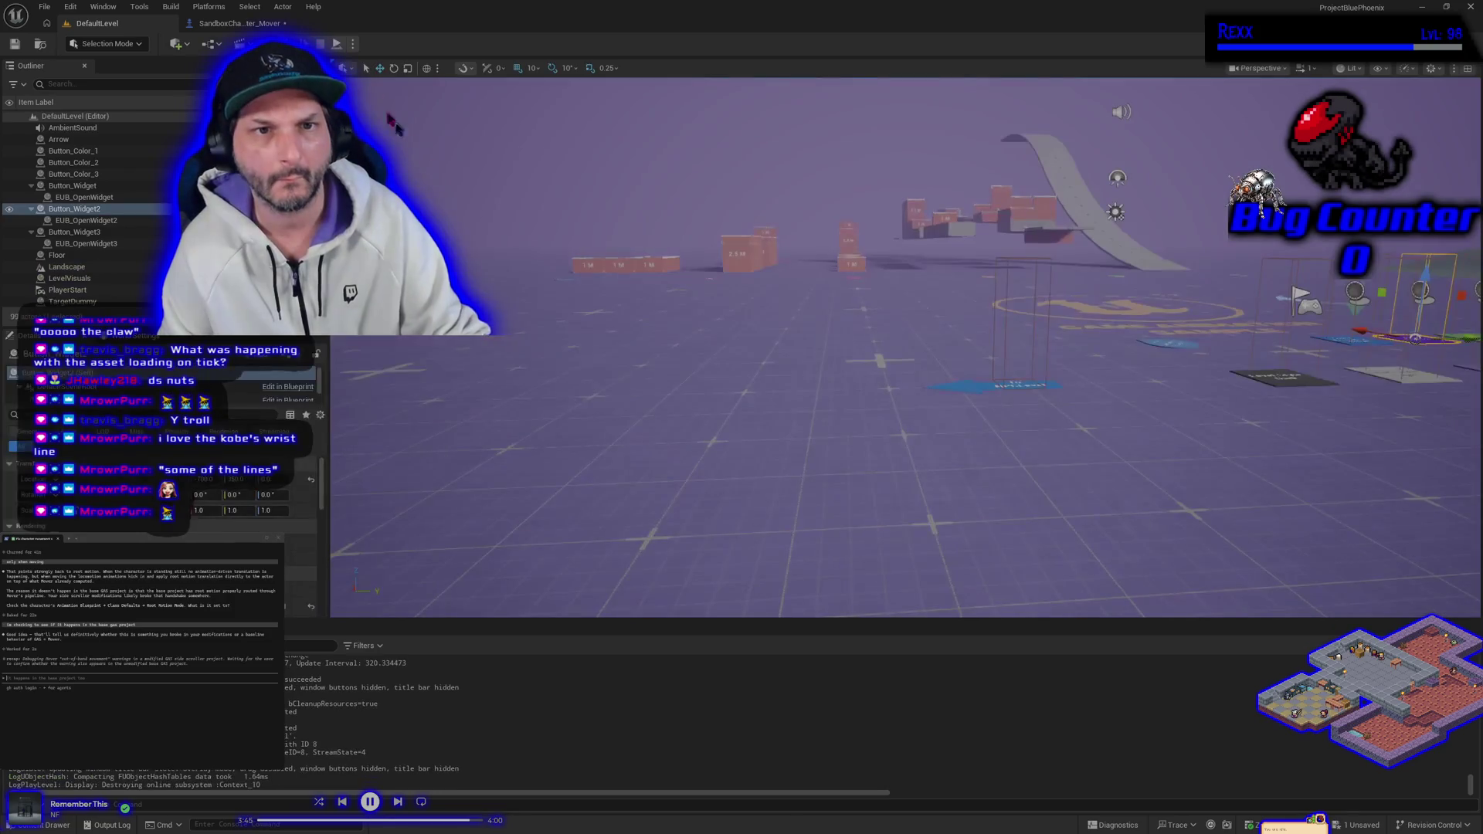
Break the copied Make Vector node's Z link so it reads 0.0, then play DefaultLevel again.
left_click(233, 24)
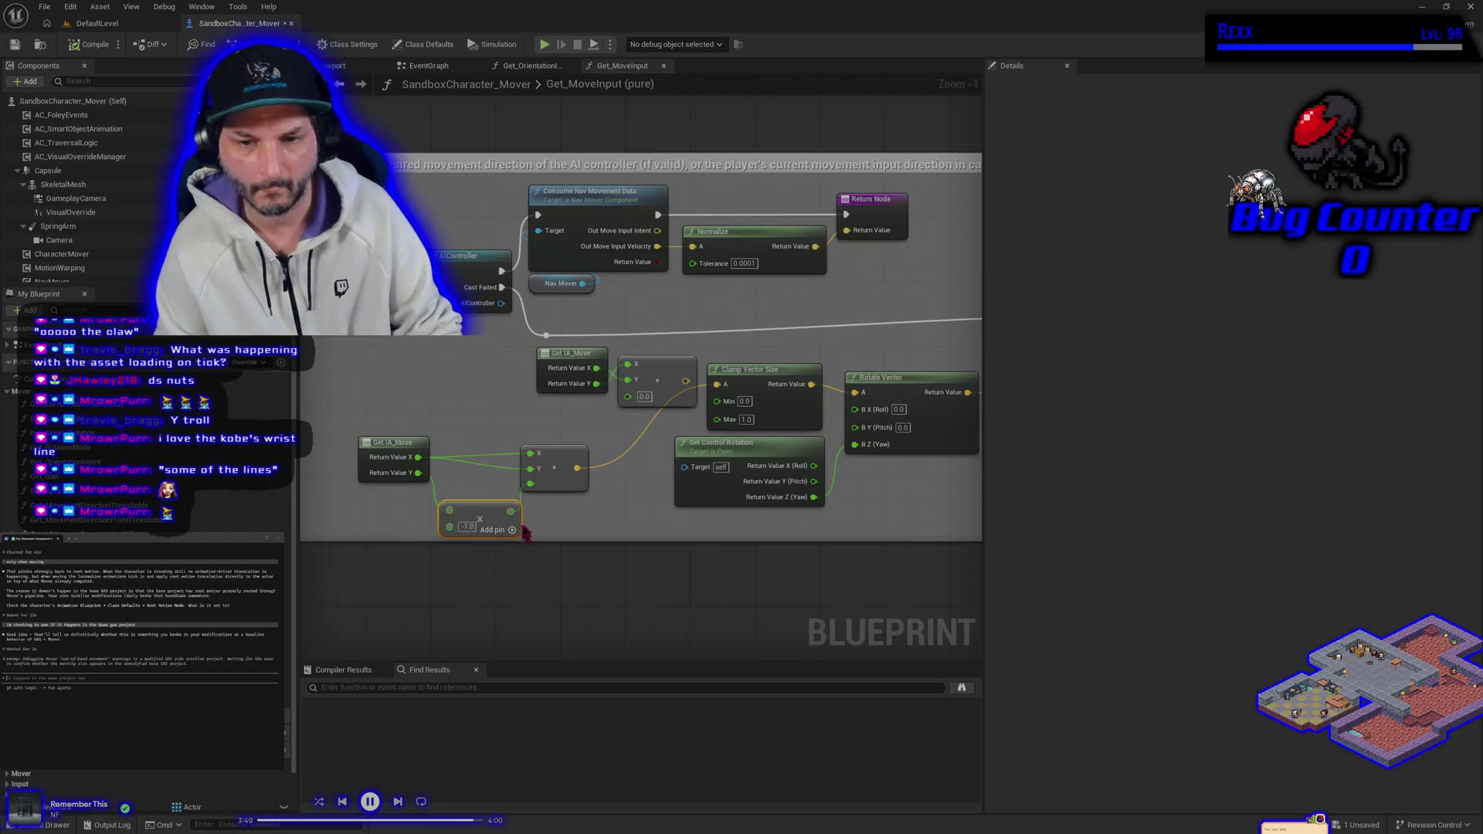
left_click(529, 484, "alt")
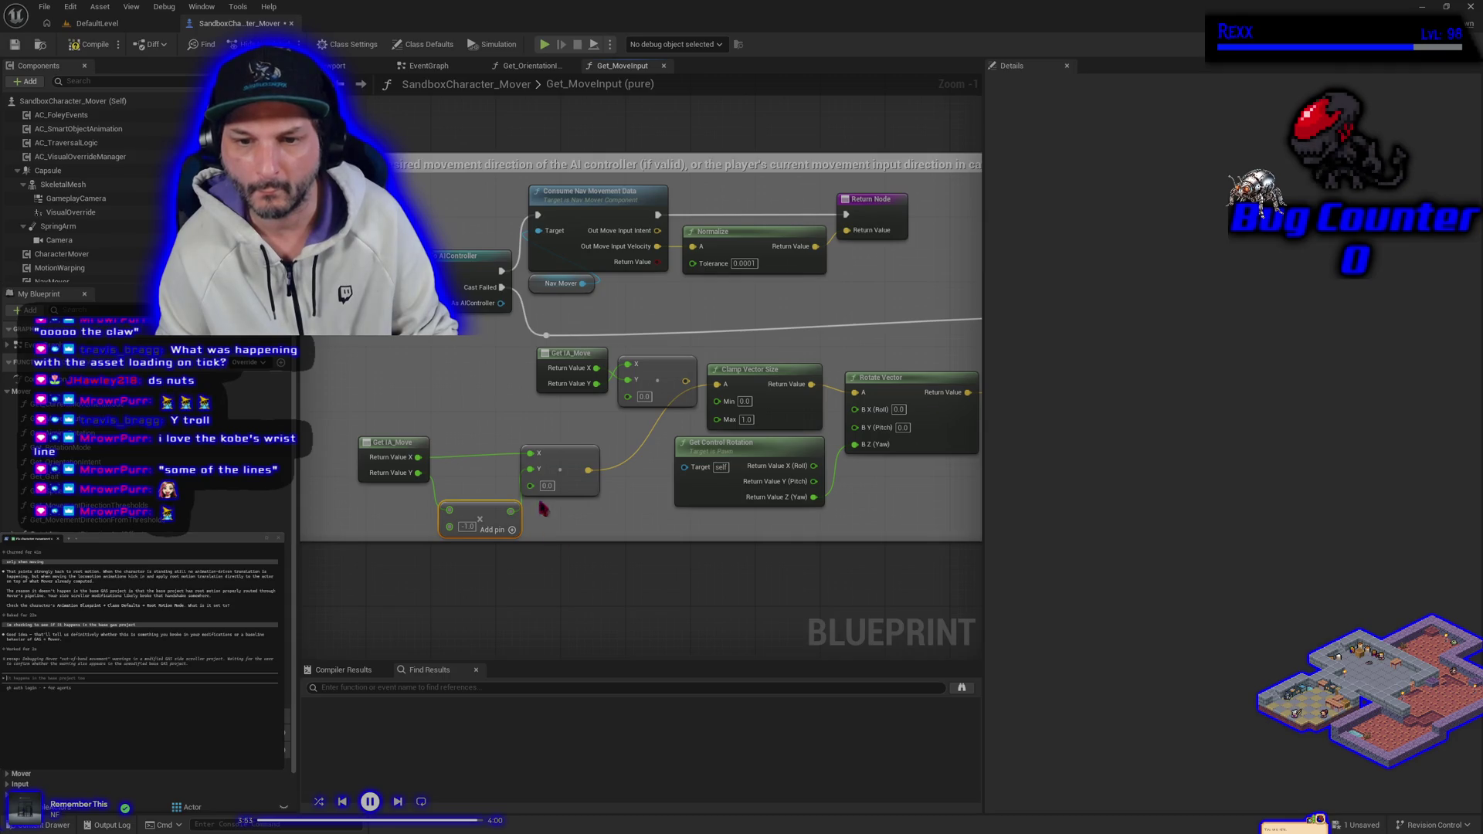
right_click(532, 486)
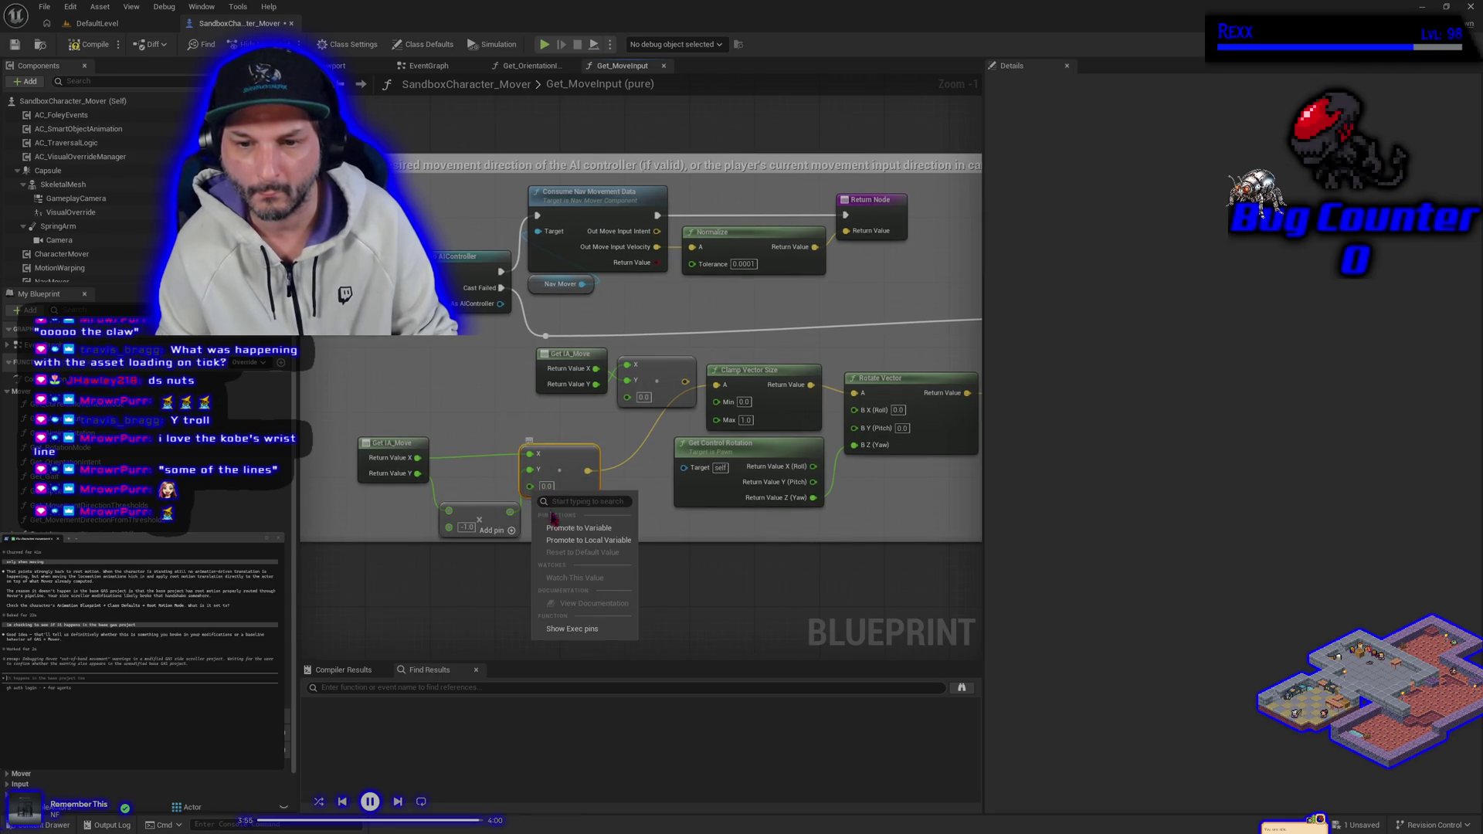
left_click(508, 594)
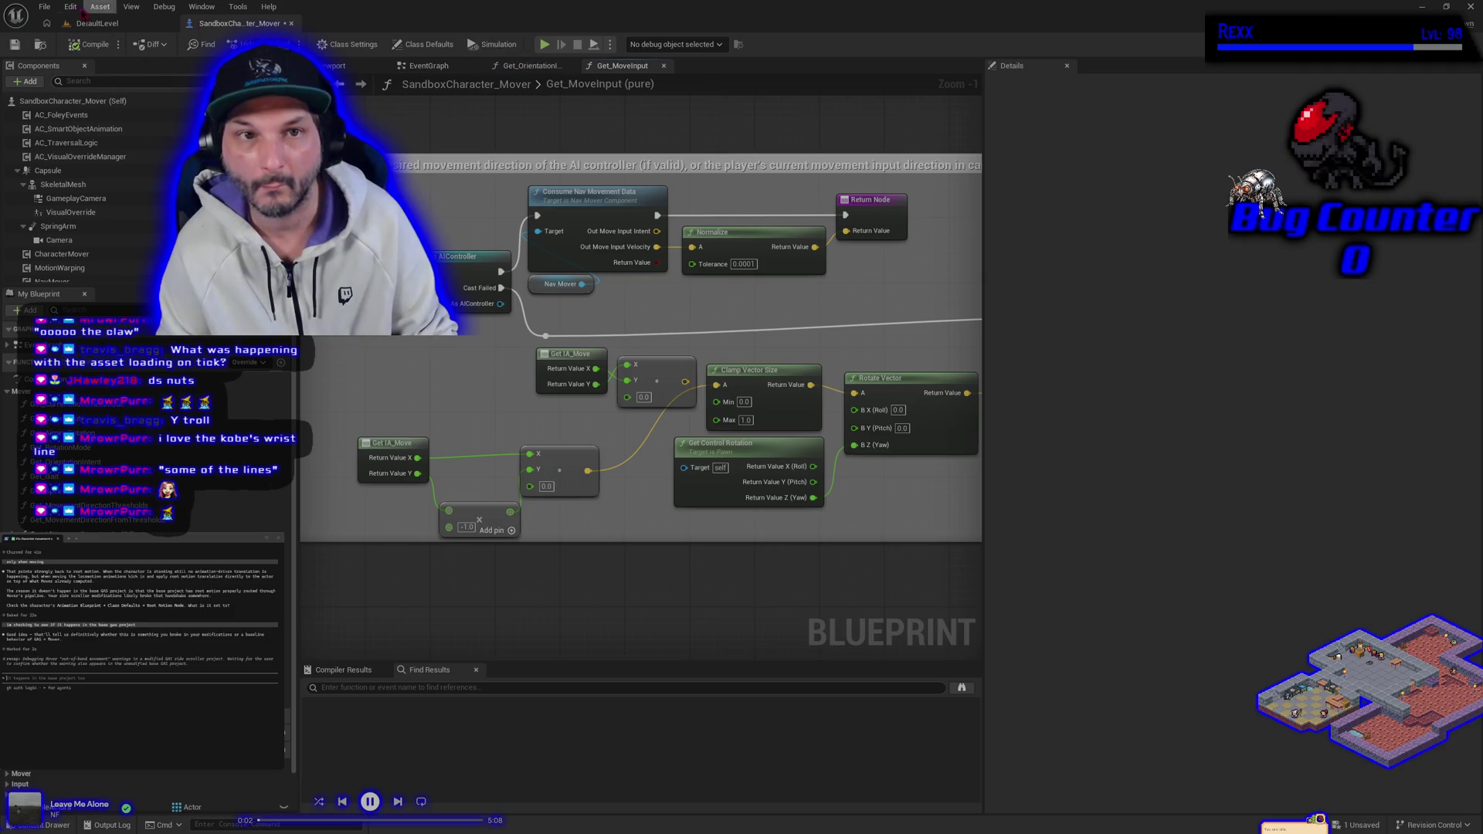
left_click(96, 24)
left_click(337, 43)
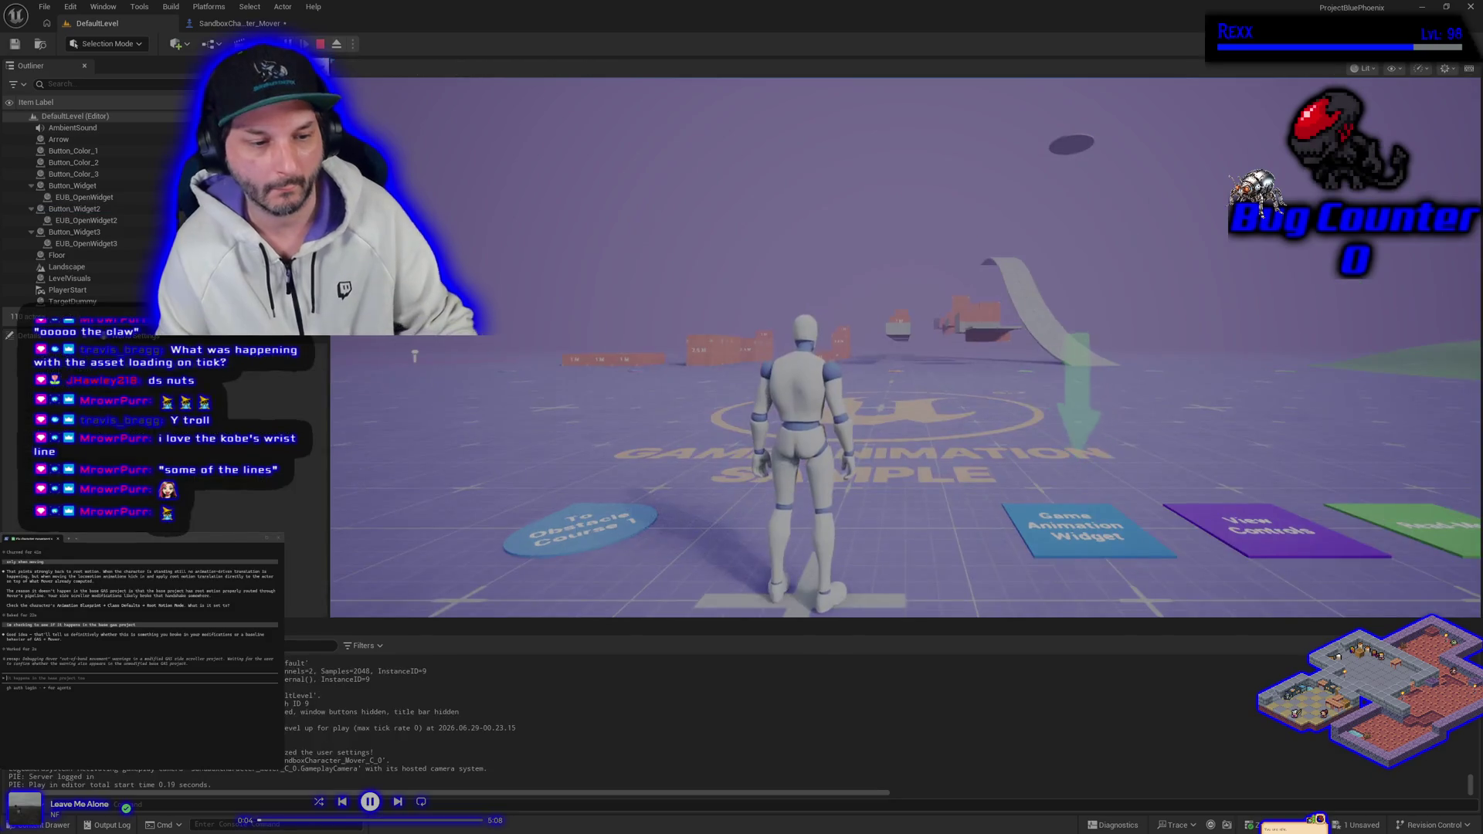
Steer the mannequin right, forward and toward the ramp, then stop and return to Get_MoveInput.
key("d")
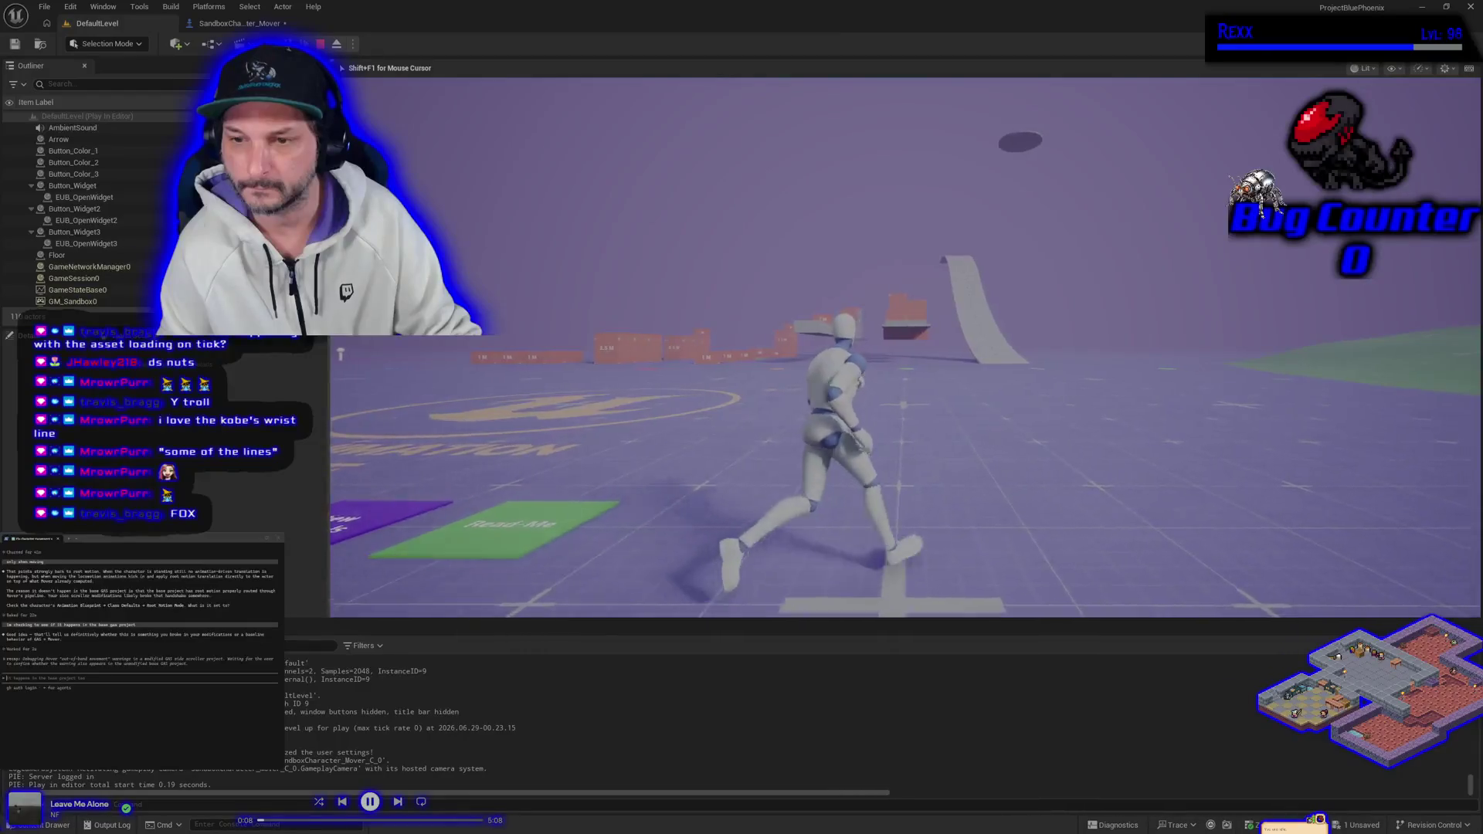
key("w")
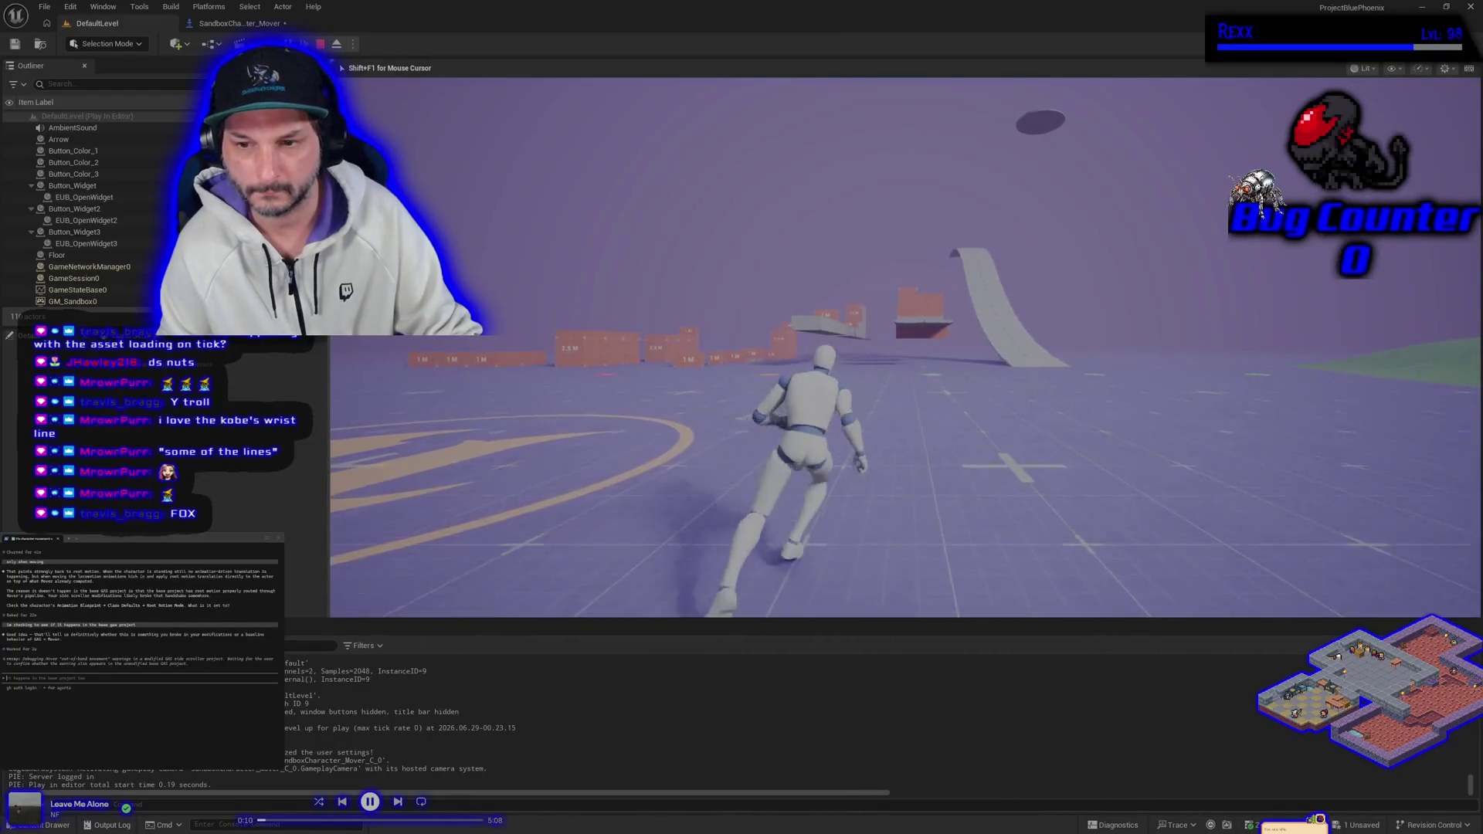
key("d")
key("a")
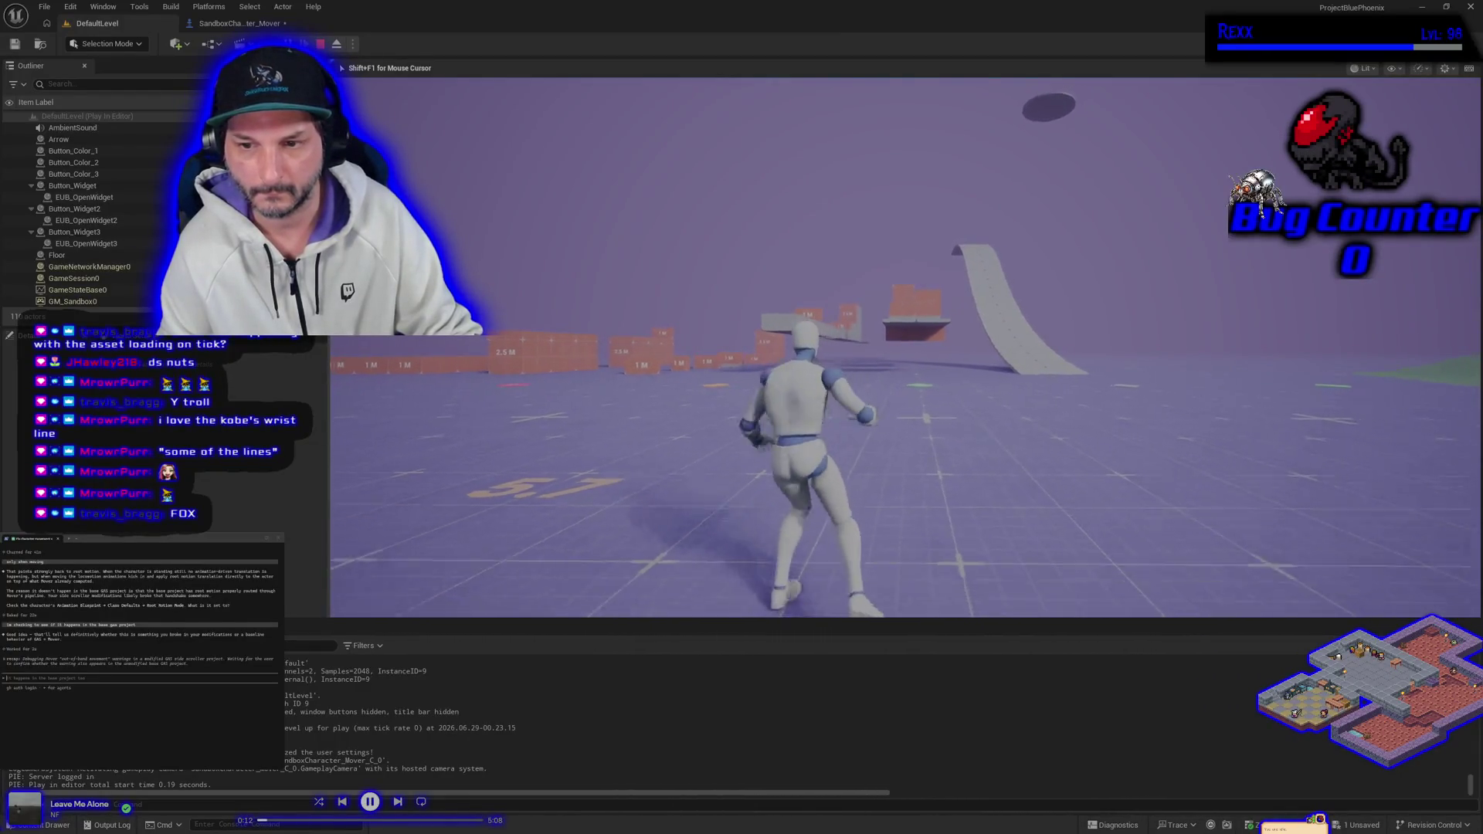
key("w")
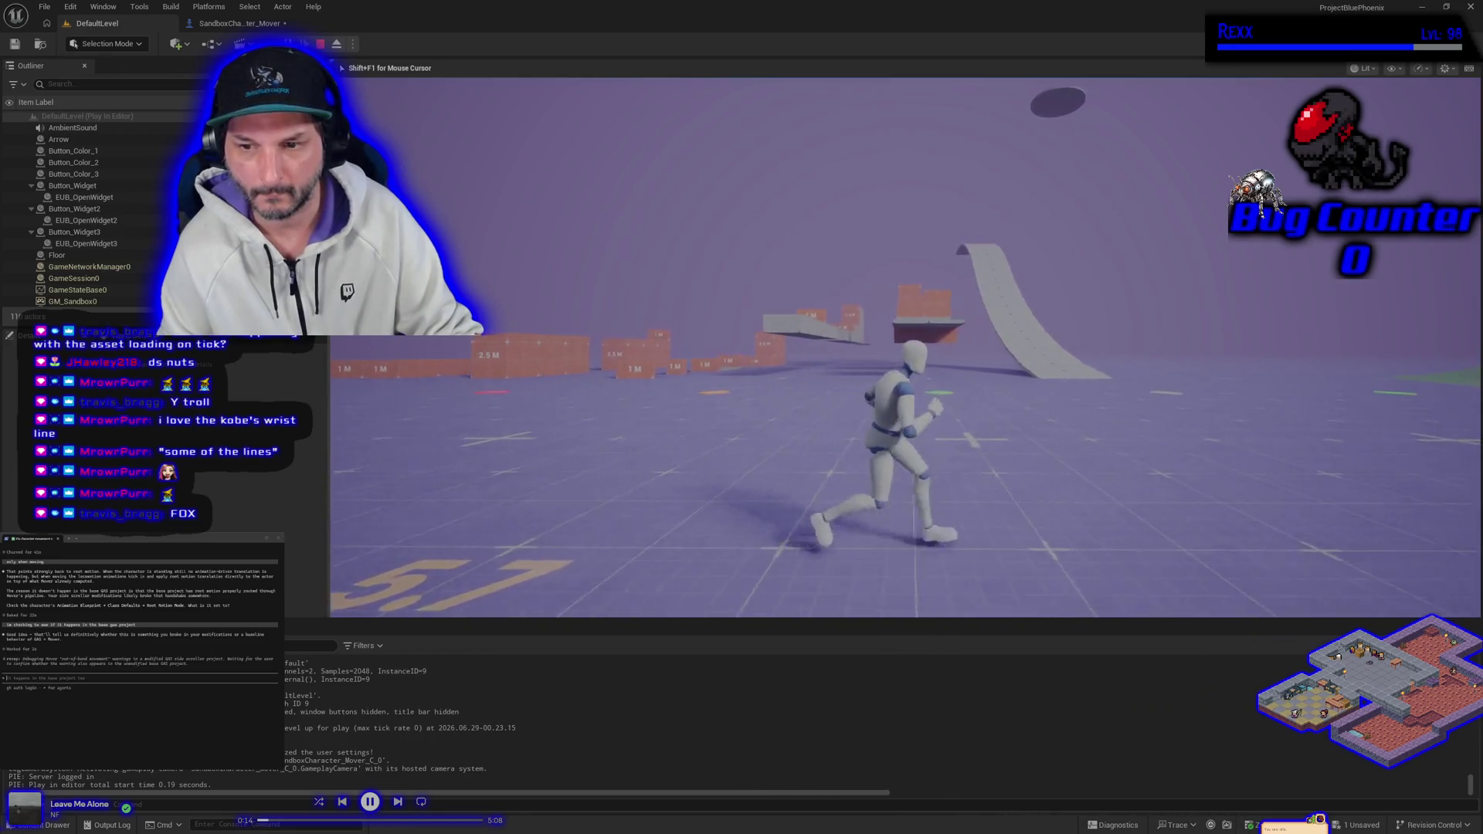
key("d")
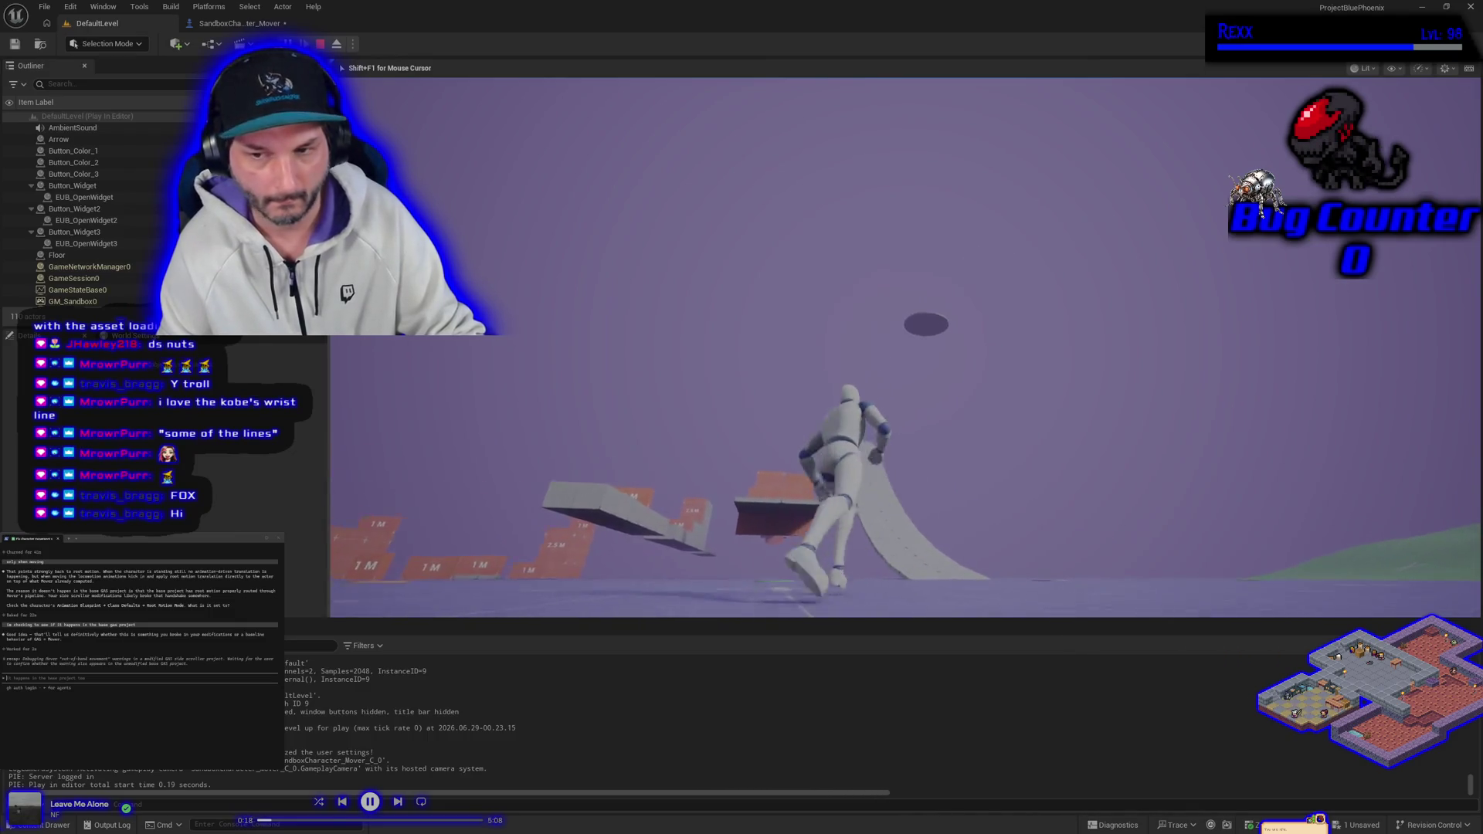
key("s")
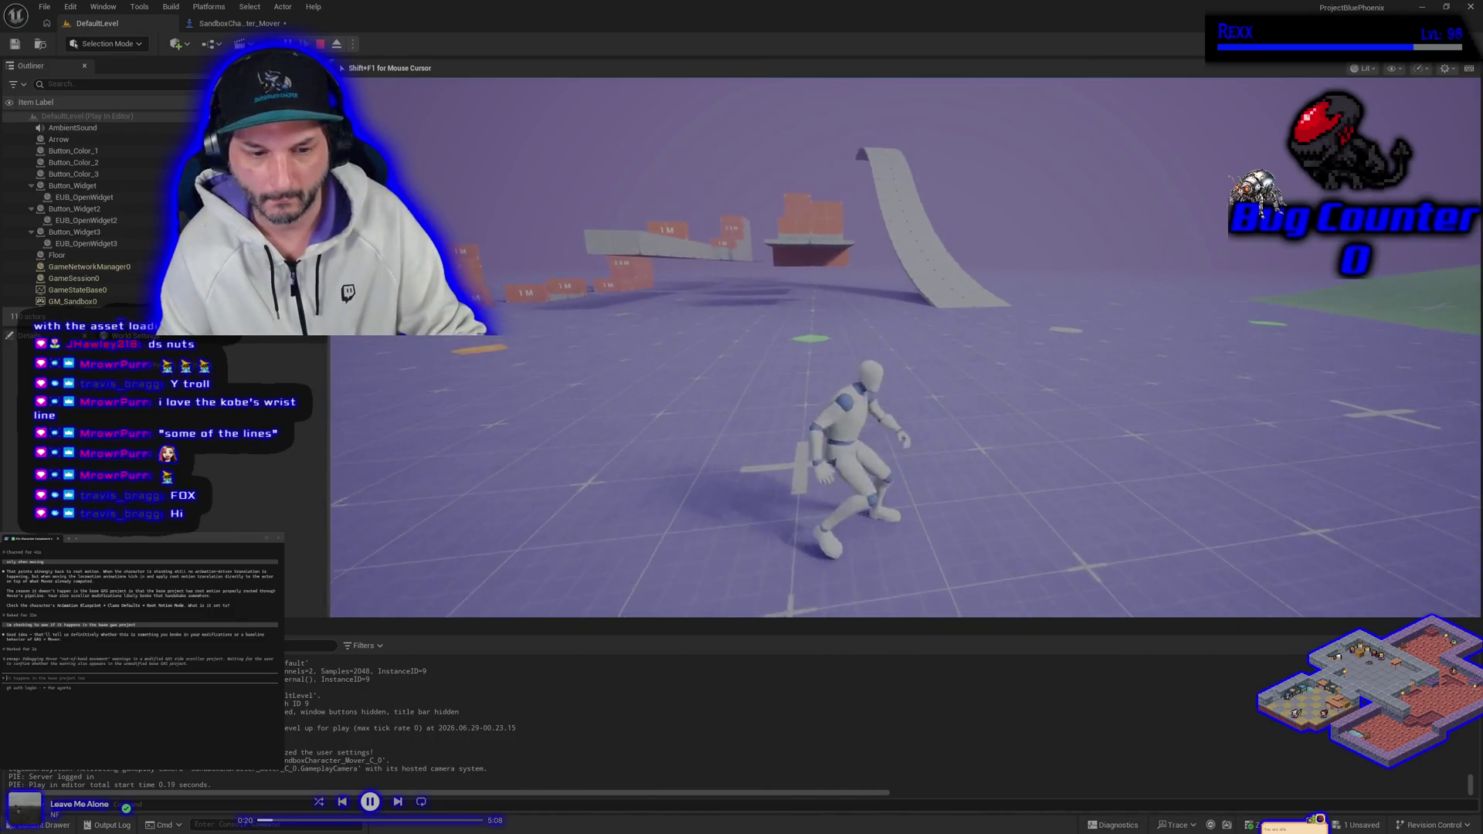
key("w")
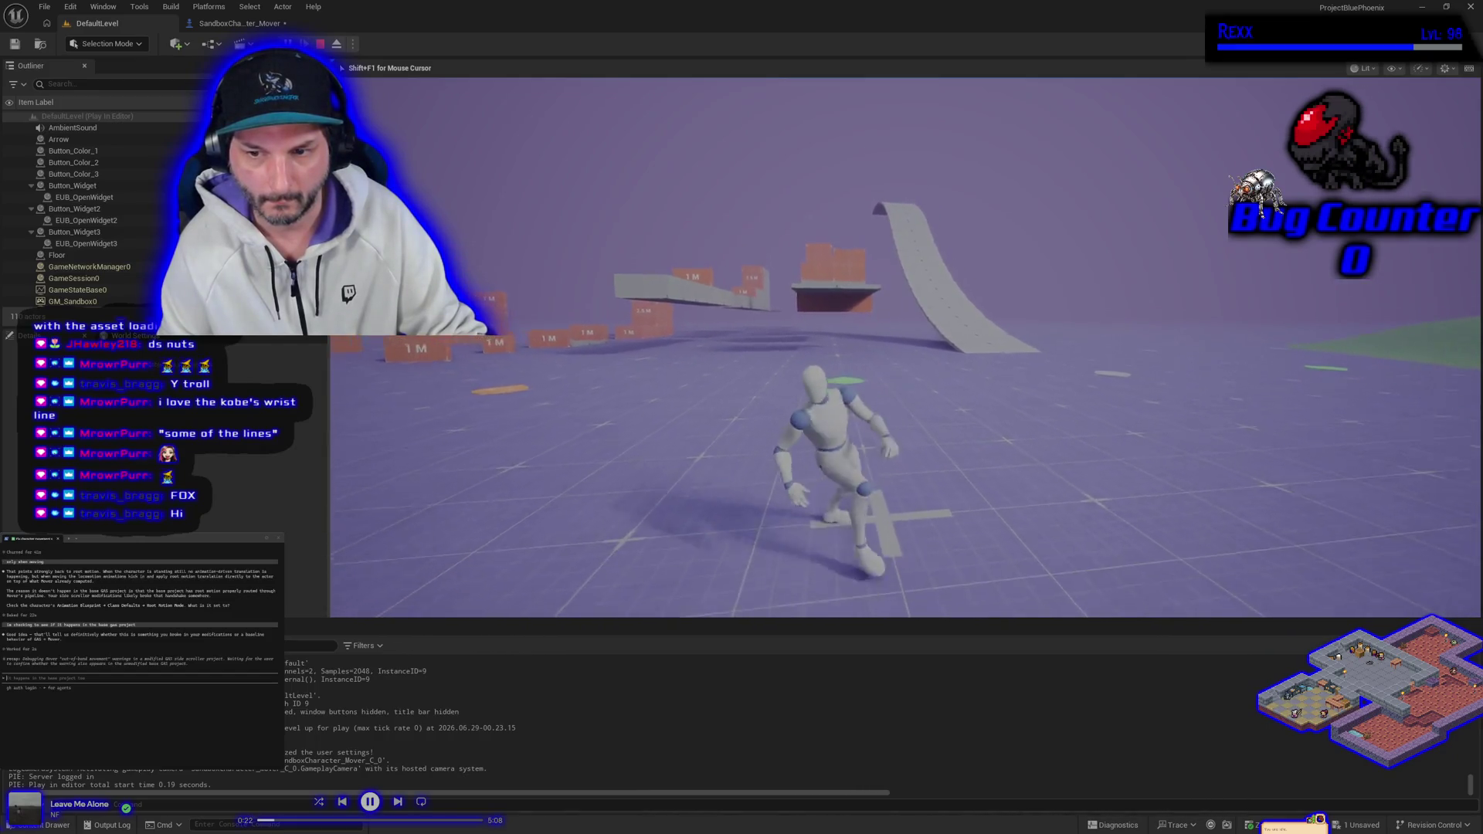
key("d")
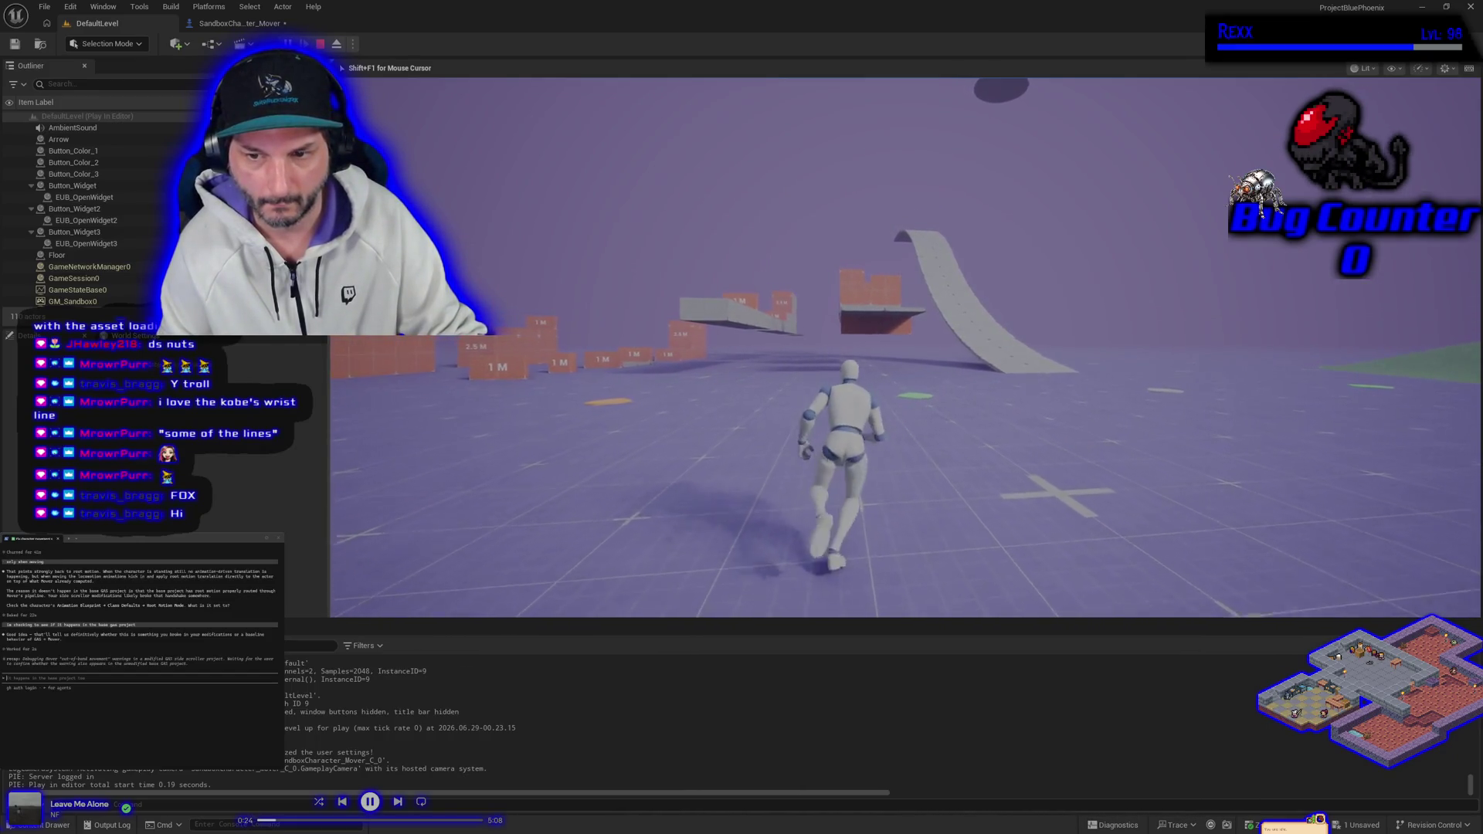
key("d")
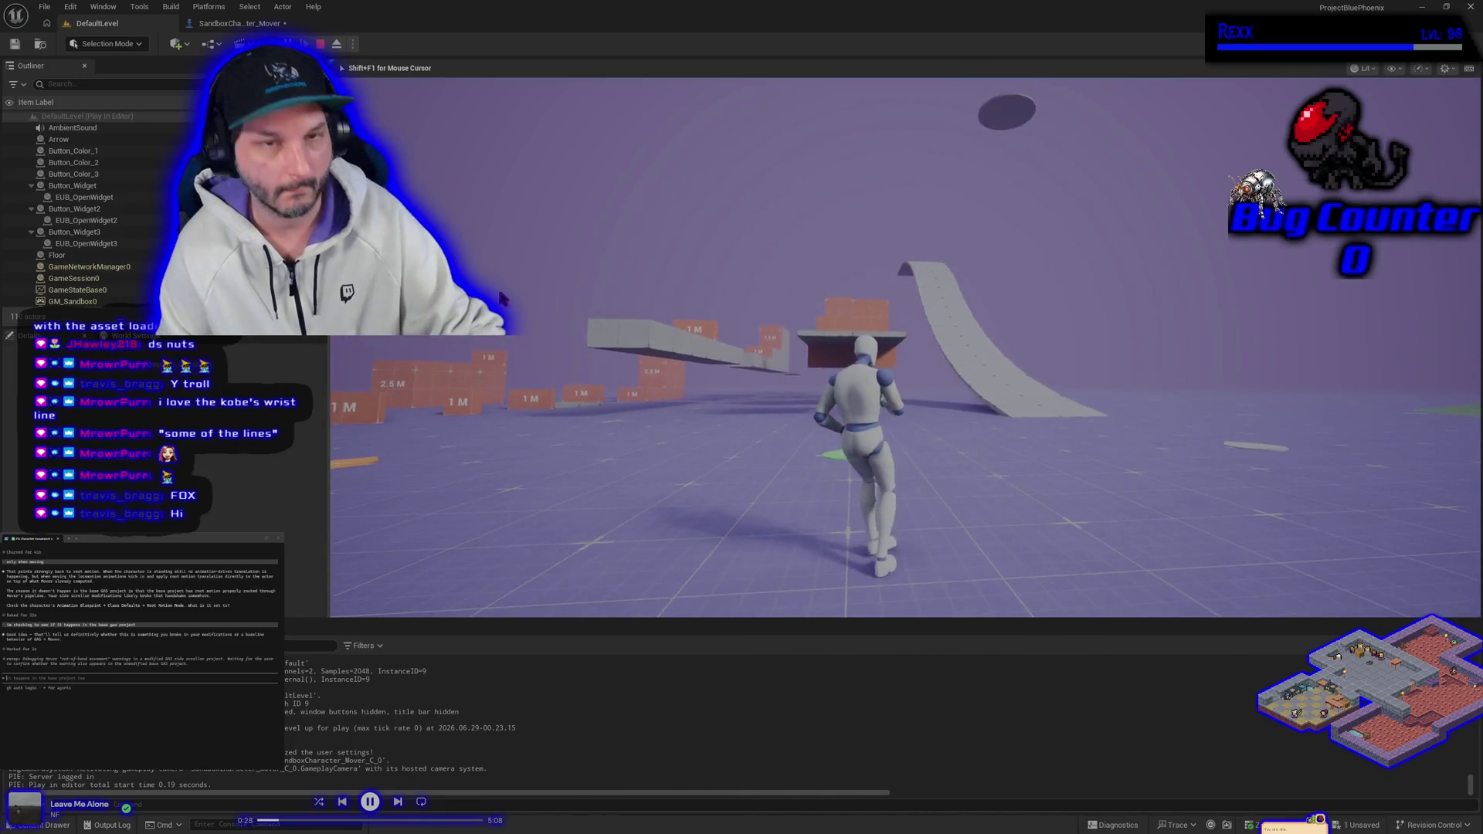
key("Escape")
left_click(232, 23)
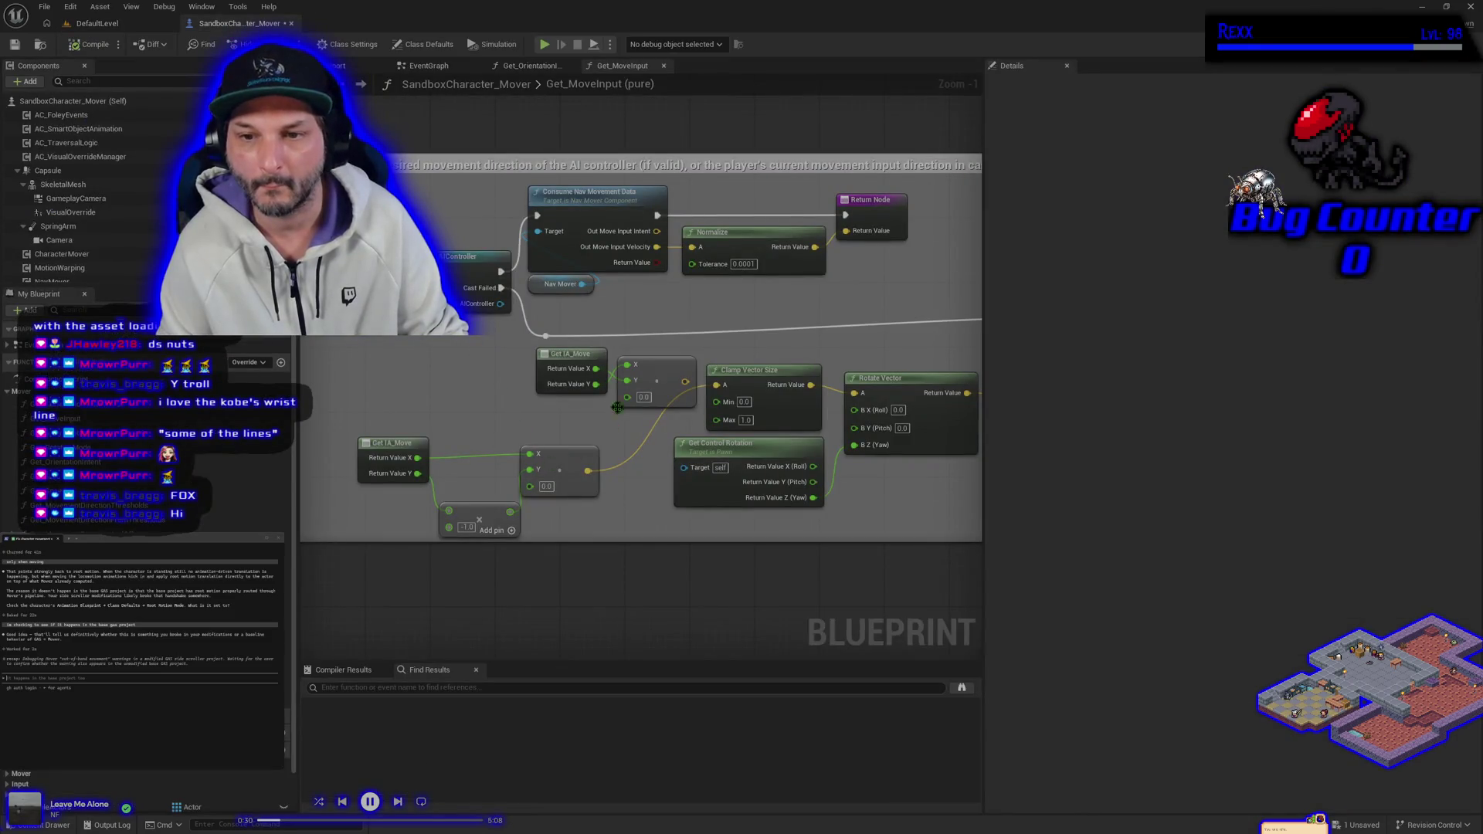
Wire the vector into Clamp Vector Size A and delete the duplicated IA_Move, multiply and vector nodes.
mouse_move(684, 384)
left_mouse_down()
mouse_move(708, 397)
mouse_move(717, 385)
left_mouse_up()
left_click_drag(629, 530, 393, 429)
key("Delete")
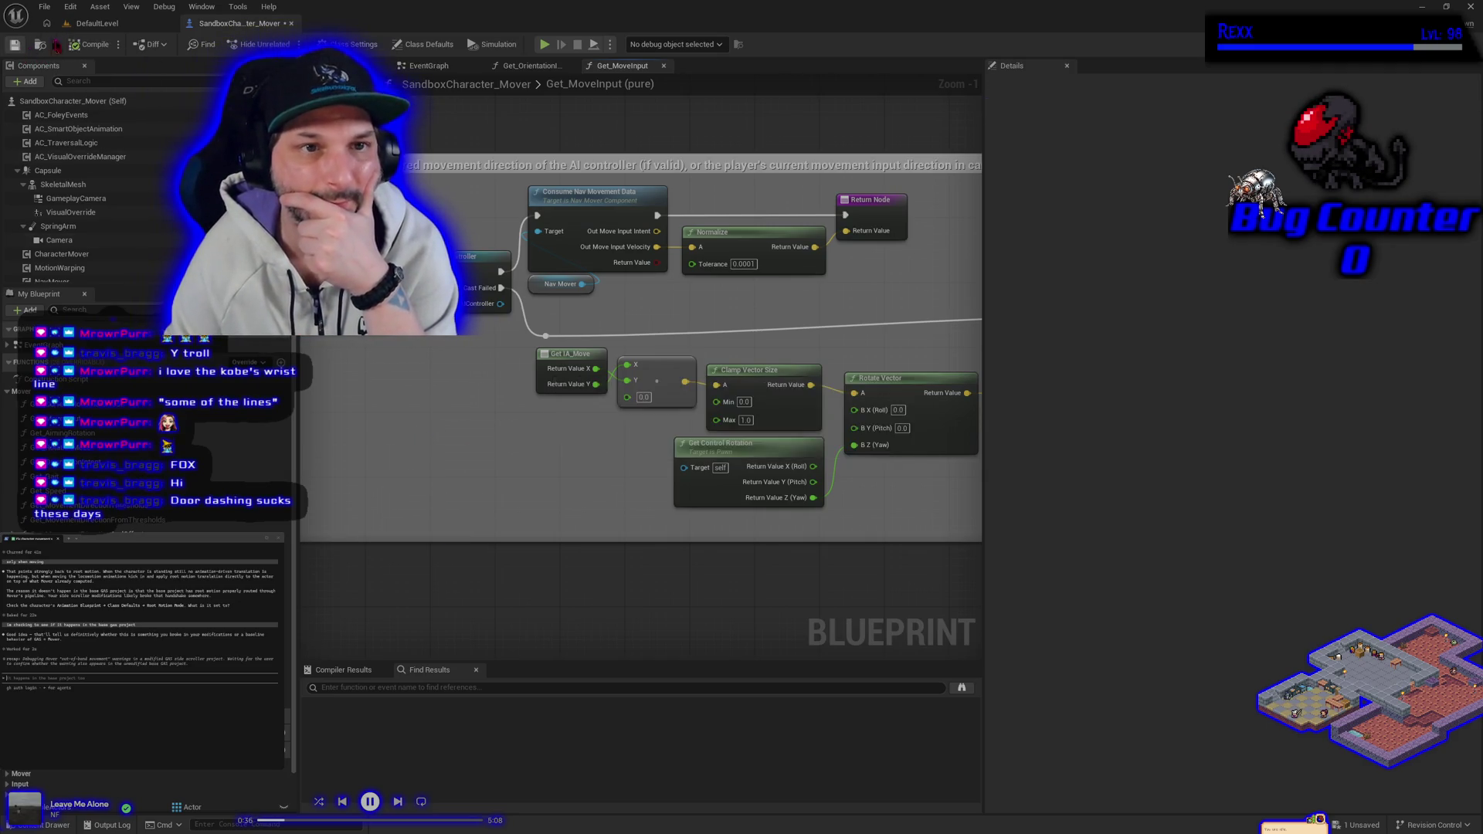
left_click(97, 23)
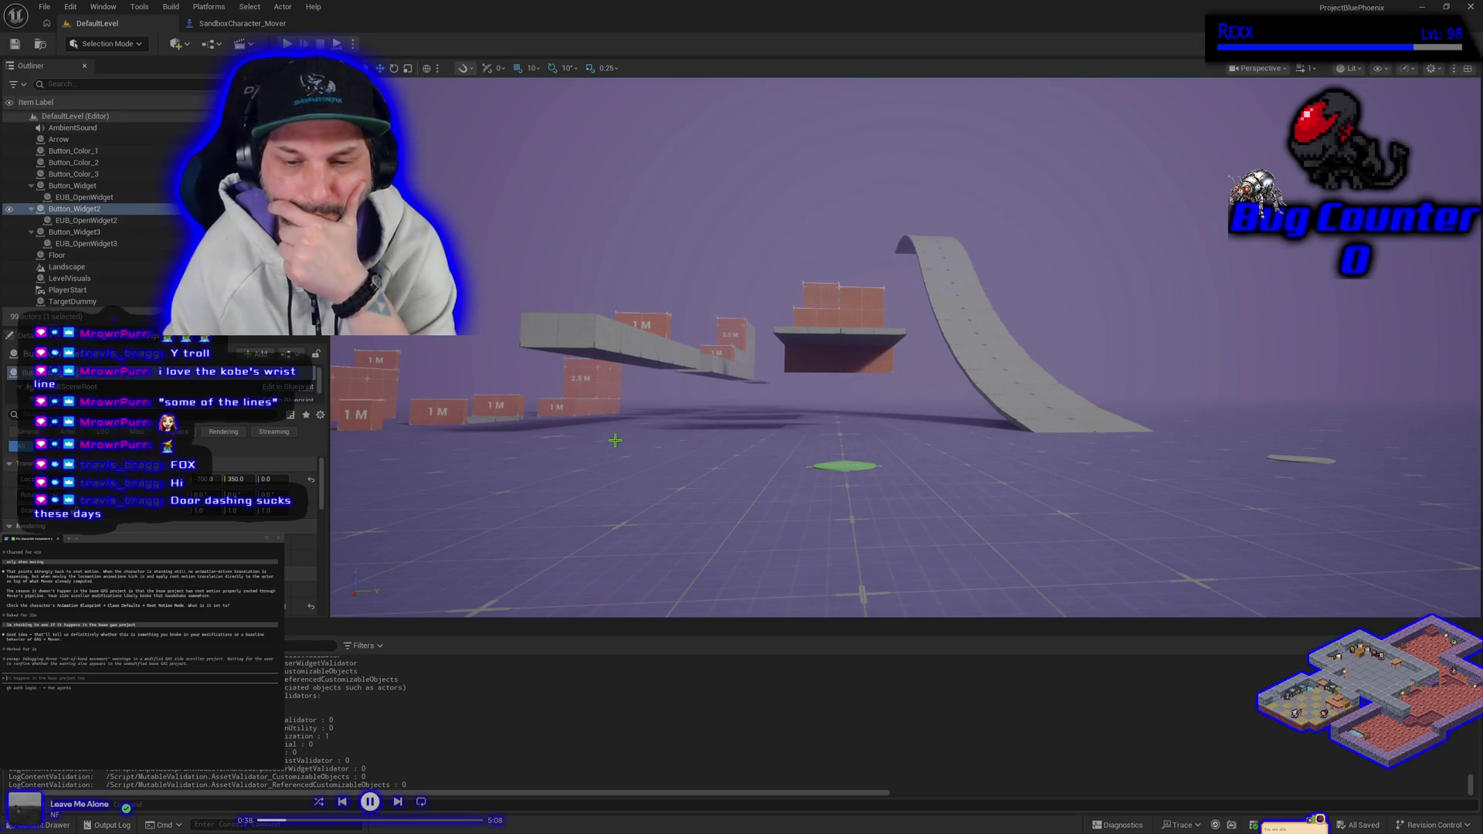
Fly the viewport camera over the course, past the ramp, To Slope and To Obstacle Course 4 markers.
key("s")
key("e")
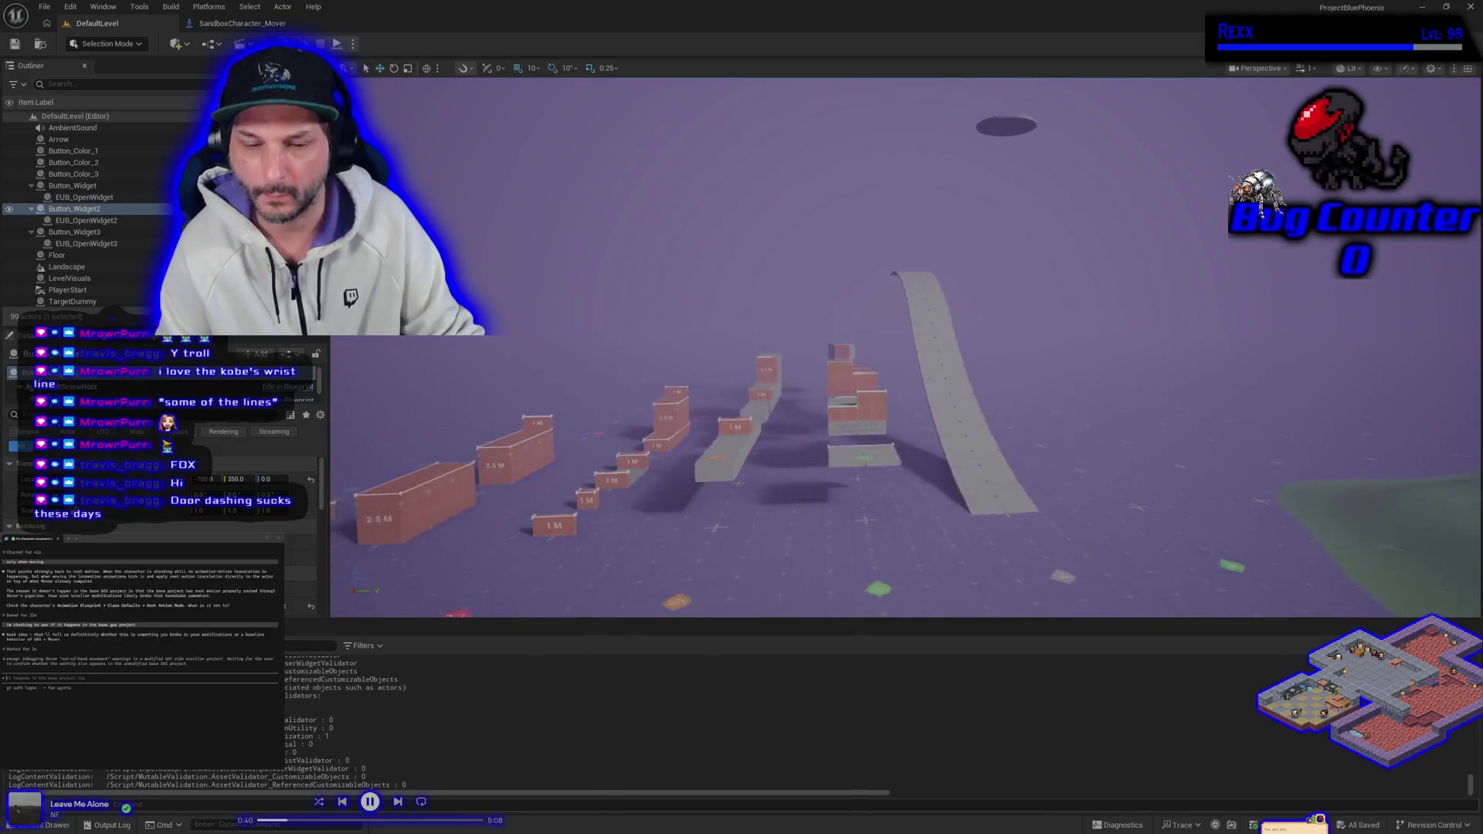
key("s")
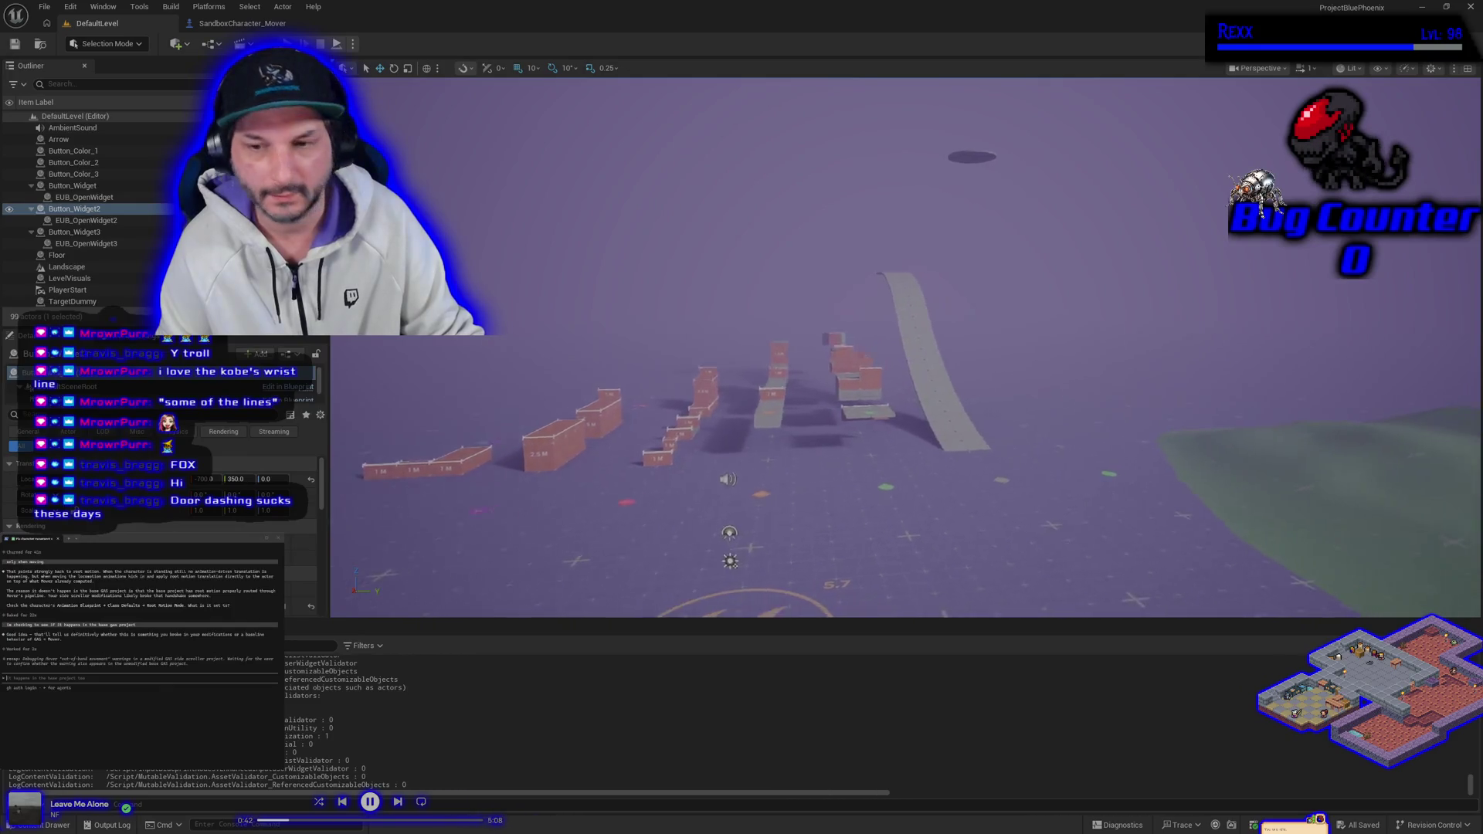
key("w")
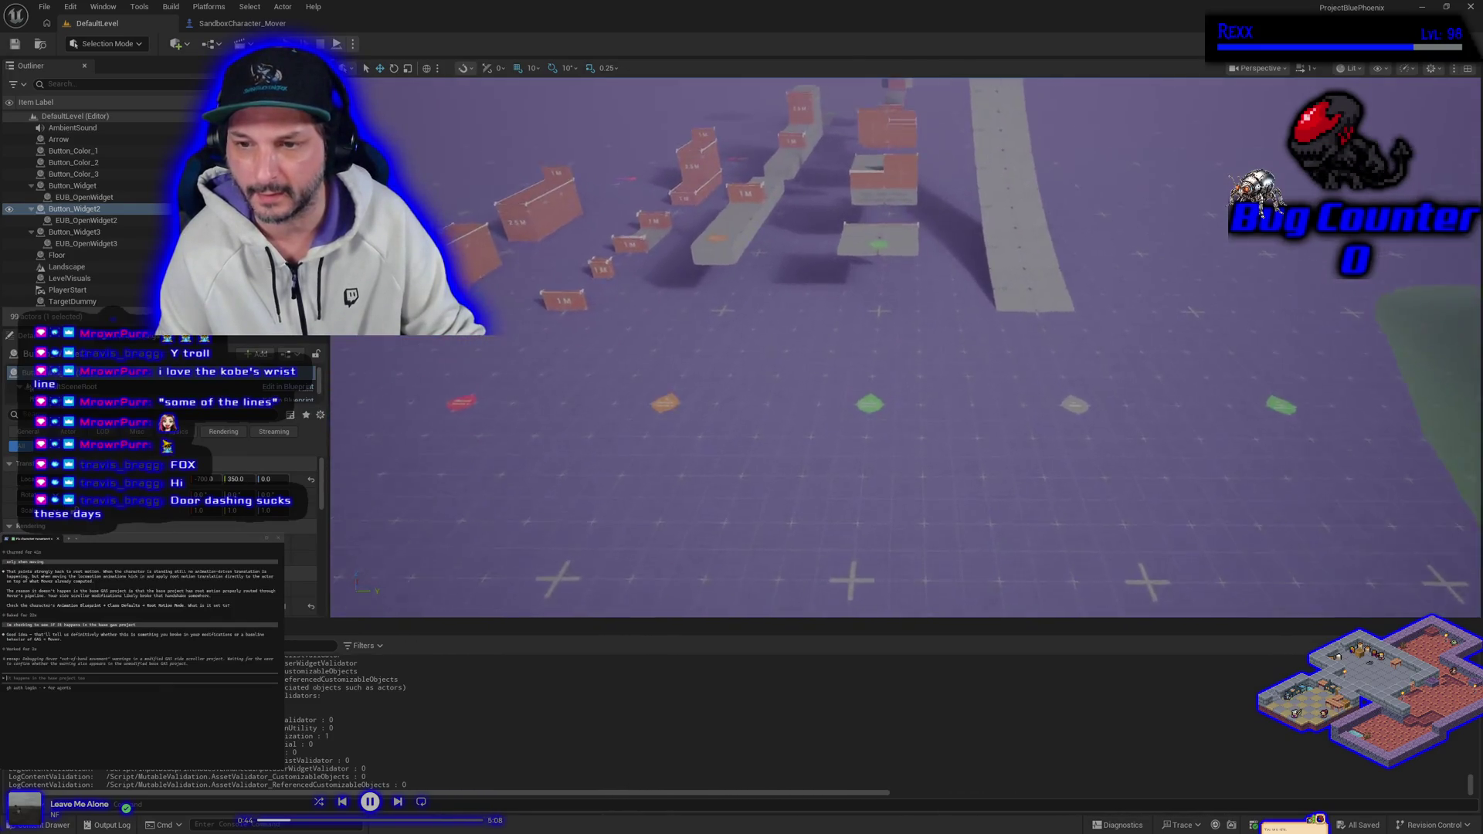
key("a")
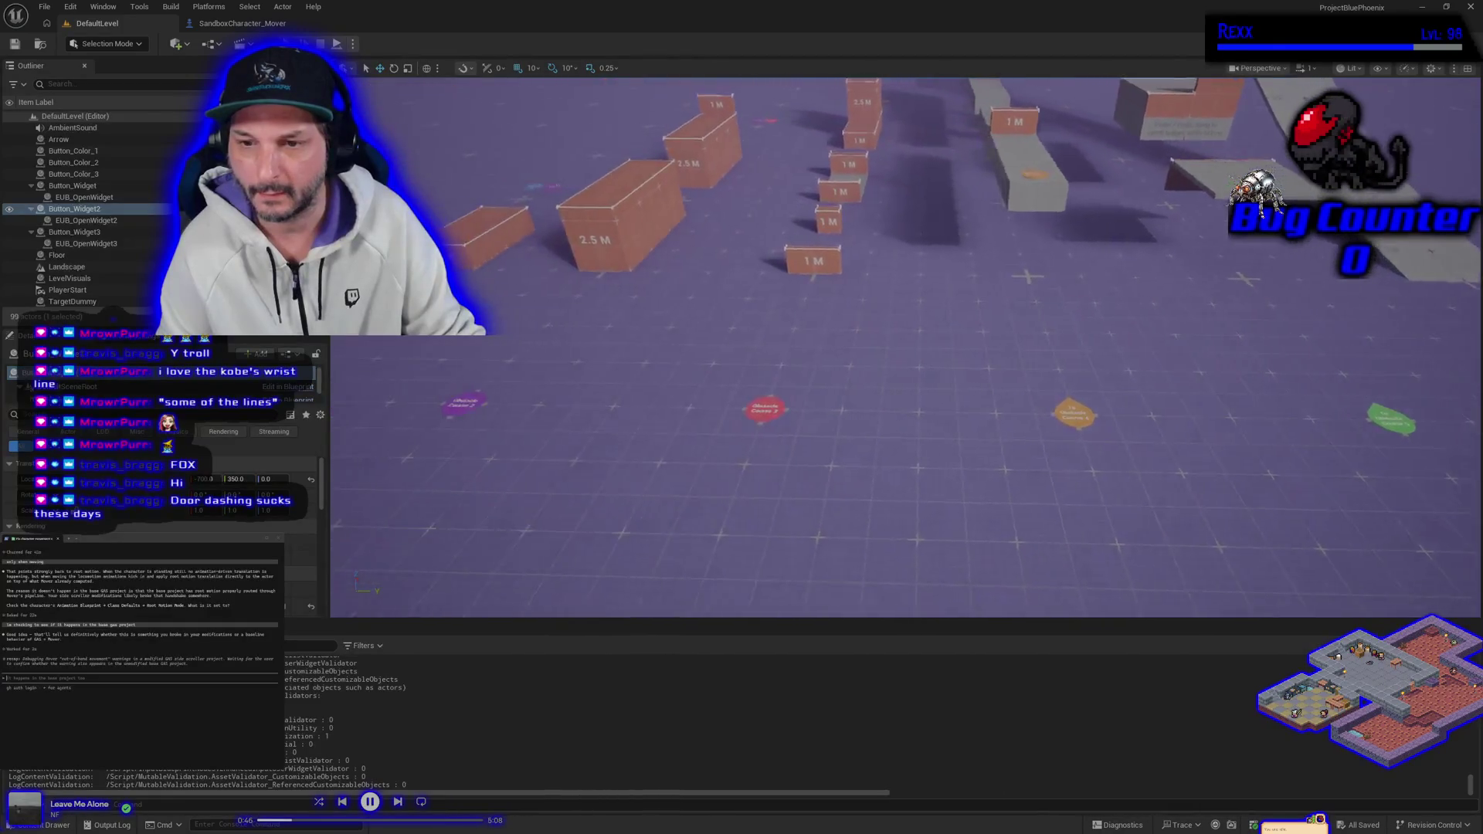
key("a")
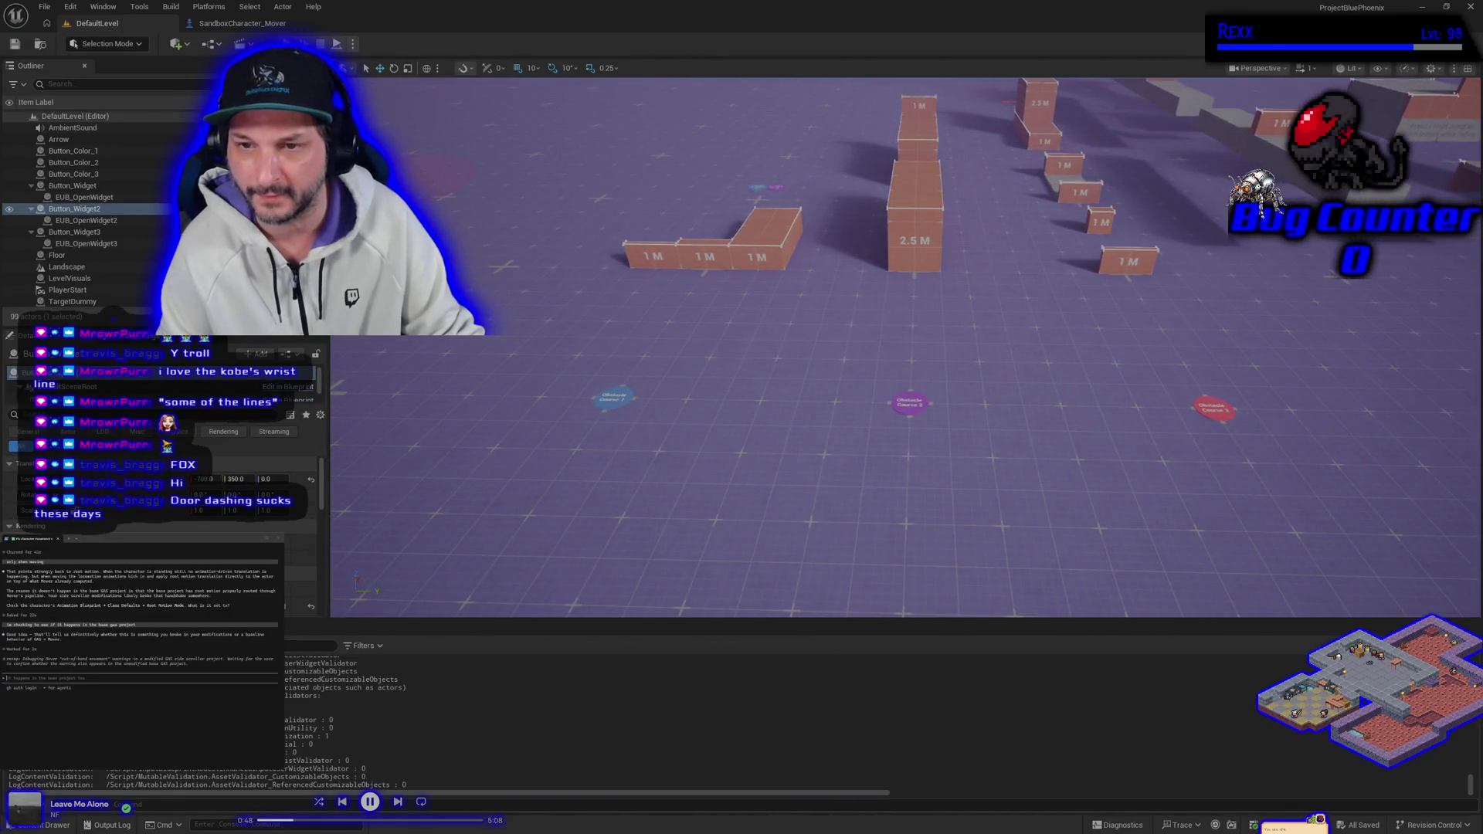
key("d")
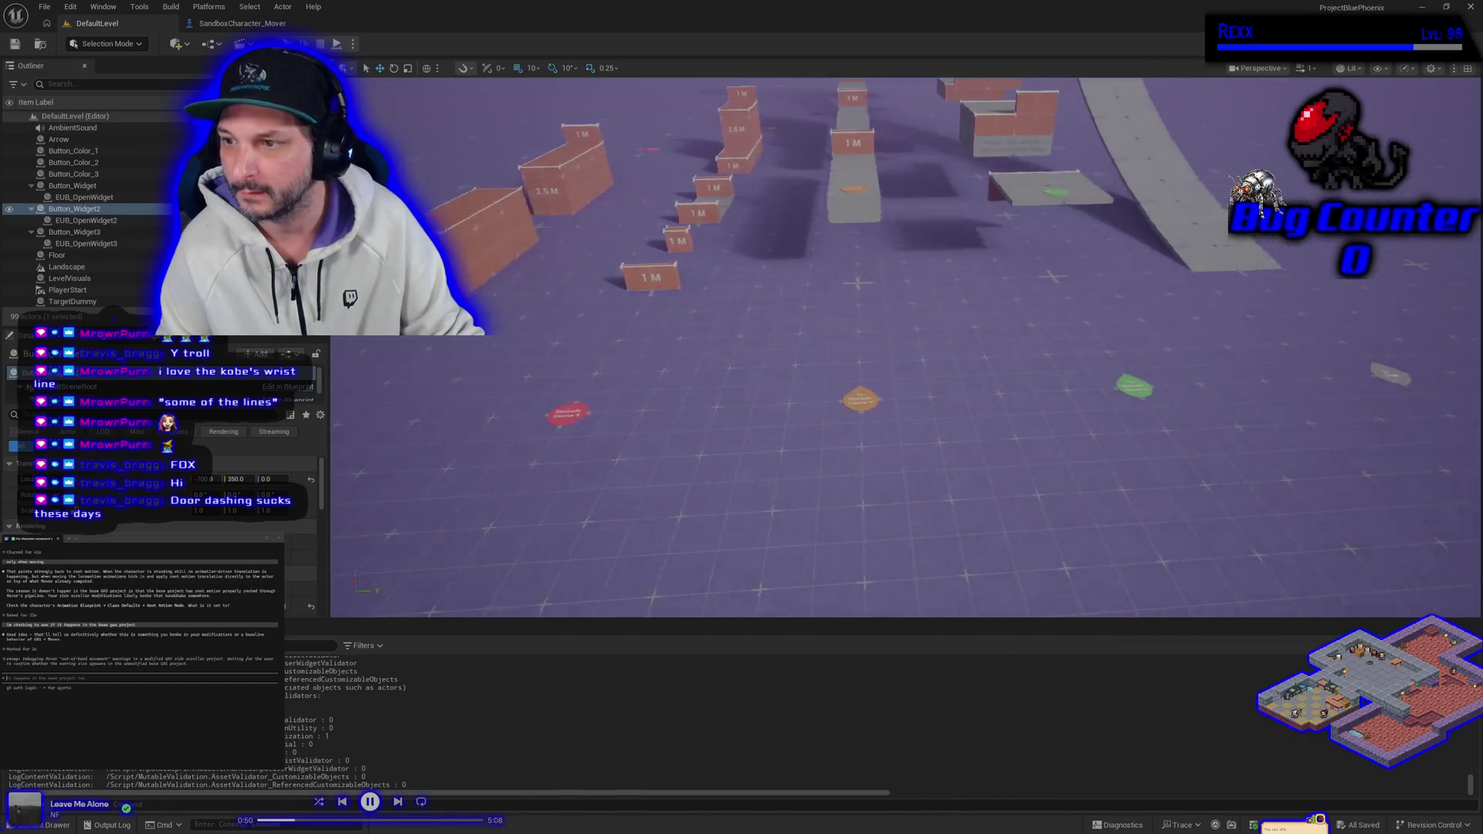
key("s")
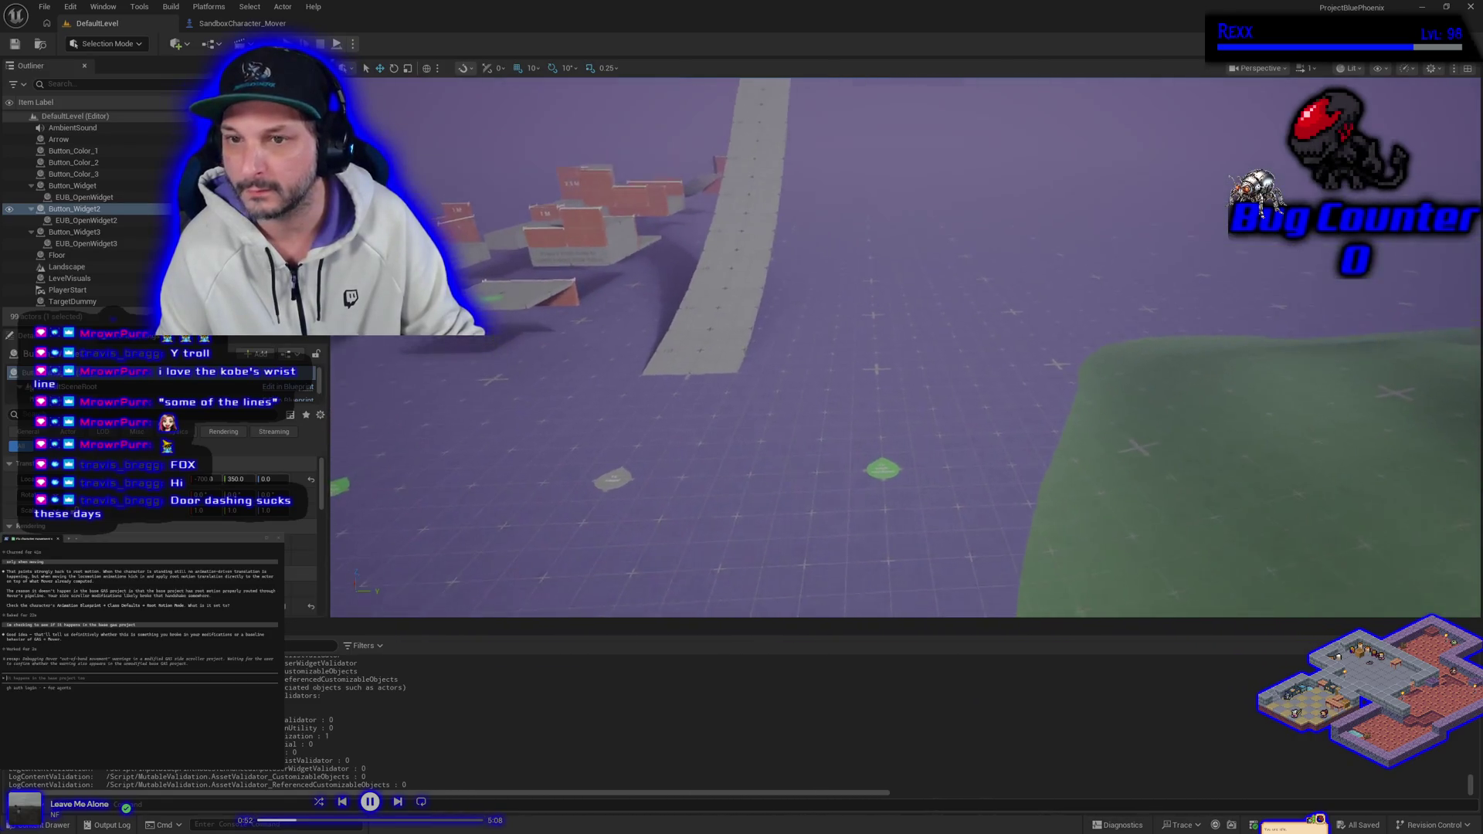
key("a")
key("w")
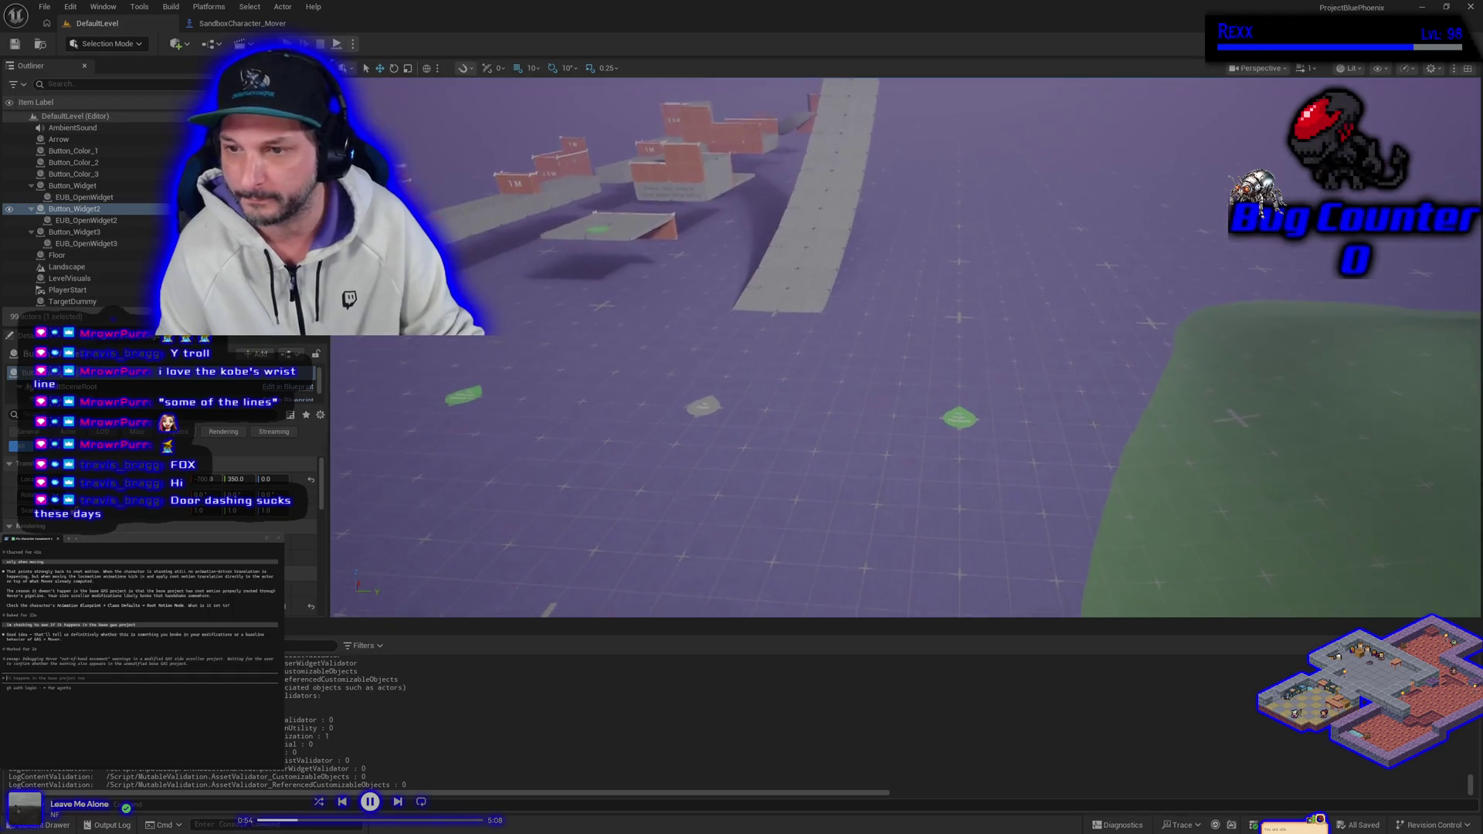
key("w")
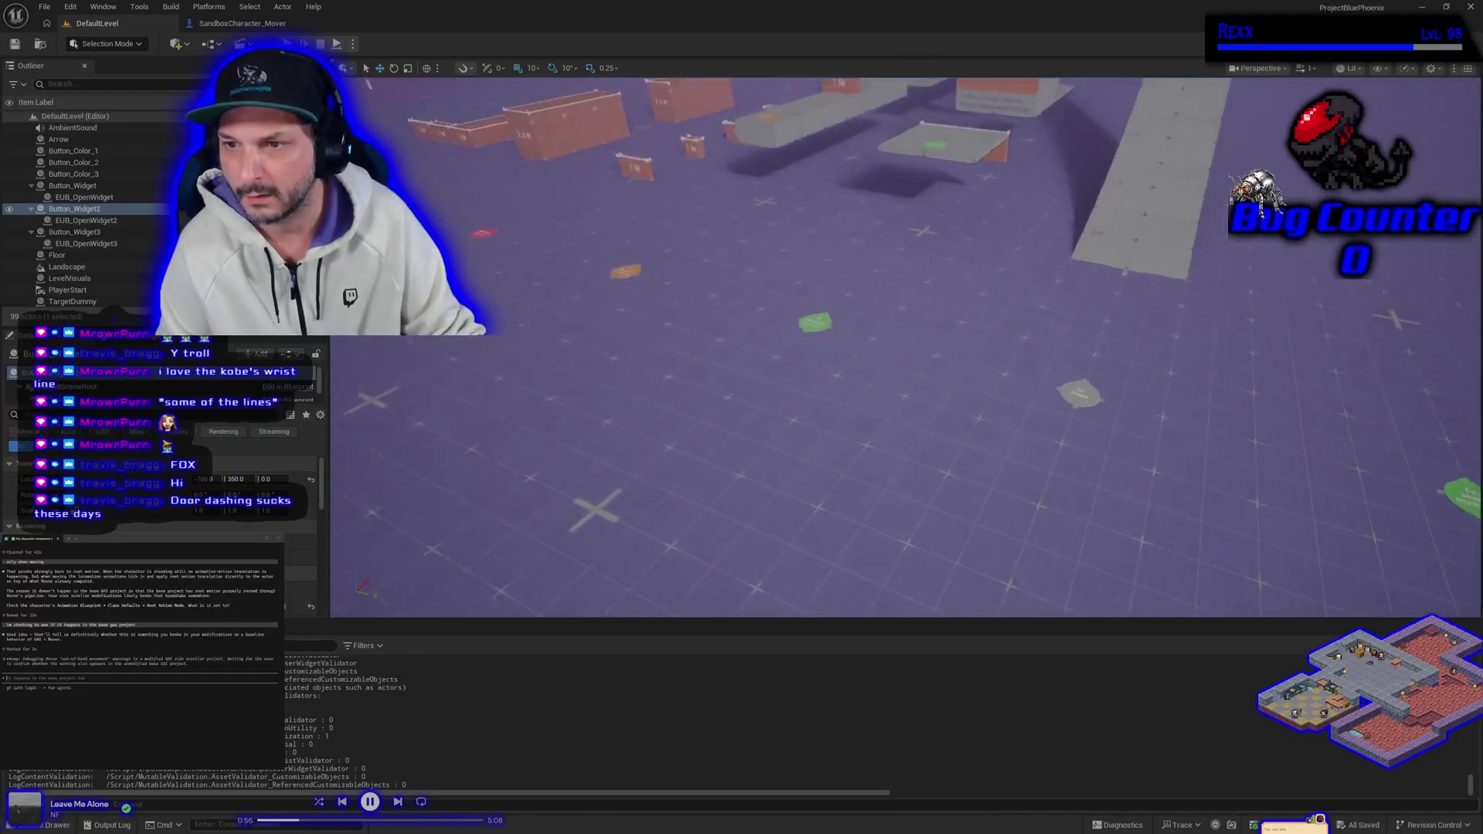
key("s")
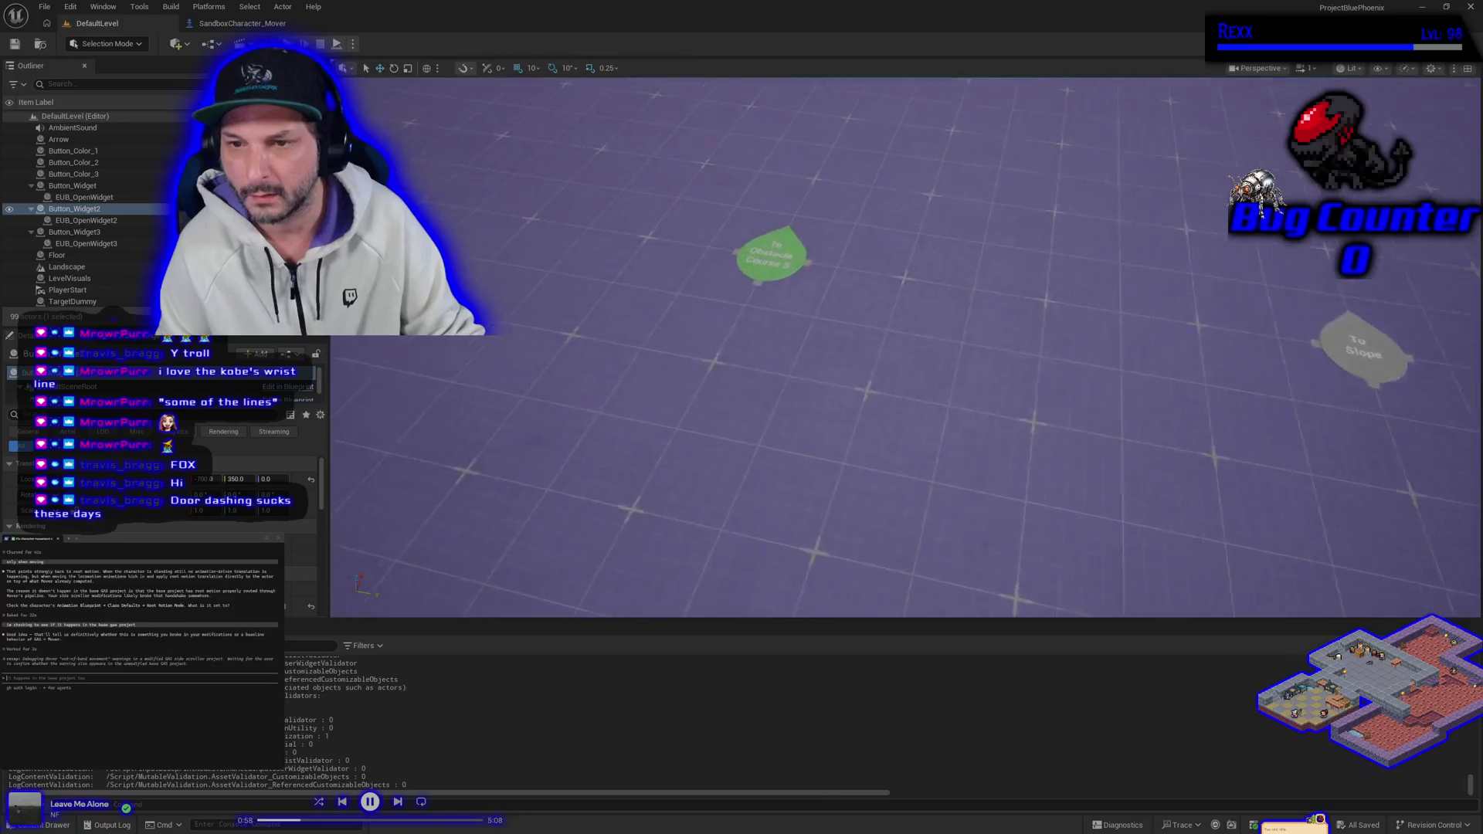
key("w")
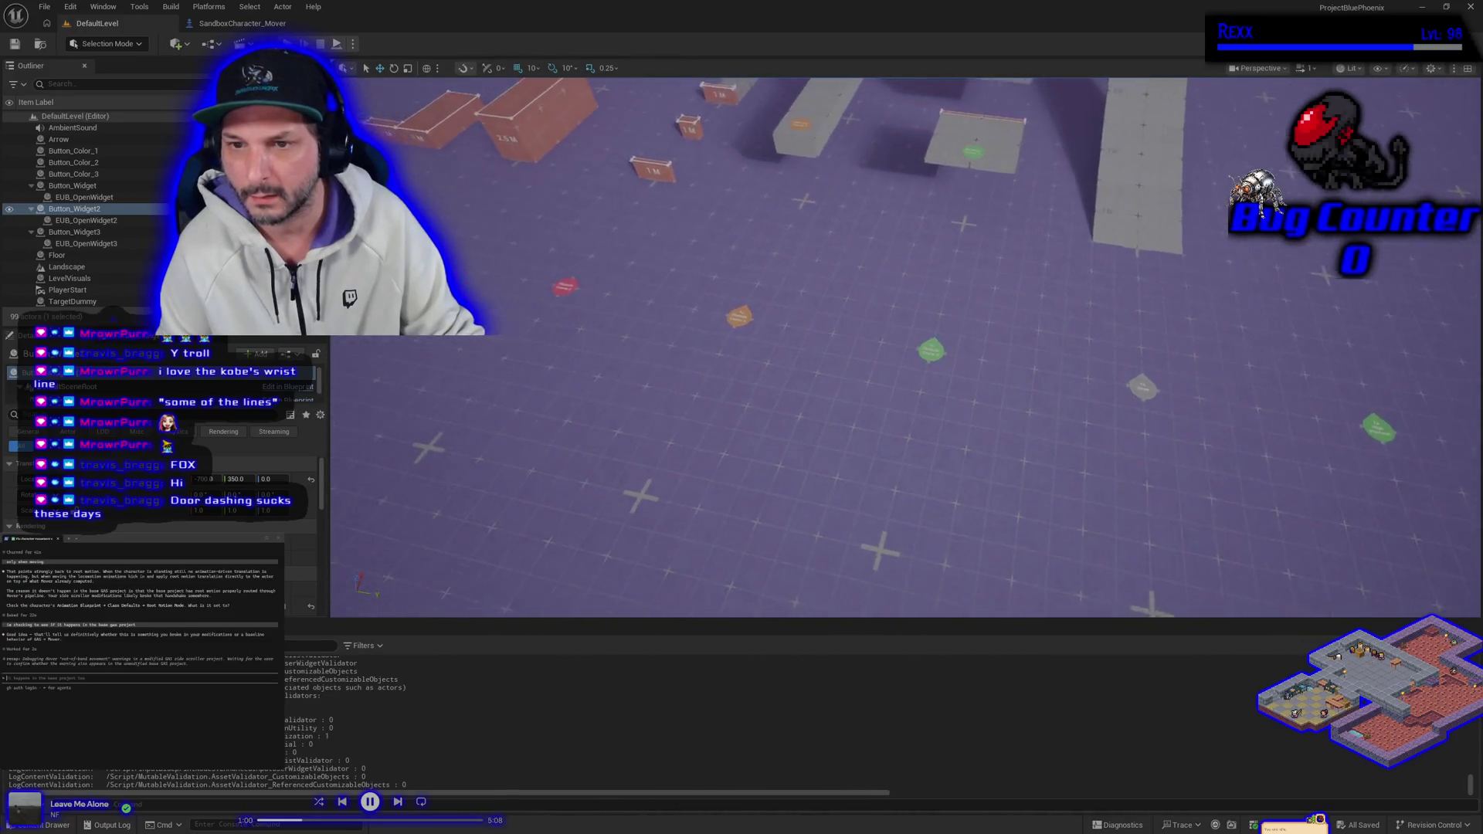
key("s")
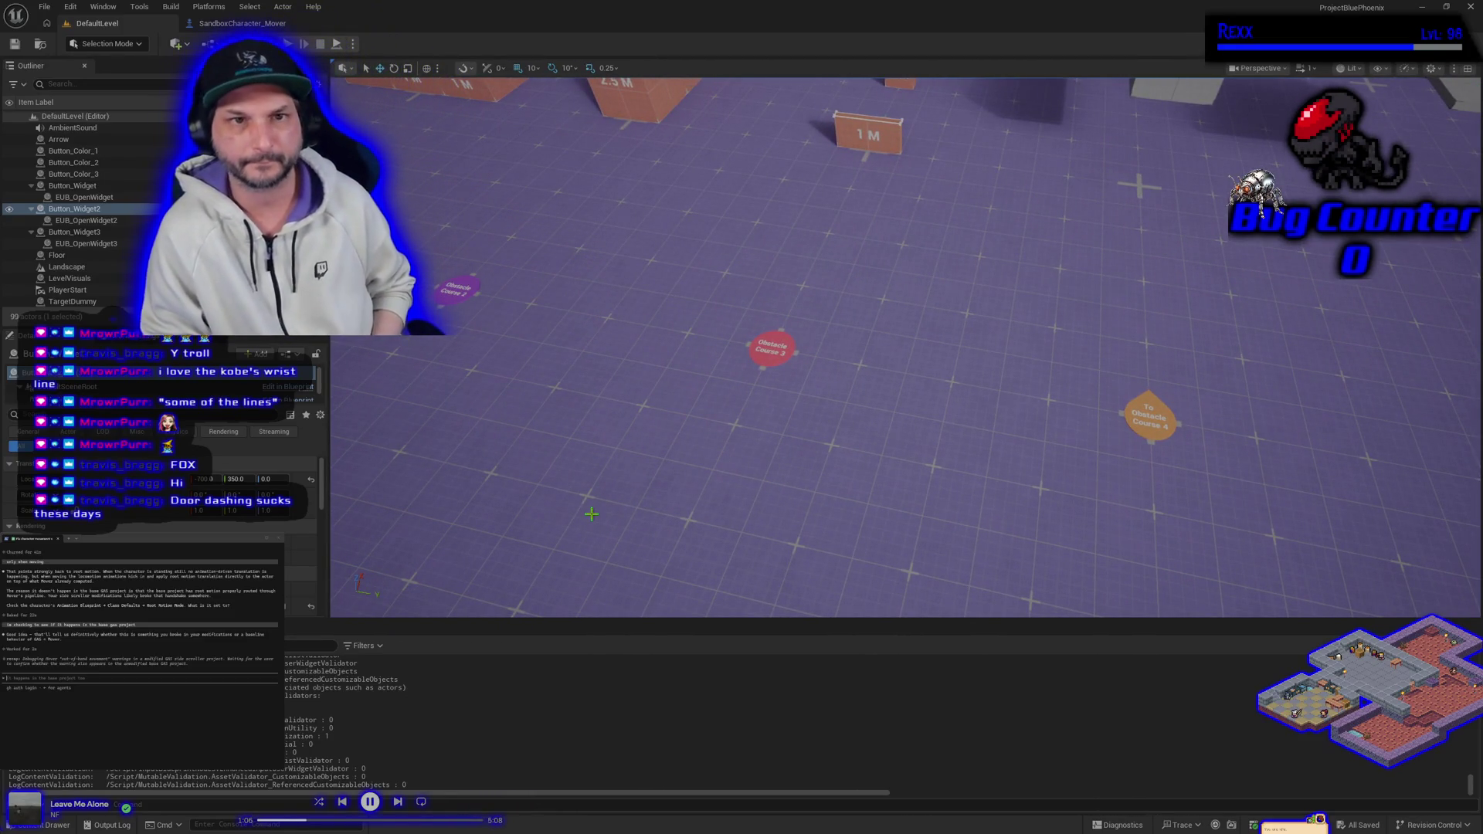
Return to the Get_MoveInput graph, zoom it out, and close Unreal Editor.
left_click(232, 23)
scroll(588, 578, "down", 3)
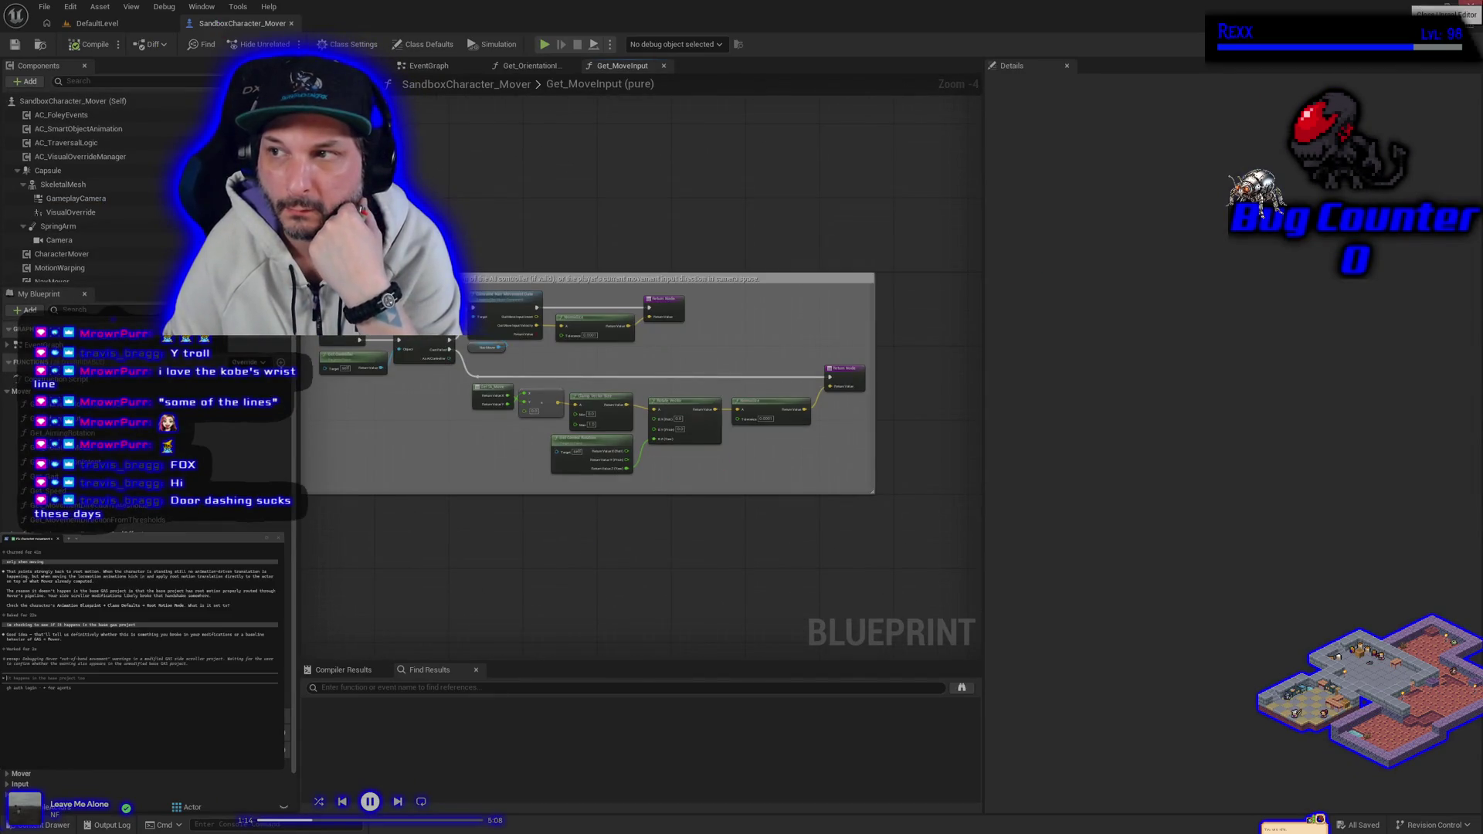
left_click(1468, 6)
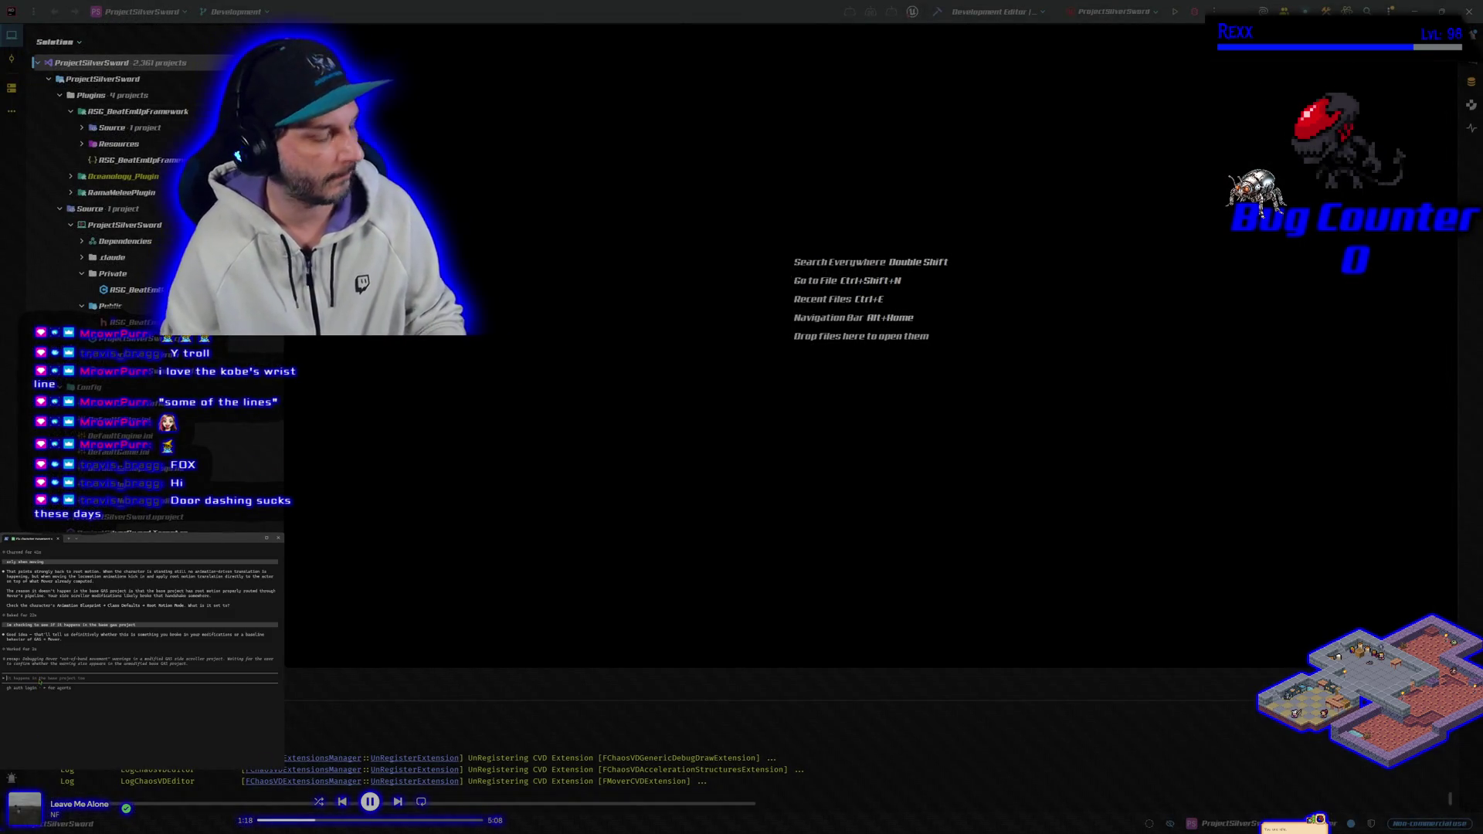
Begin typing the prompt 'change i made to the mover character i did in the default' into Rider's terminal assistant.
type("every change i made to the mover character i did in the default")
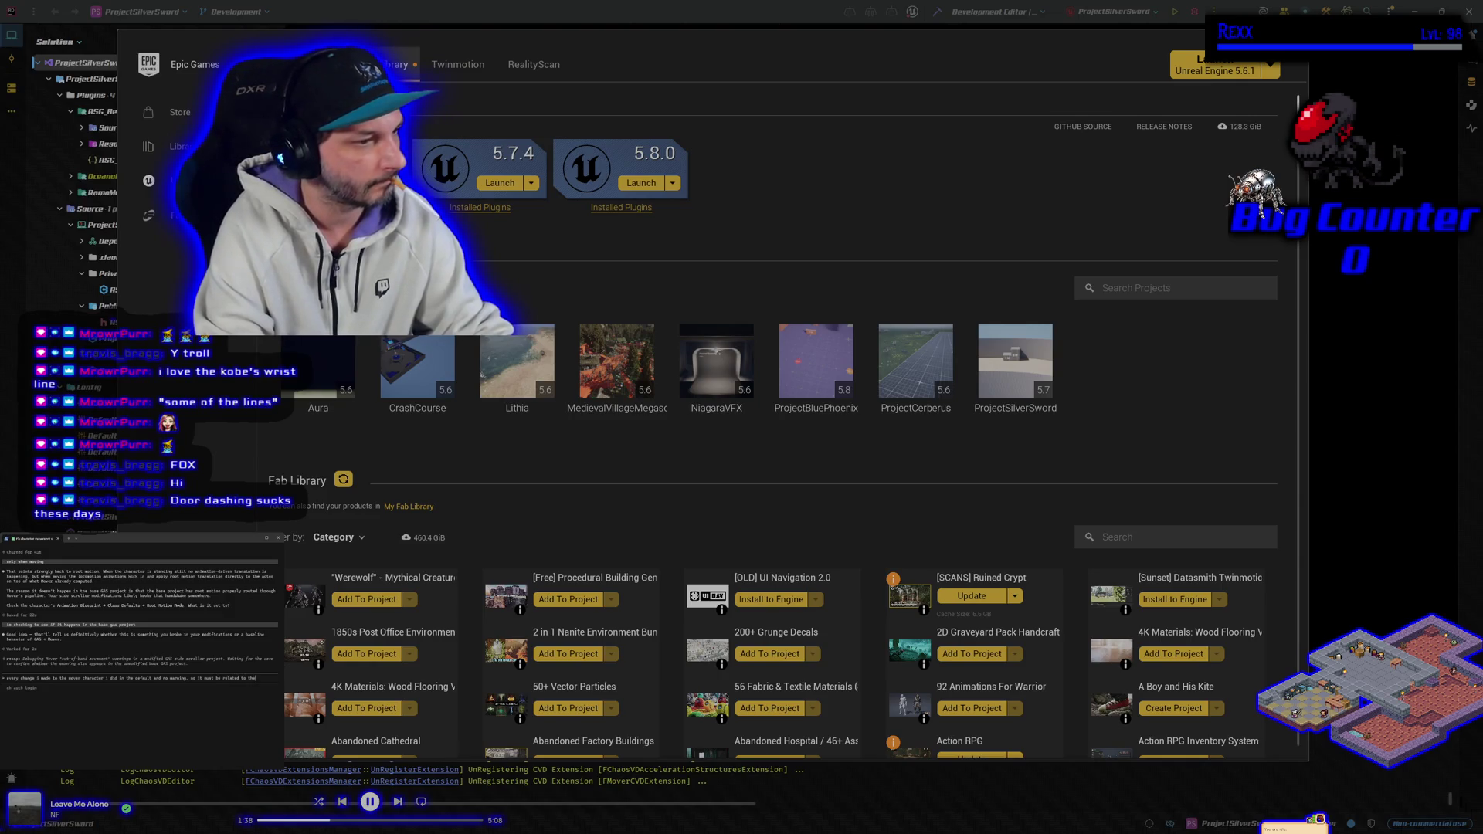
Finish the terminal prompt with 'and', submit it, and switch away from the Epic Games Launcher.
type("and")
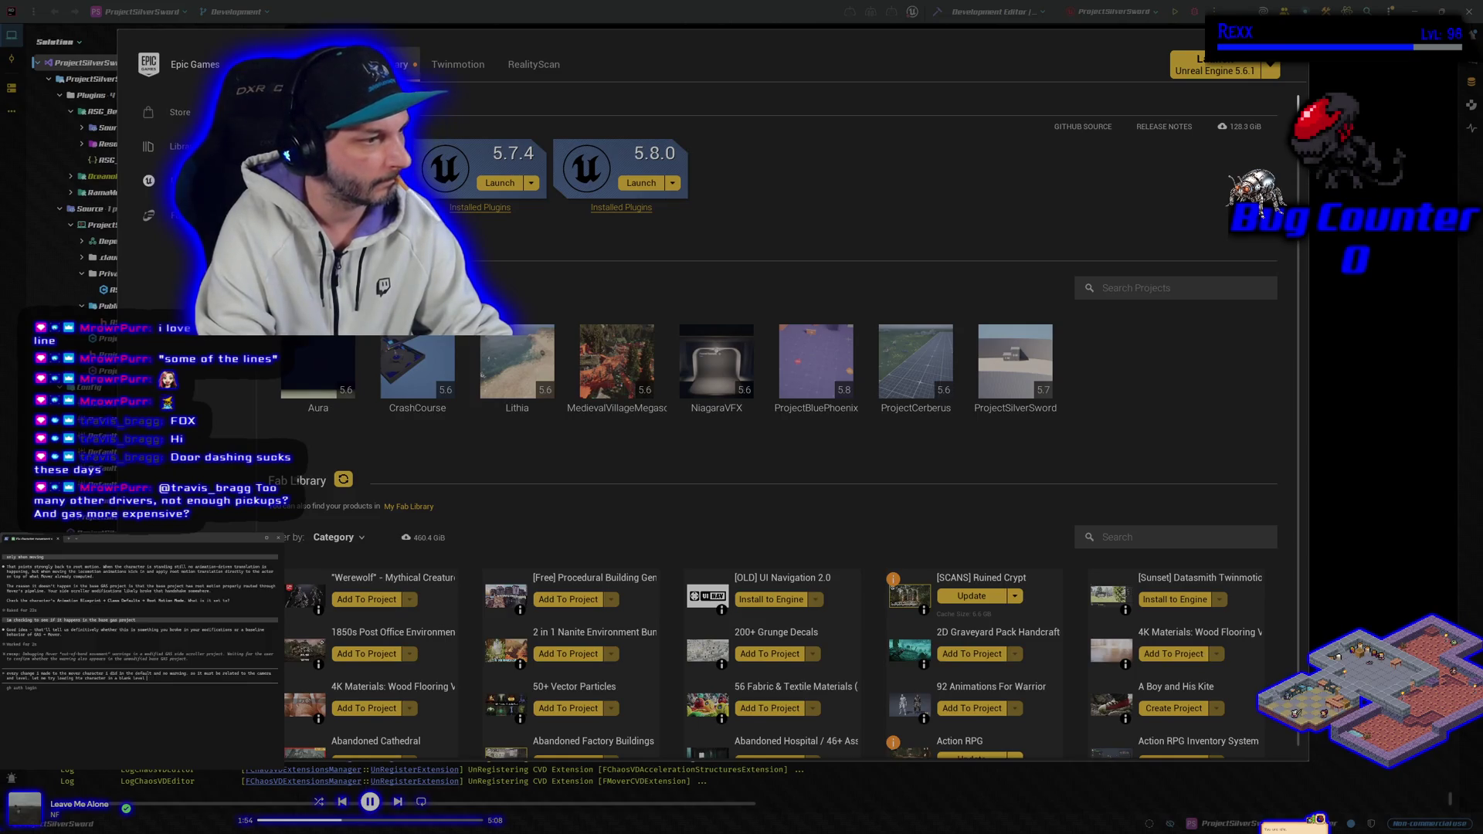
key("Return")
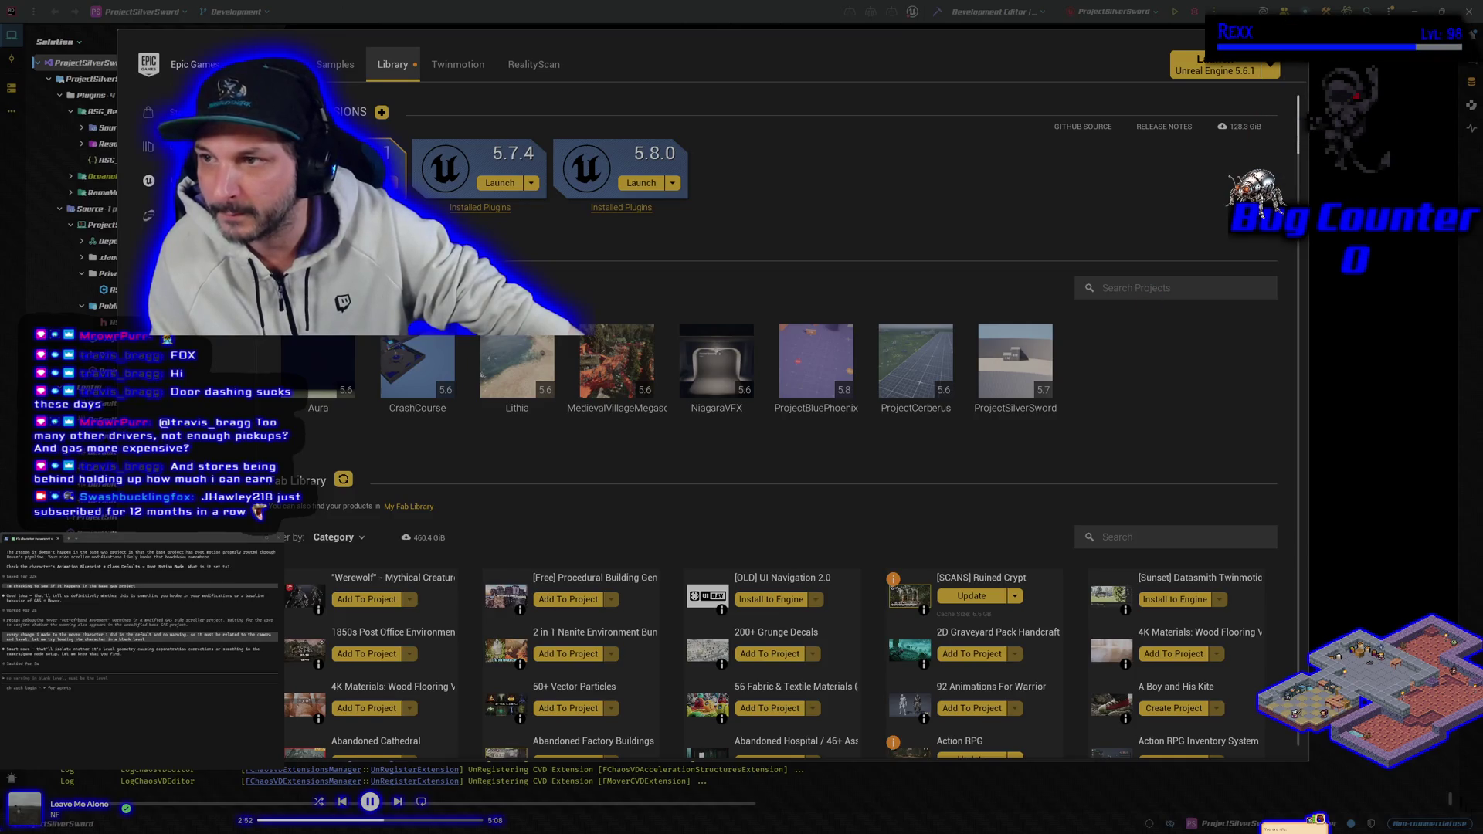
key("alt+Tab")
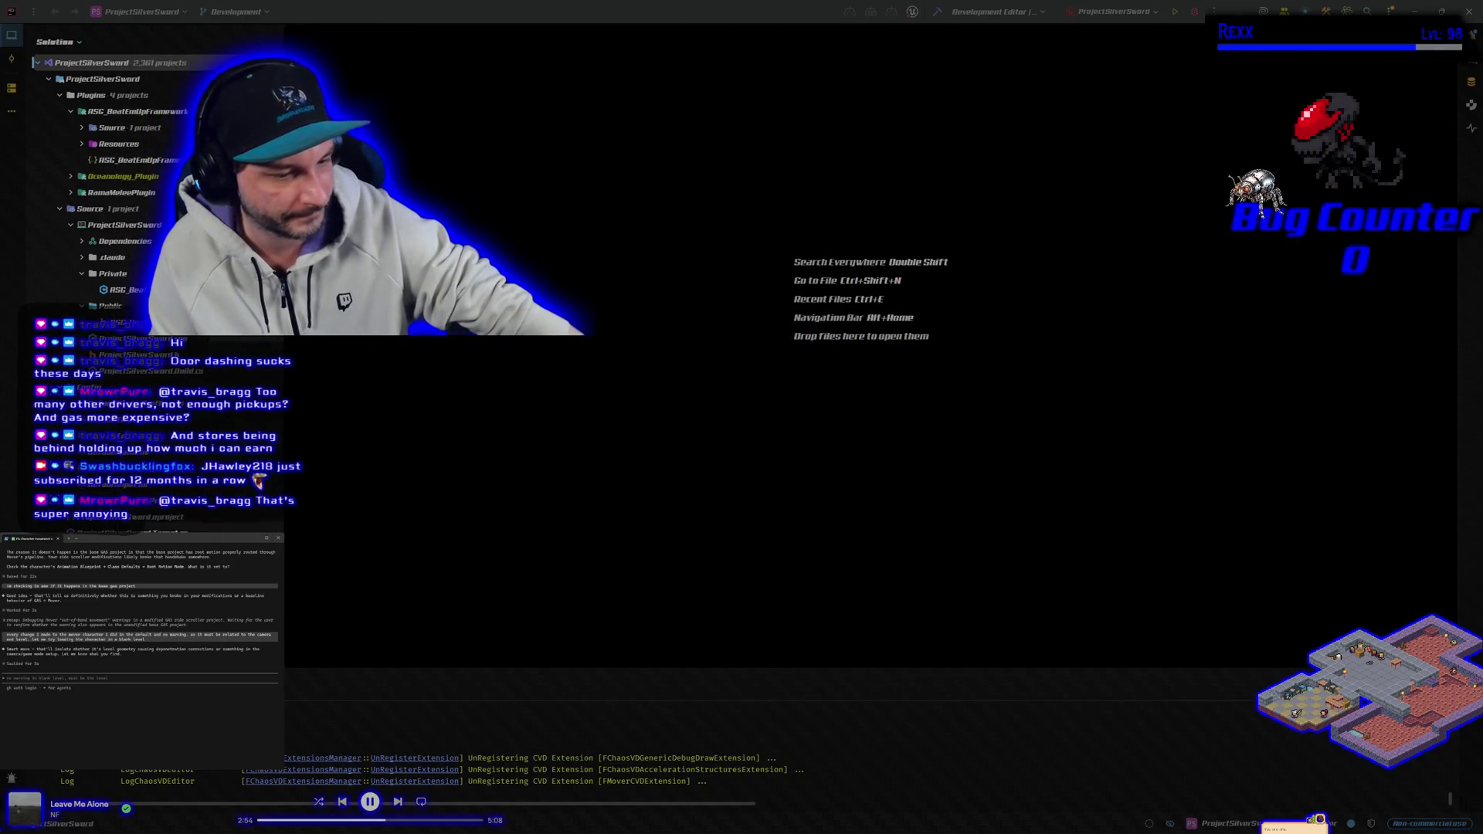